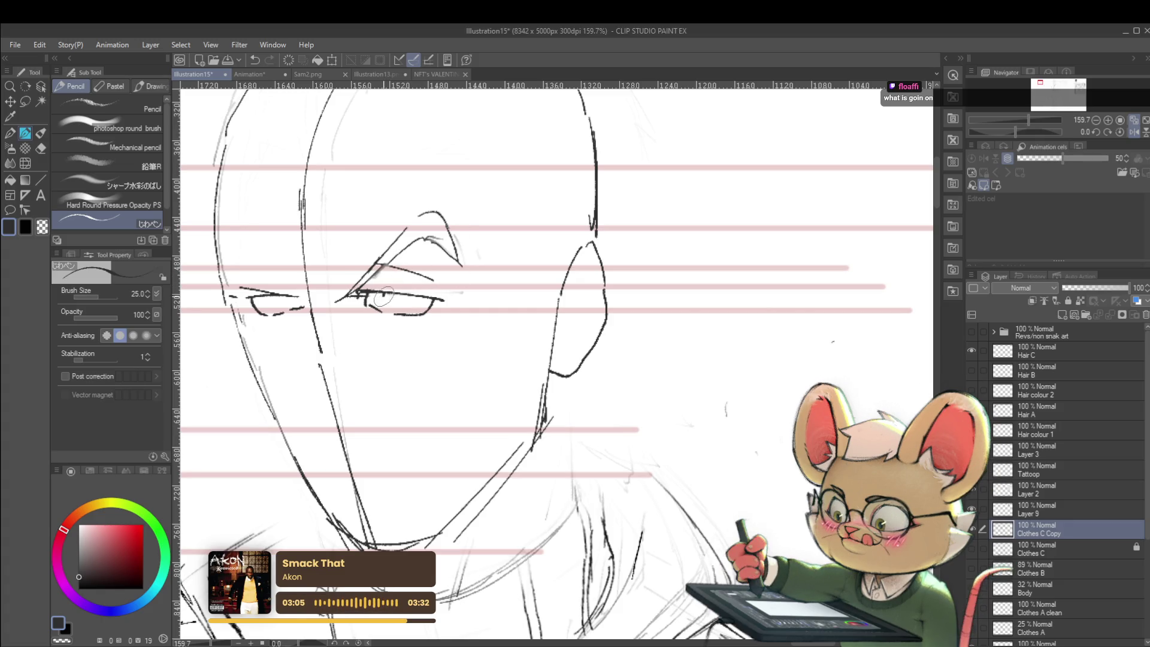
Step: Draw the bald figure's pupil and lower-lid lines with a thinner pencil, mirroring the view to check proportions
key(bracketleft)
key(bracketleft)
key(bracketleft)
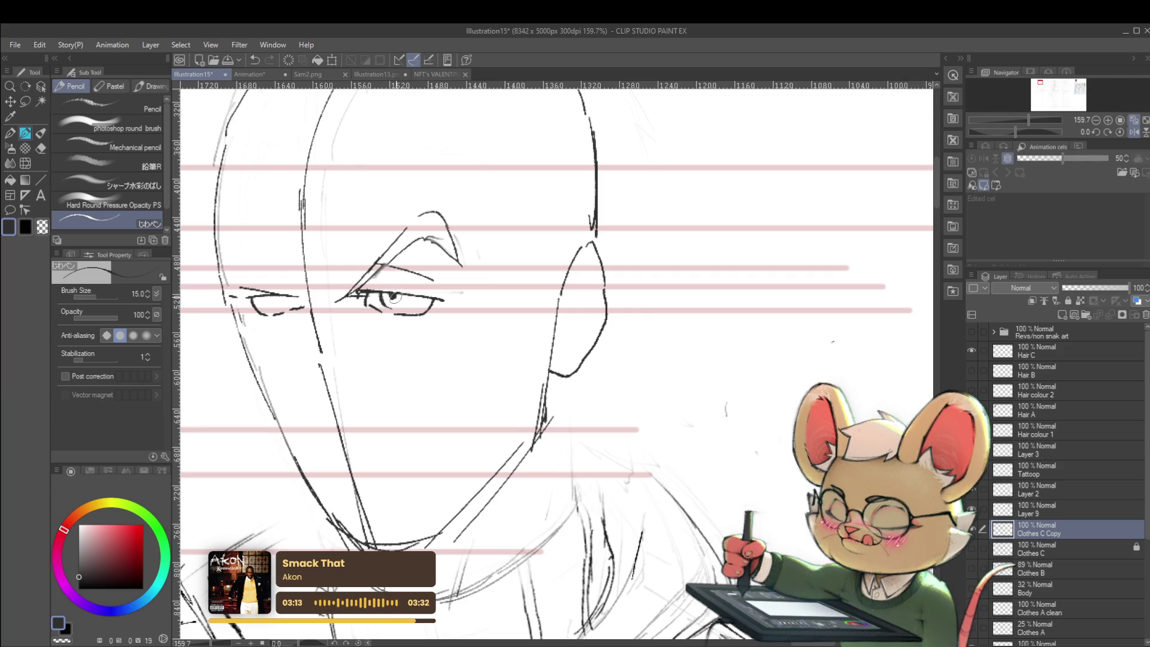
scroll(395, 298, down, 6)
scroll(394, 298, down, 2)
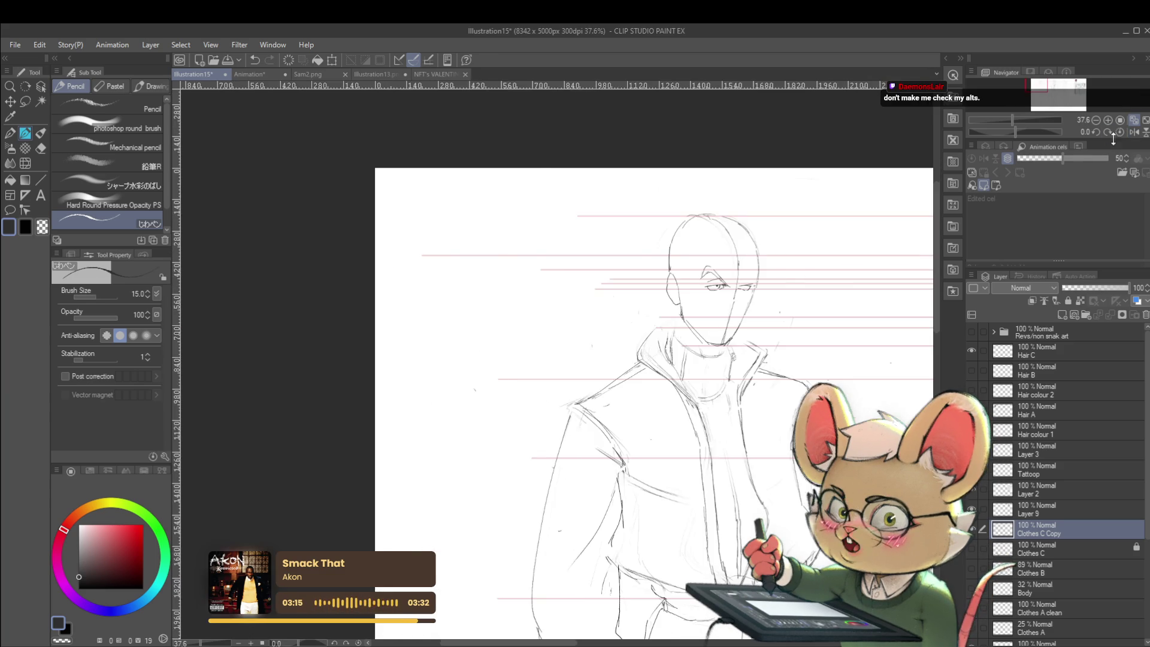
drag(805, 302, 688, 297)
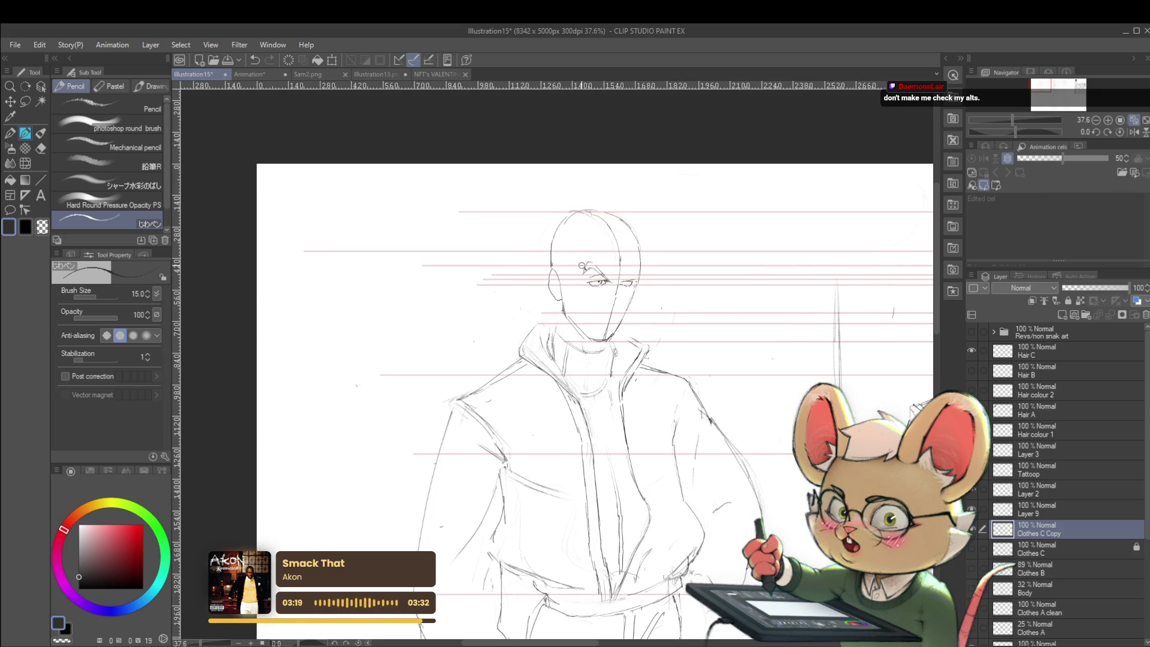
scroll(583, 267, up, 5)
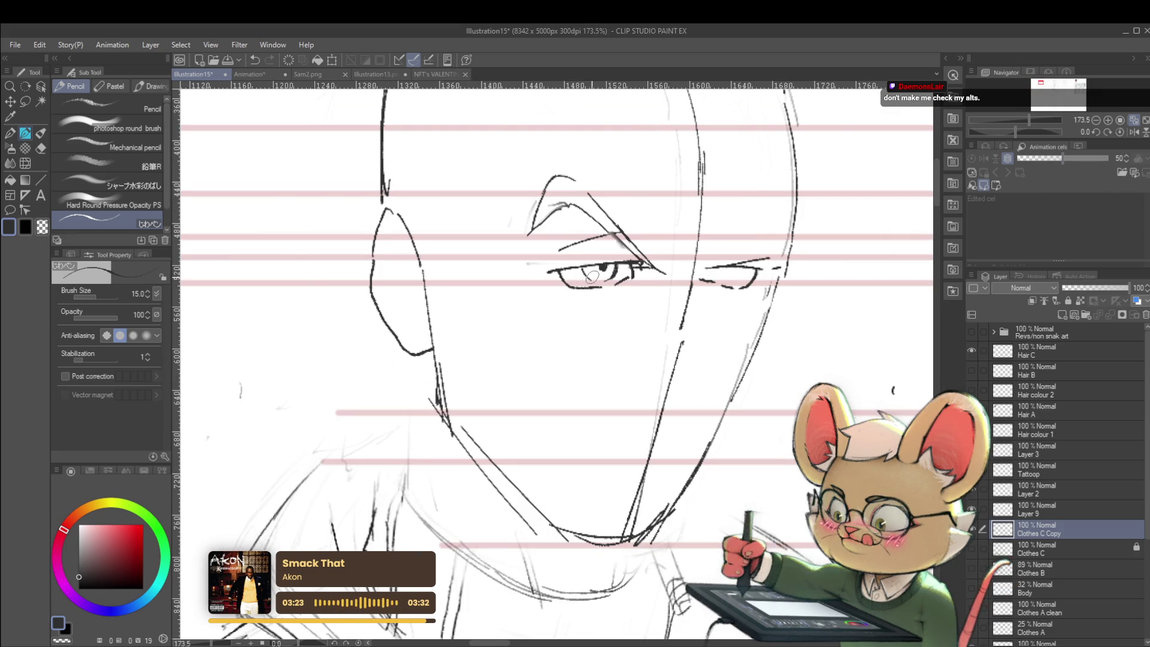
scroll(591, 275, down, 2)
scroll(584, 233, down, 3)
scroll(576, 186, down, 2)
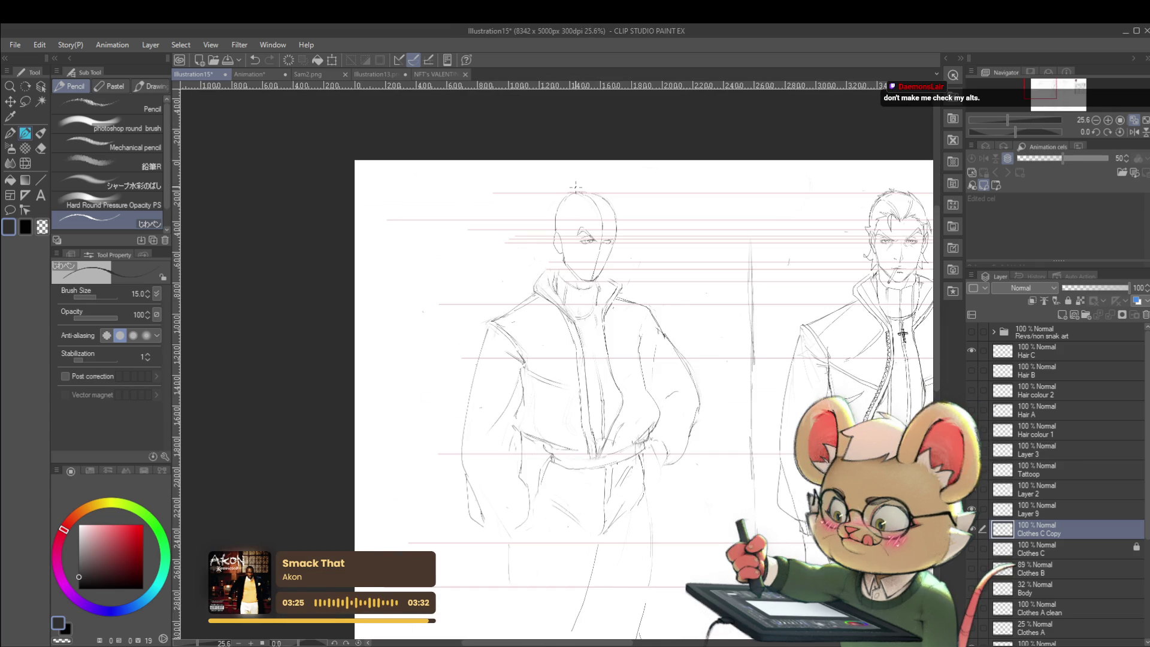
drag(576, 186, 561, 225)
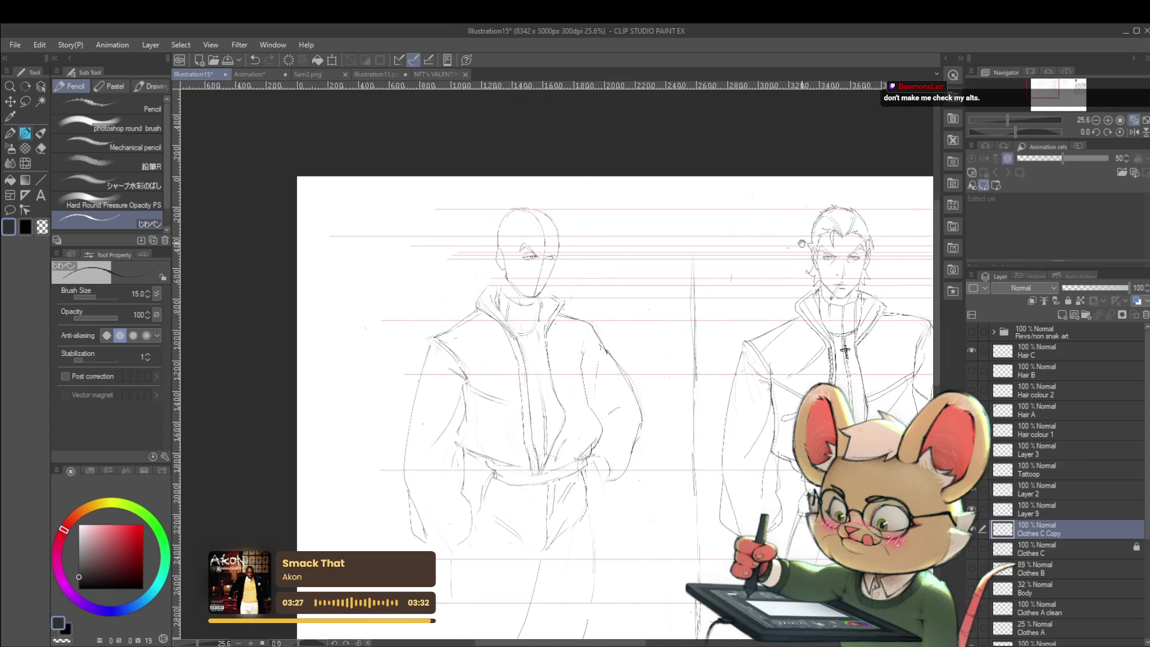
scroll(801, 242, up, 2)
scroll(802, 243, up, 3)
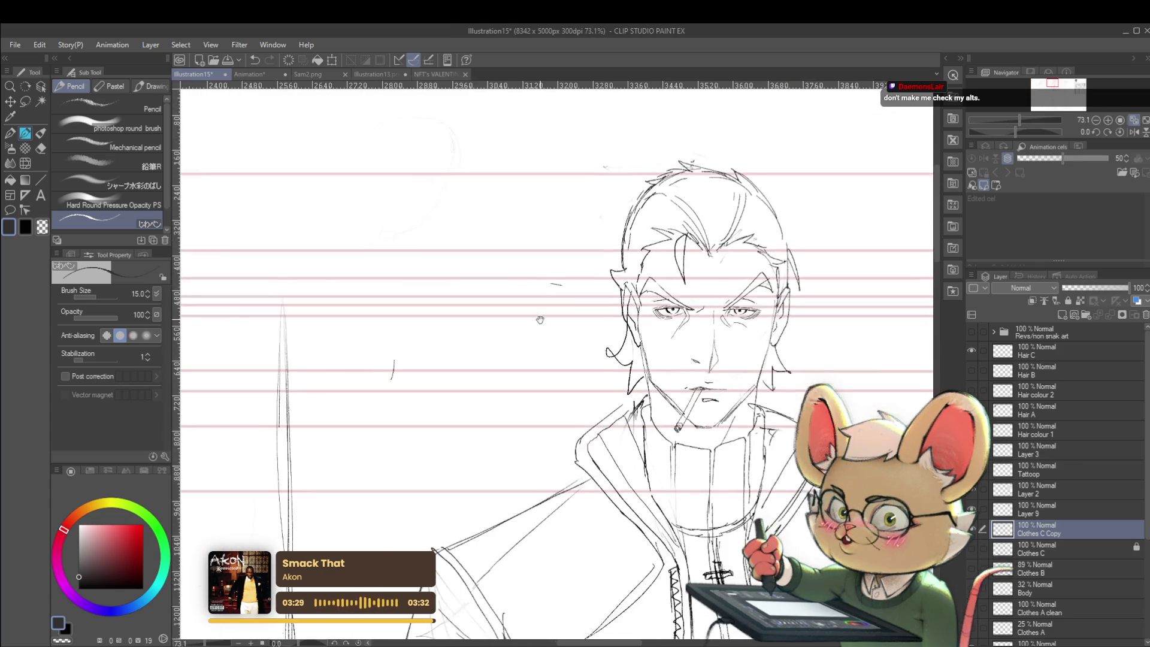
drag(540, 320, 716, 285)
scroll(350, 303, up, 5)
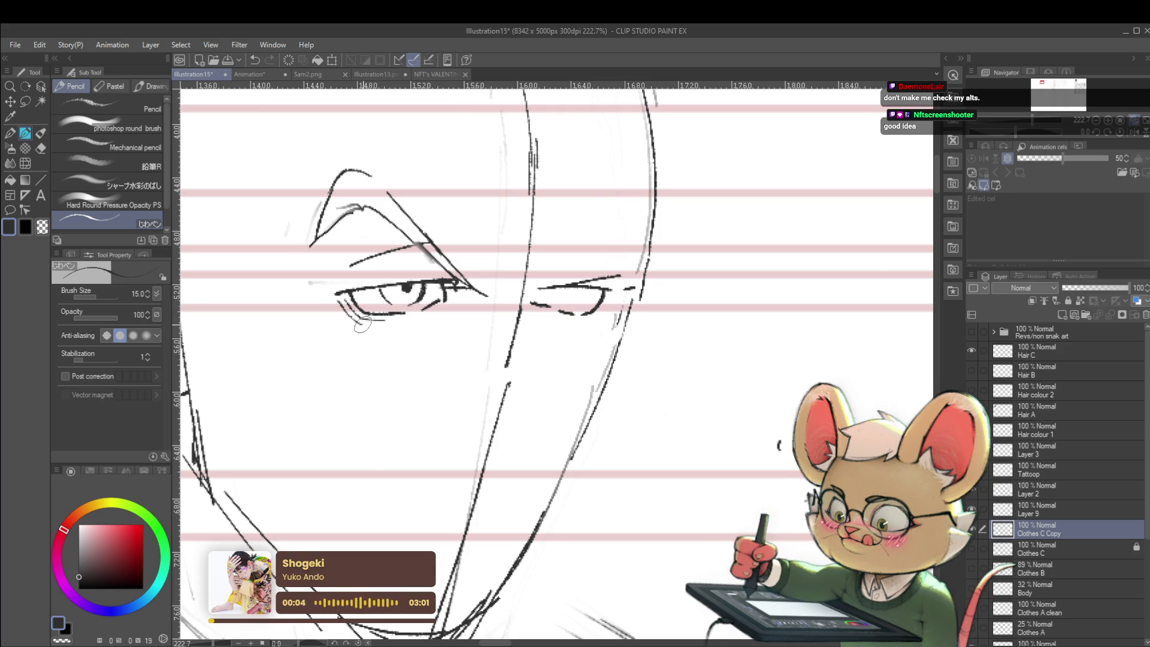
scroll(390, 329, down, 3)
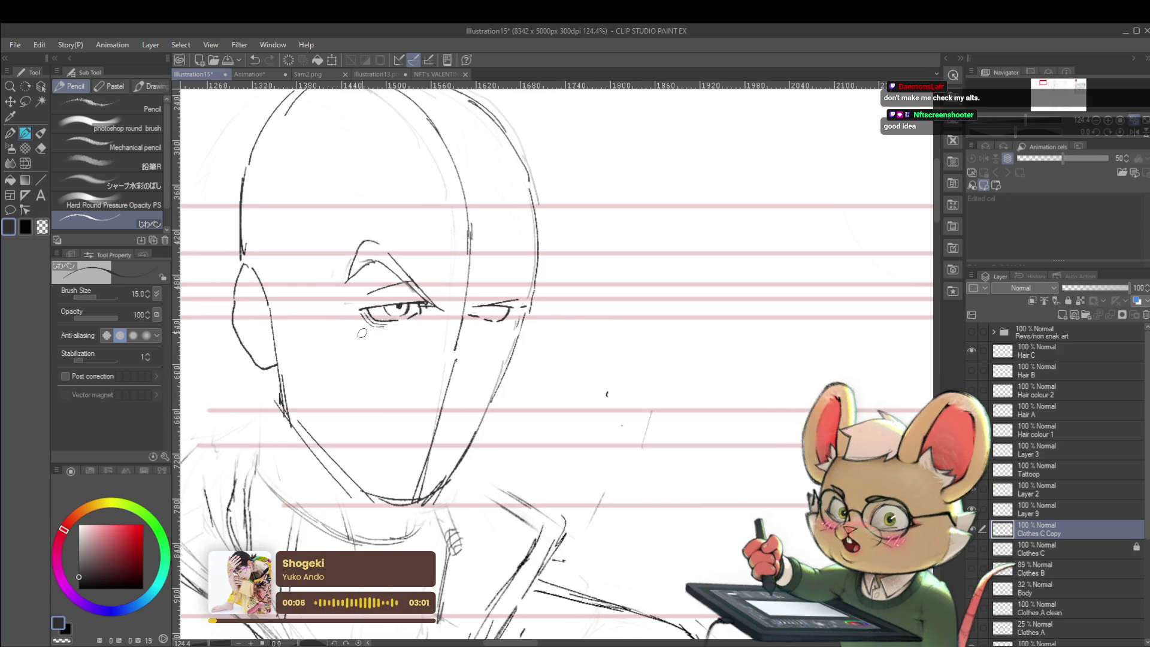
scroll(647, 313, down, 3)
scroll(620, 306, down, 1)
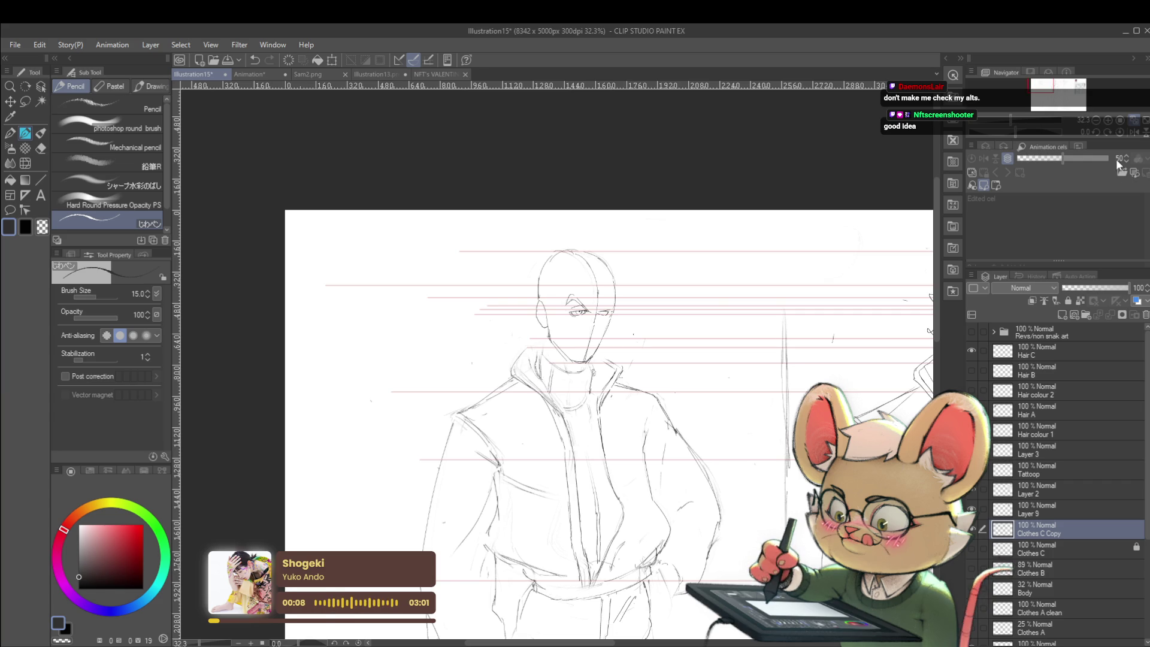
key(h)
scroll(572, 299, up, 2)
scroll(572, 300, up, 5)
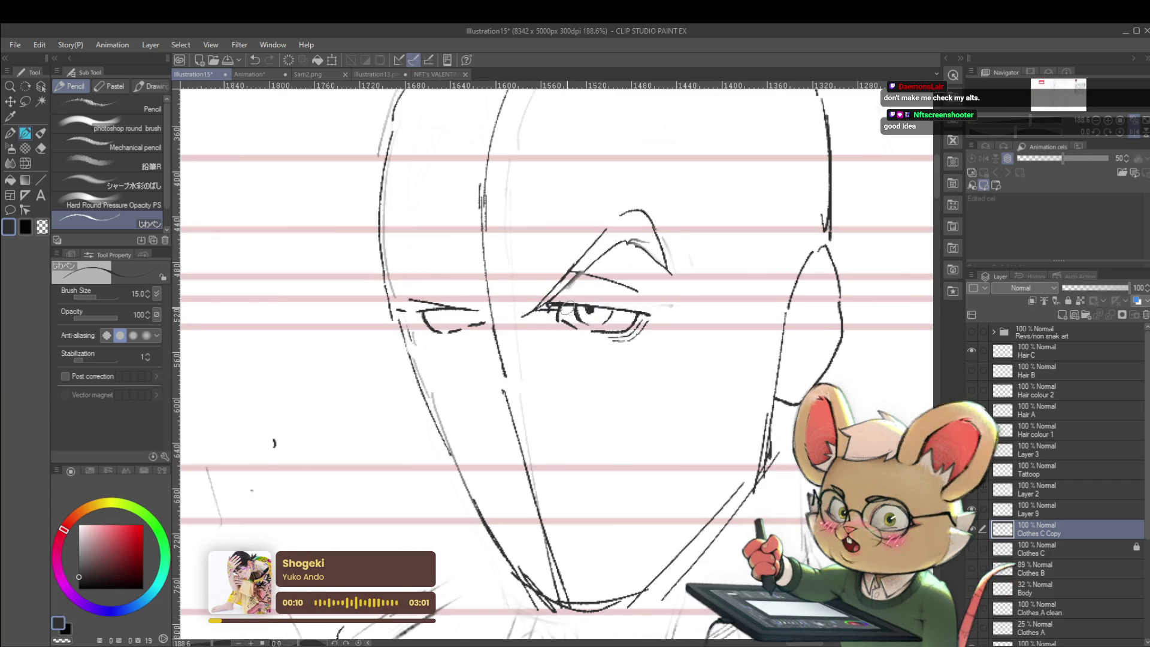
scroll(573, 299, down, 4)
scroll(629, 293, down, 1)
scroll(689, 283, down, 2)
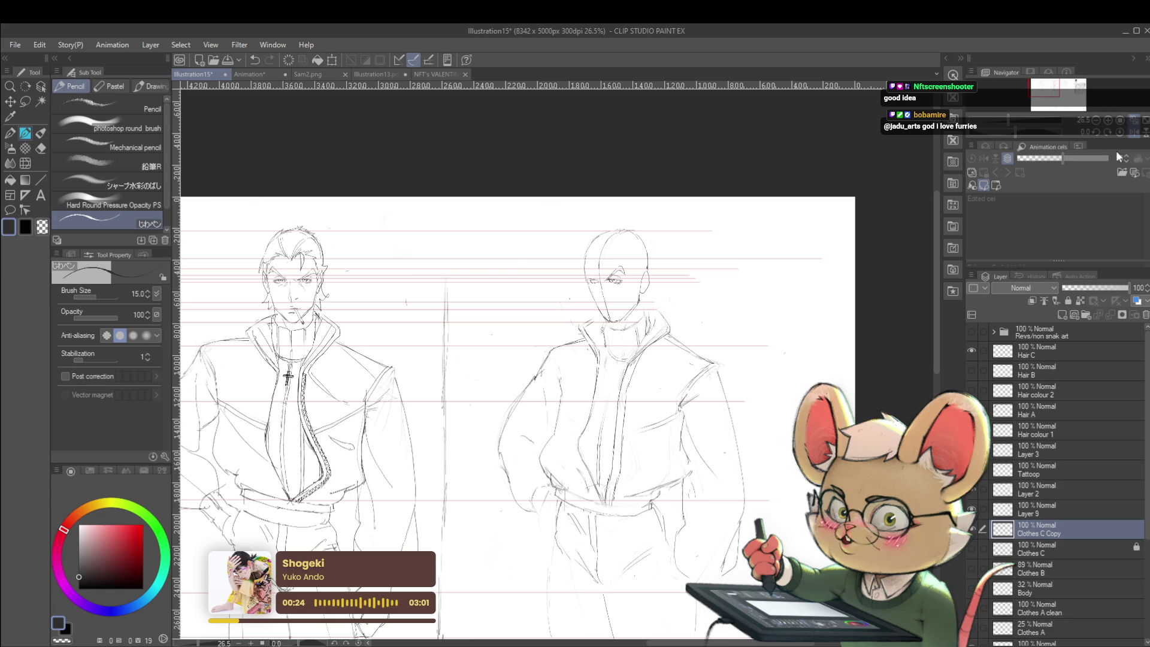
Step: Check the face mirrored and unmirrored while drawing the second pupil
key(h)
scroll(621, 330, up, 2)
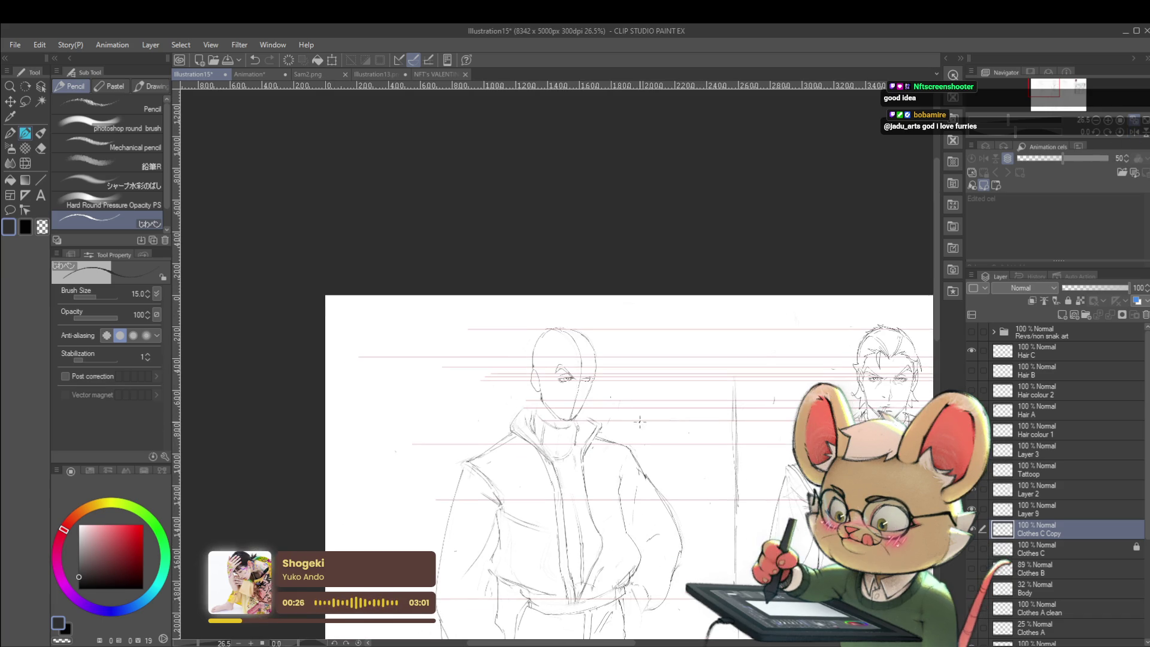
scroll(621, 330, up, 2)
scroll(621, 330, up, 2)
scroll(621, 330, up, 2)
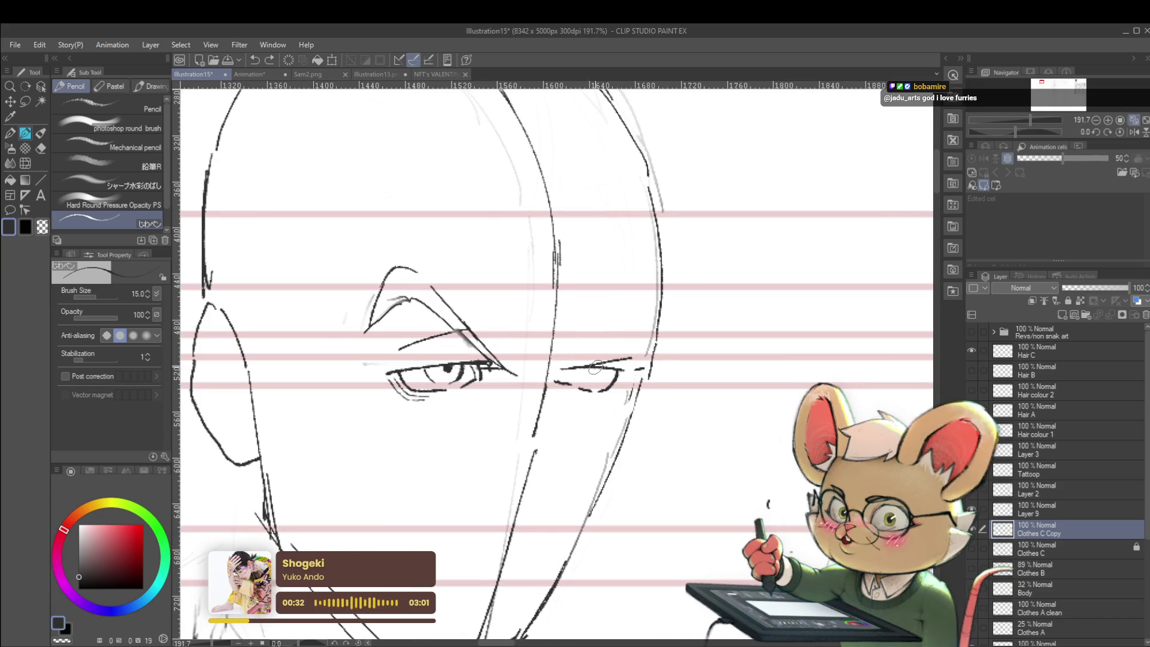
click(1136, 132)
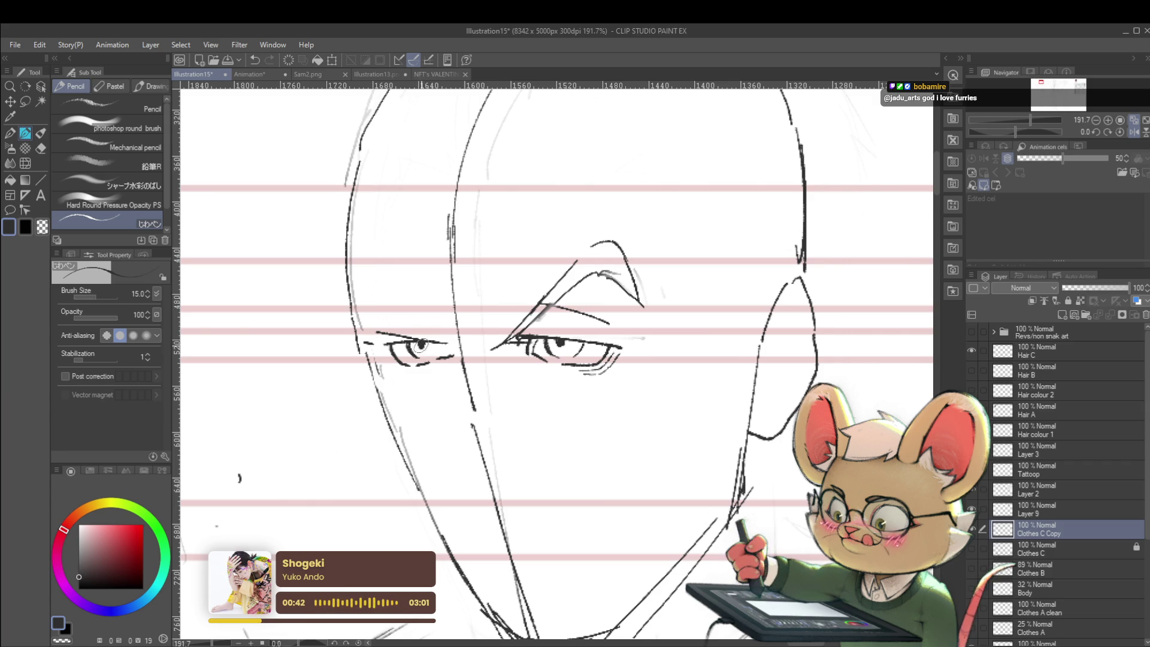
scroll(643, 339, down, 5)
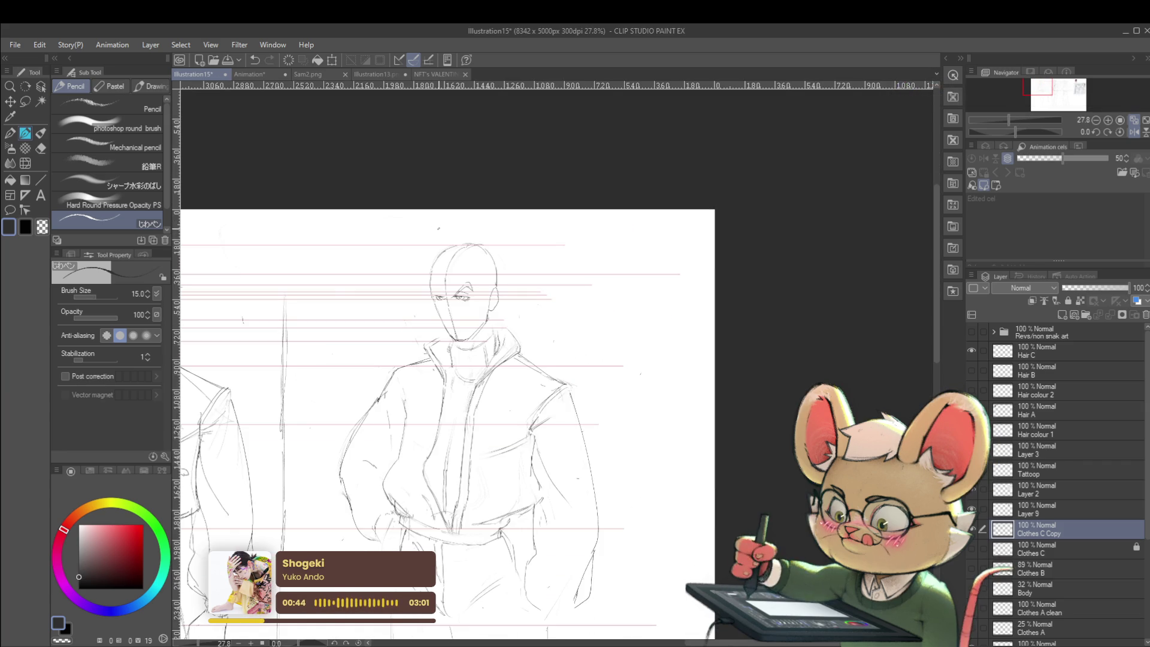
scroll(443, 303, up, 5)
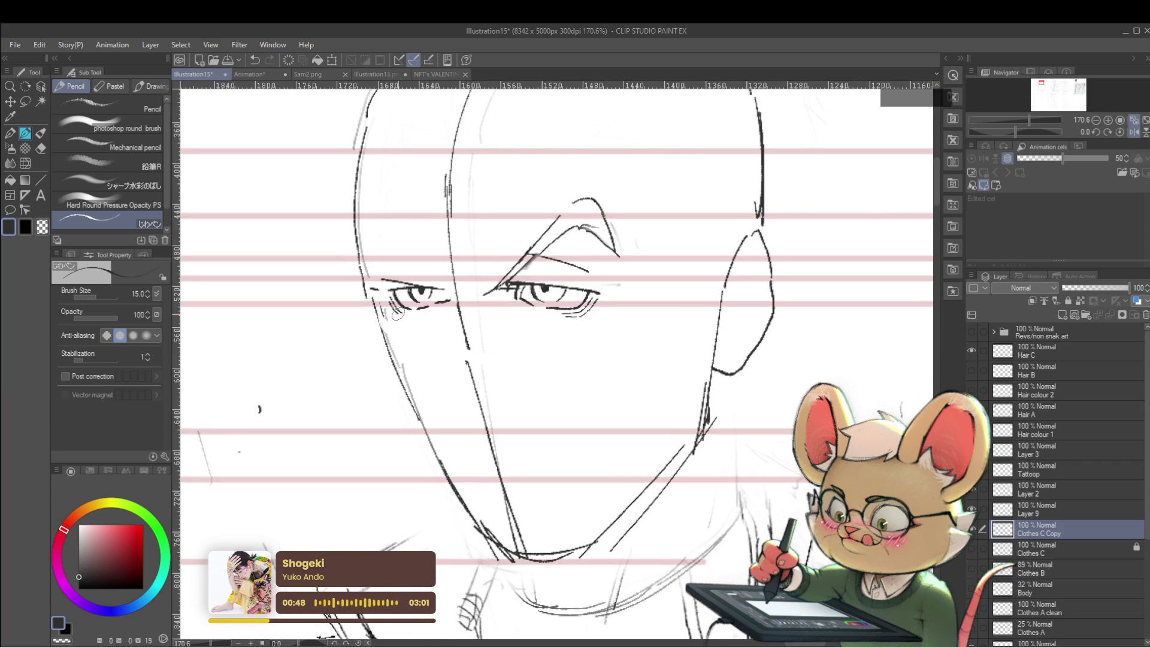
scroll(423, 311, down, 4)
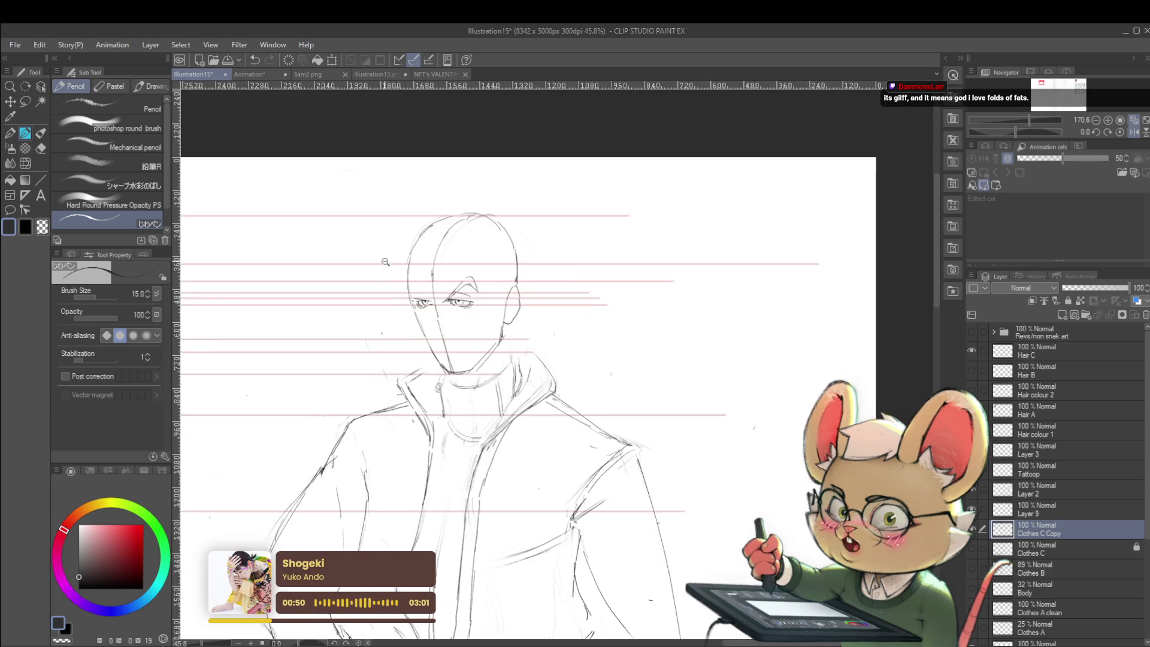
scroll(396, 278, down, 1)
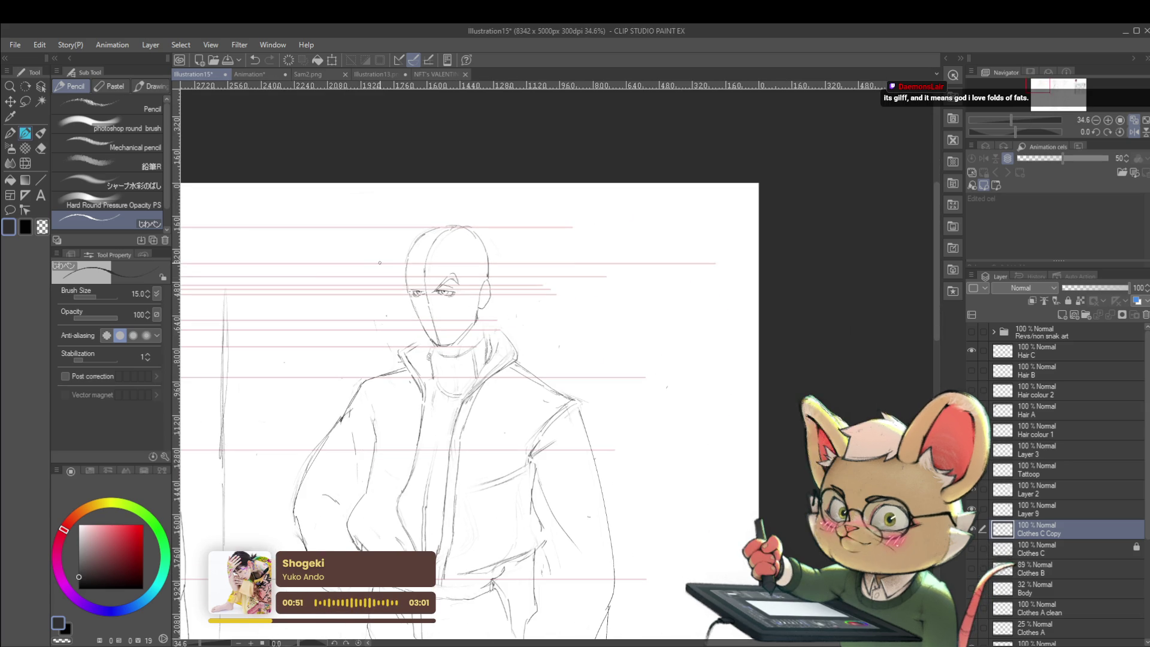
click(1134, 133)
scroll(701, 283, up, 3)
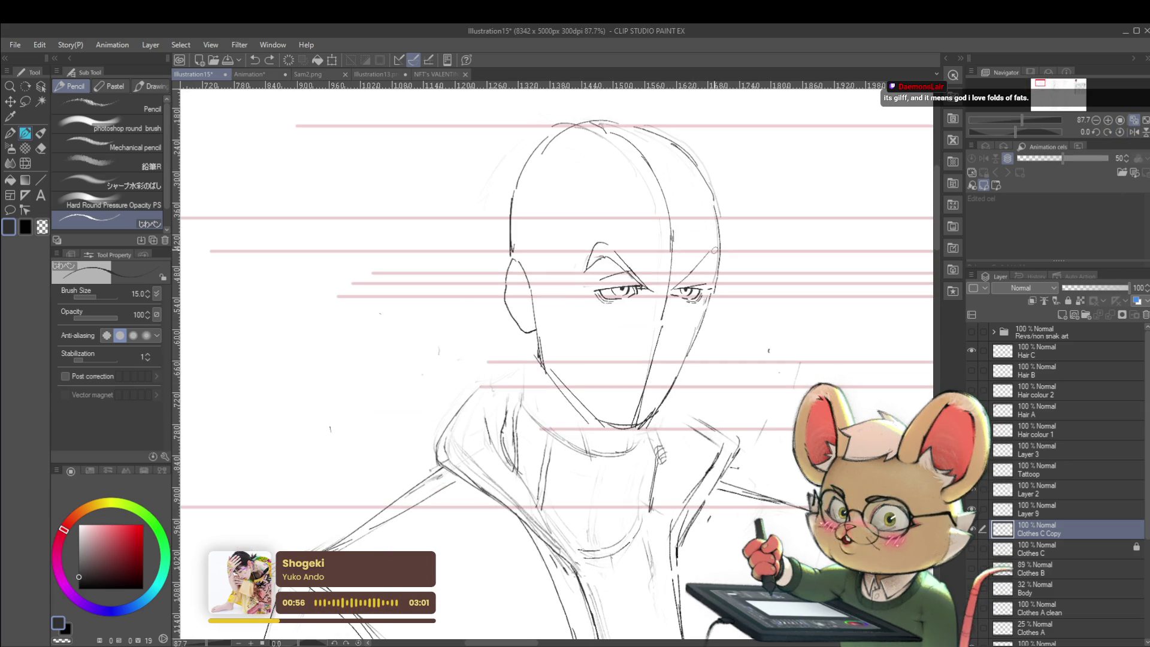
Step: Darken the right eyebrow and temple lines with a slightly thicker pencil stroke
key(bracketright)
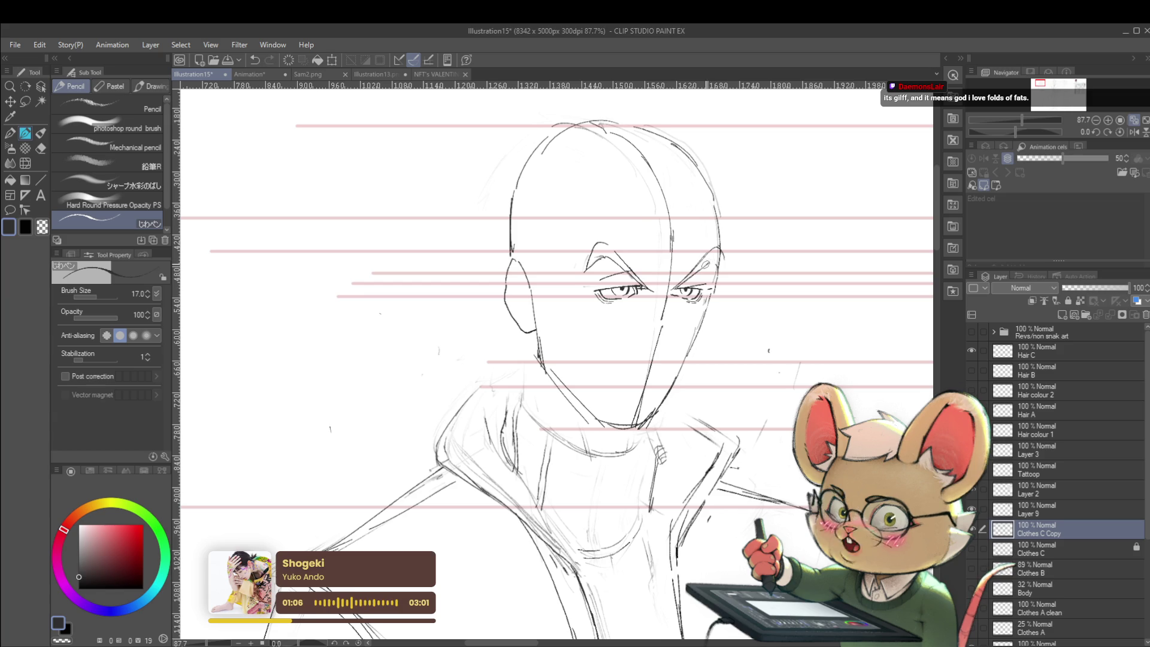
drag(700, 268, 720, 256)
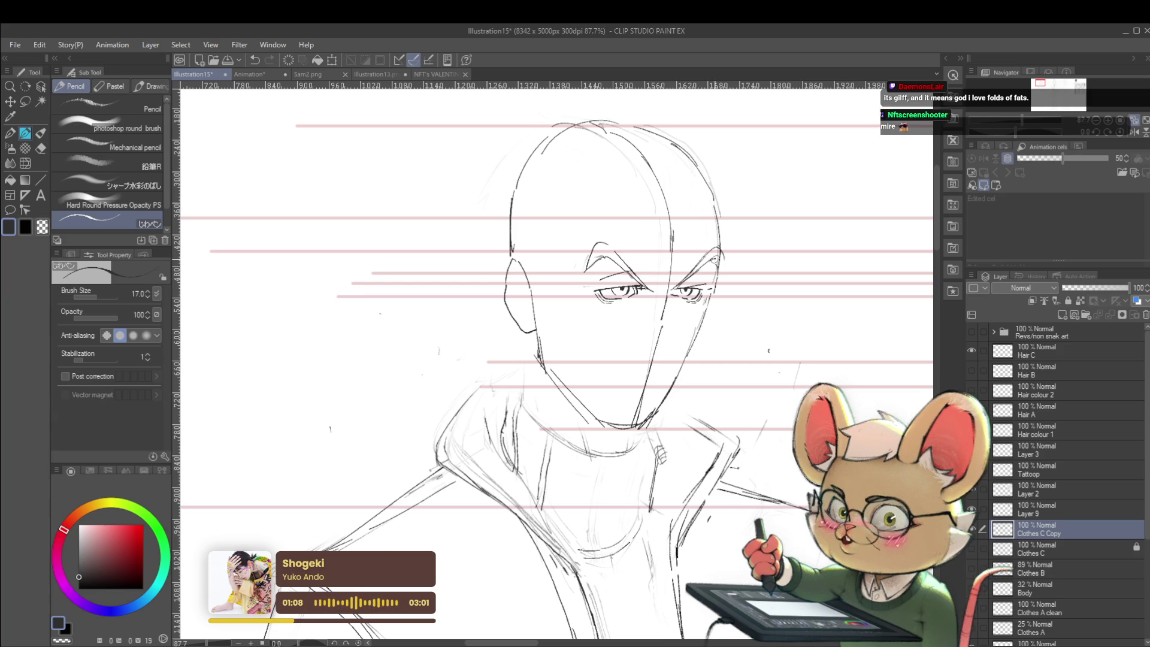
scroll(719, 263, down, 5)
scroll(704, 227, down, 2)
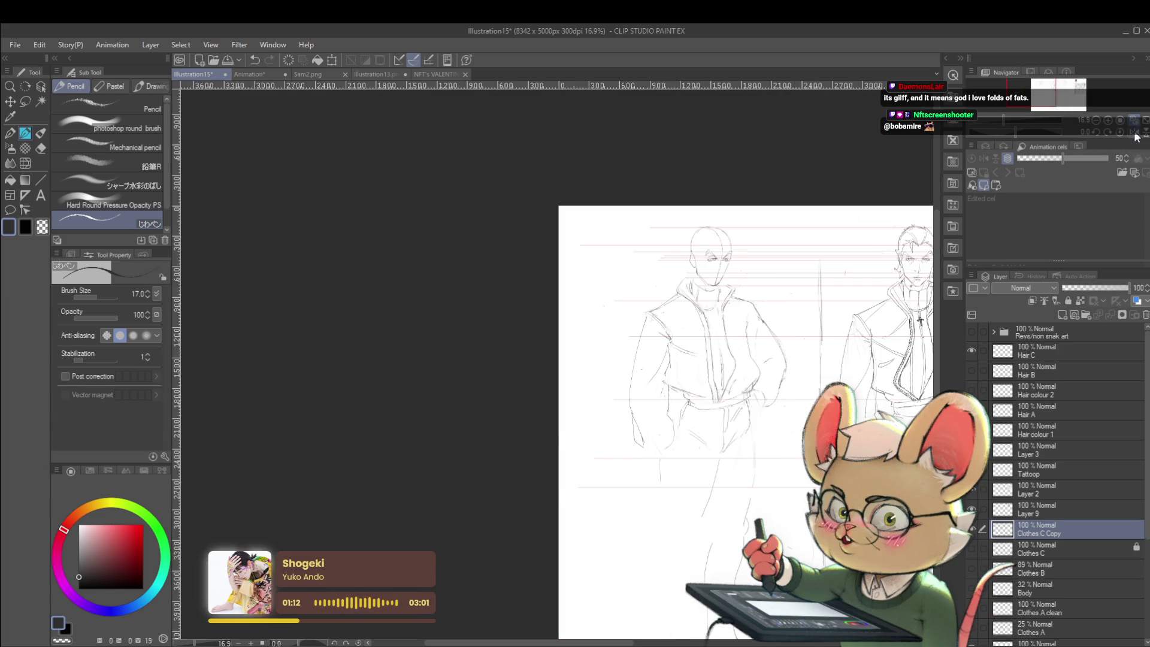
scroll(431, 270, up, 5)
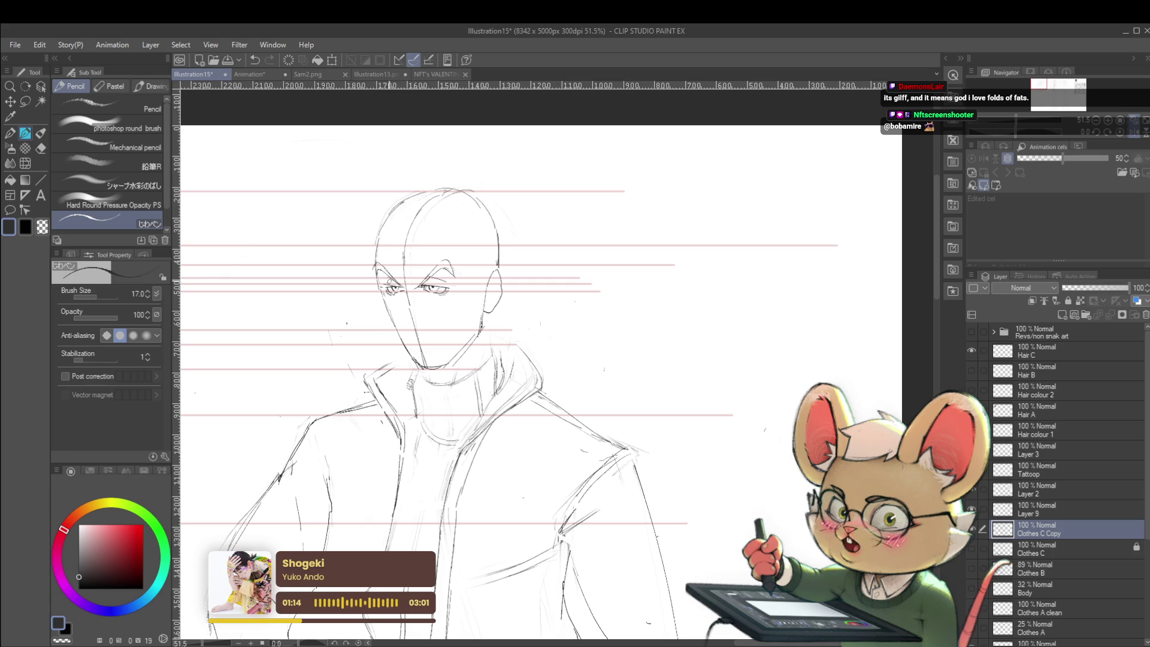
key(m)
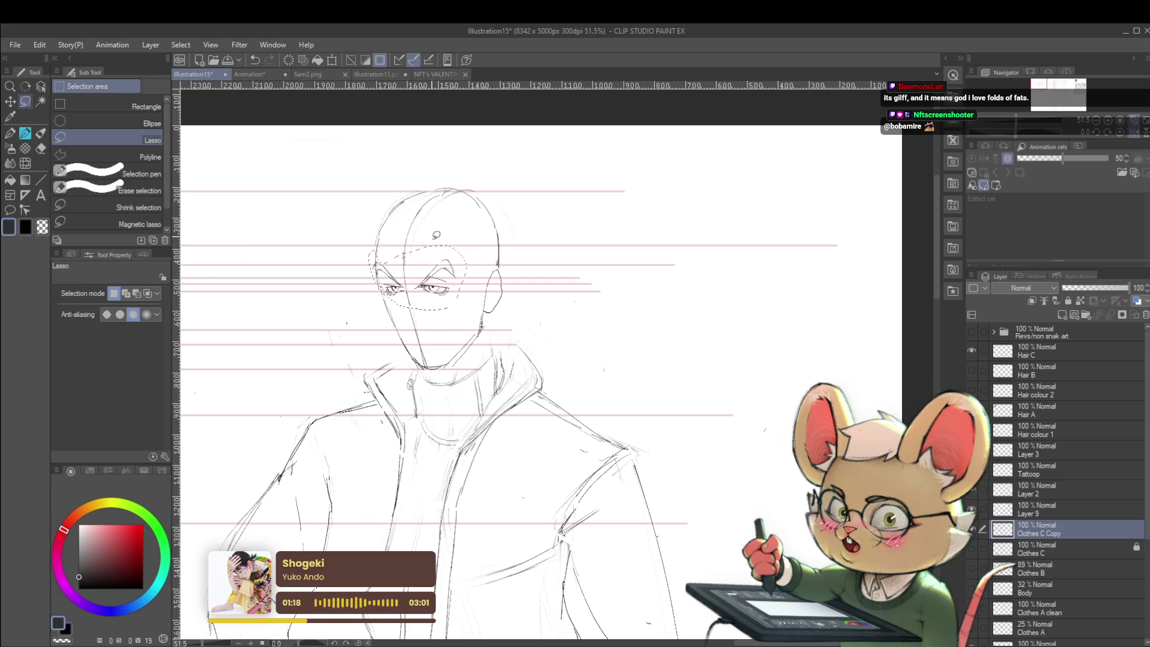
Step: Scale the lasso-selected eye-and-brow area with Ctrl+T and commit the transform
key(ctrl+t)
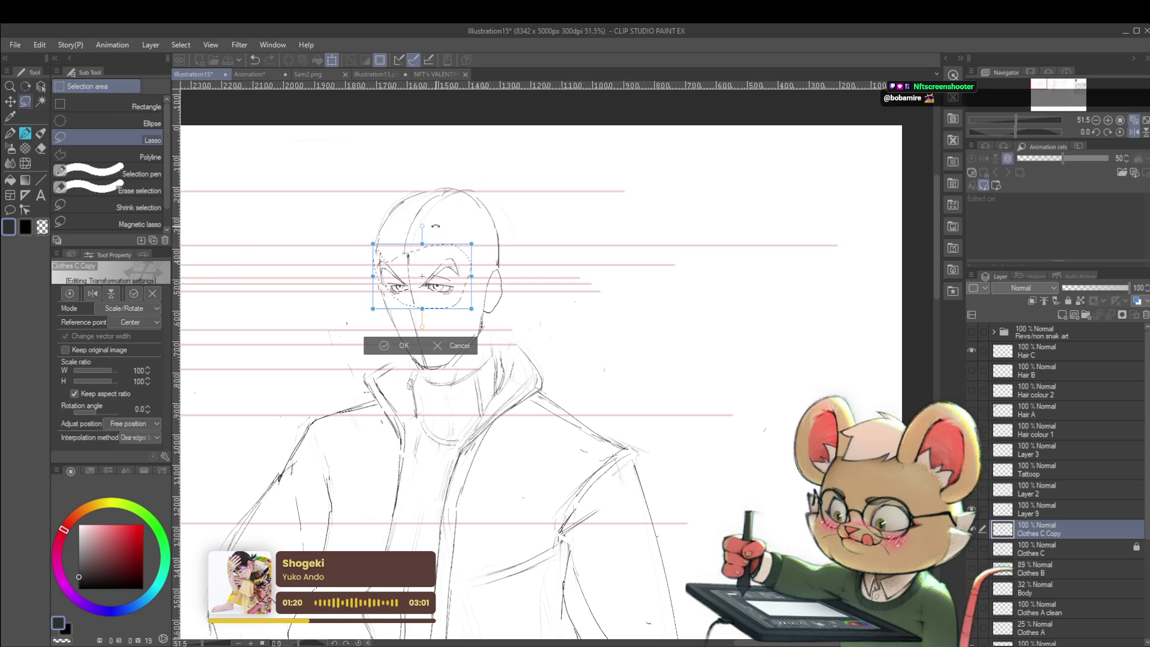
key(Return)
scroll(527, 355, down, 5)
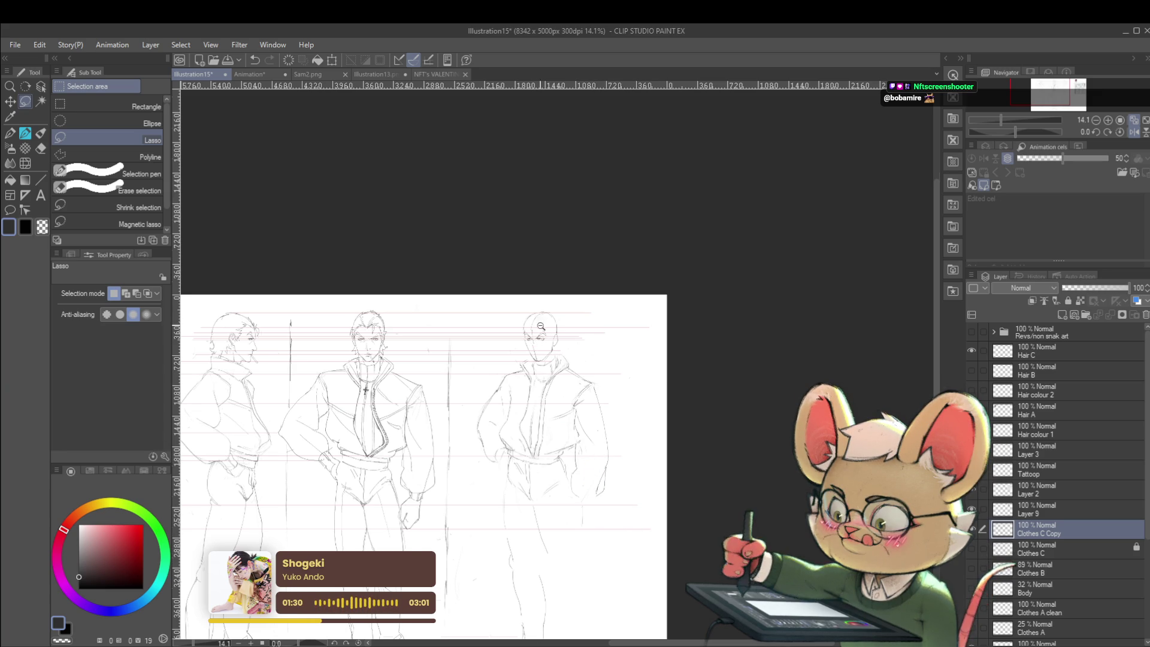
scroll(540, 327, up, 5)
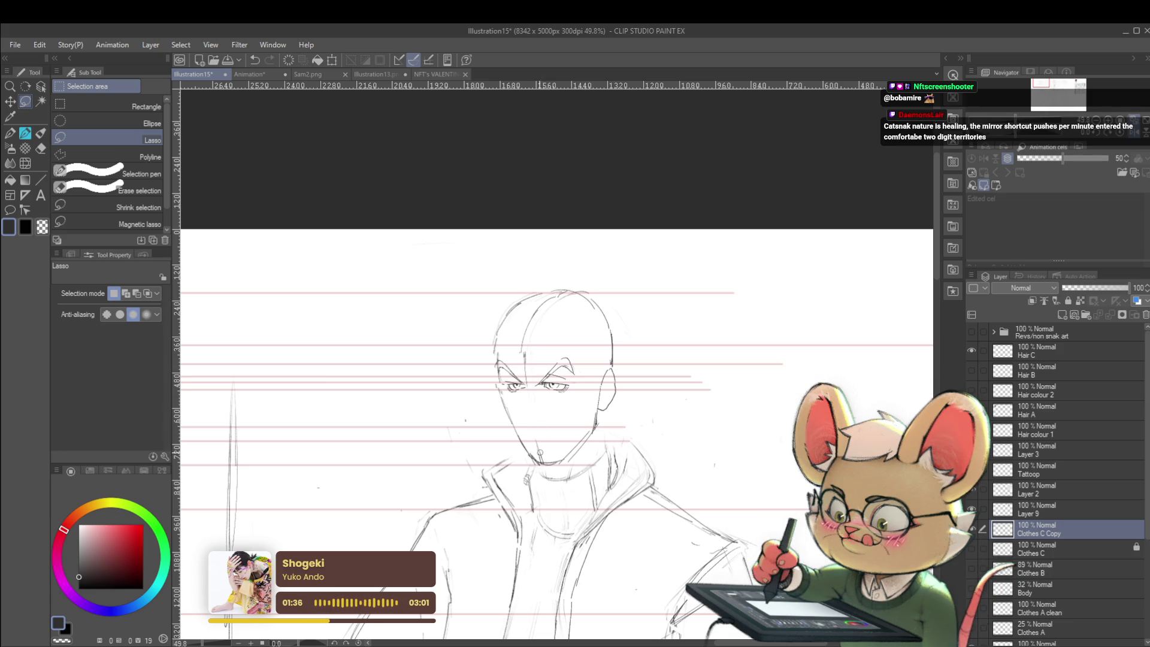
Step: Erase part of the chin and jaw and sketch a new left cheek-to-jaw contour in pencil
key(p)
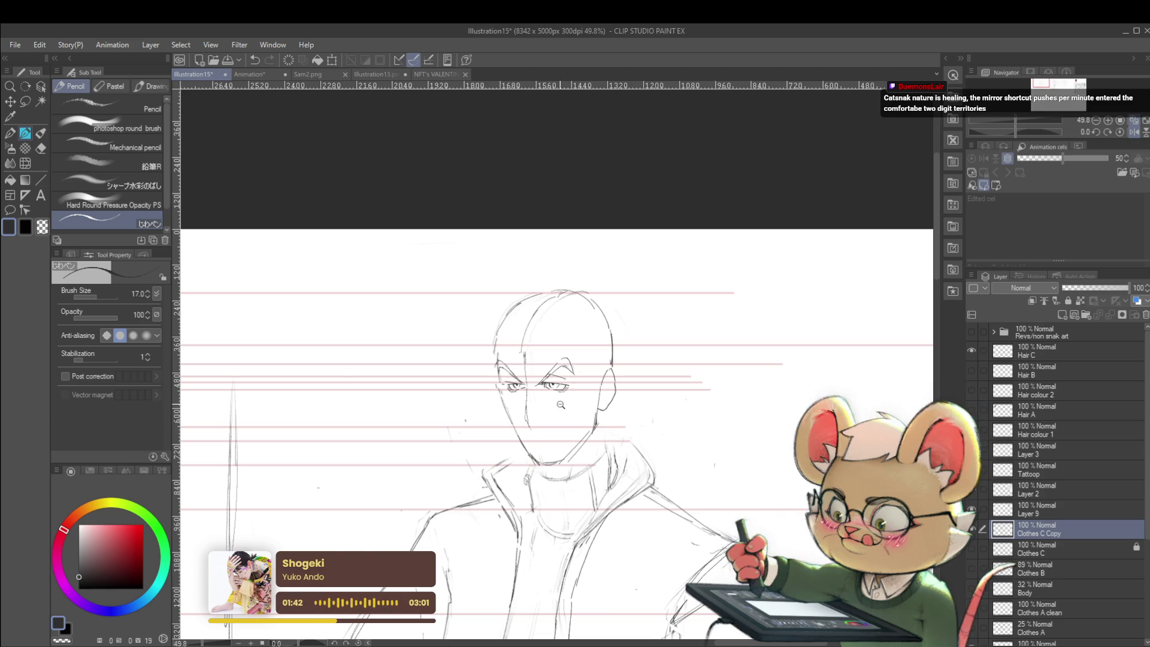
key(ctrl+minus)
key(ctrl+minus)
key(ctrl+plus)
key(ctrl+plus)
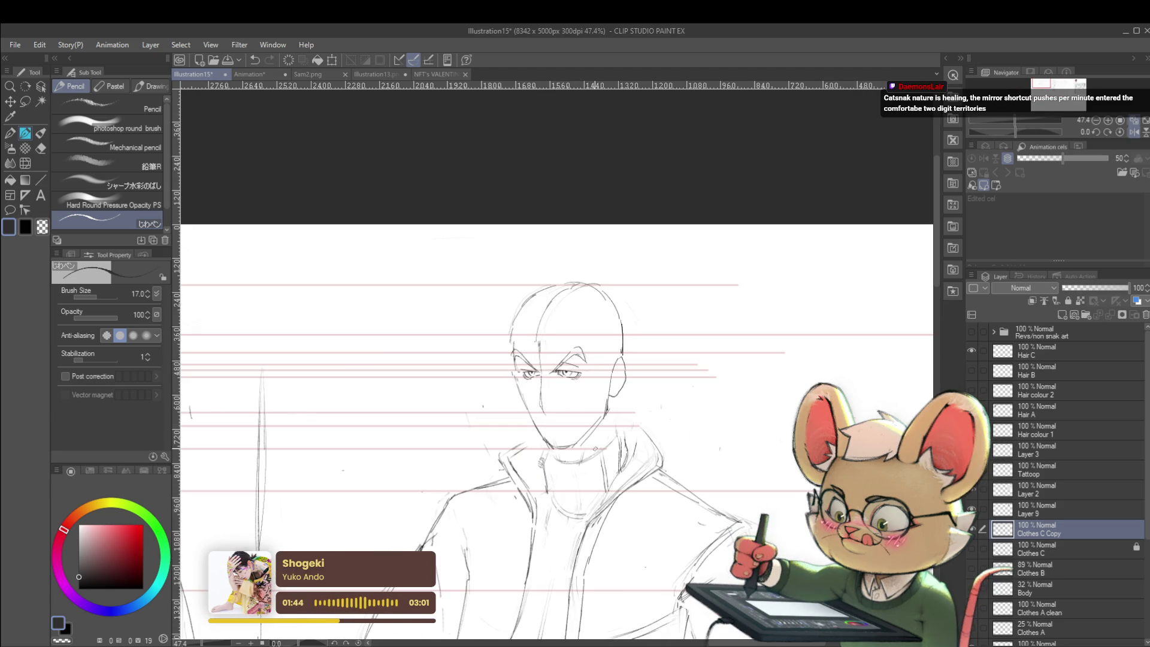
drag(536, 426, 565, 449)
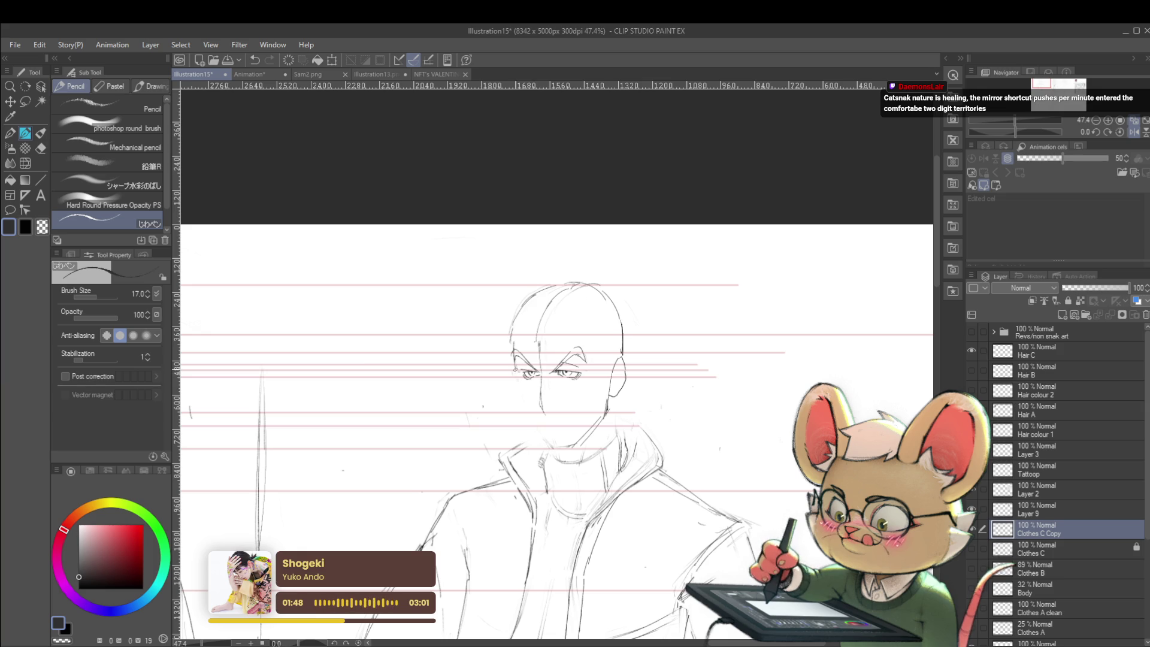
drag(514, 367, 525, 401)
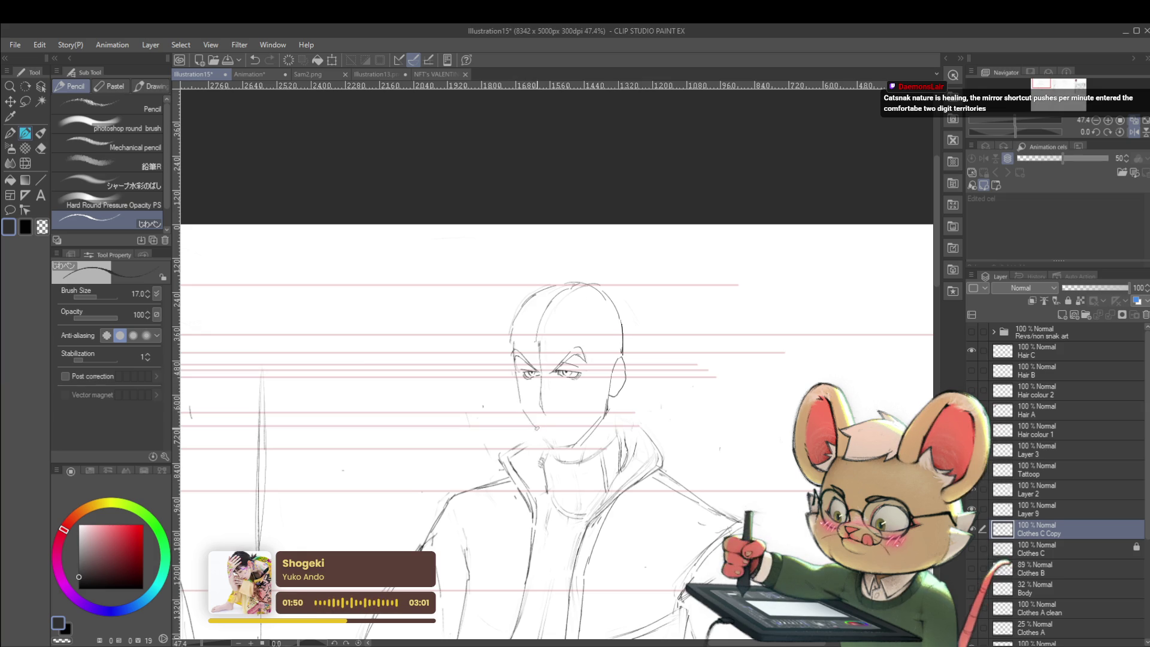
Step: Undo the bad cheek stroke after checking the lineup and redraw the jaw line down to the chin
key(ctrl+minus)
key(ctrl+minus)
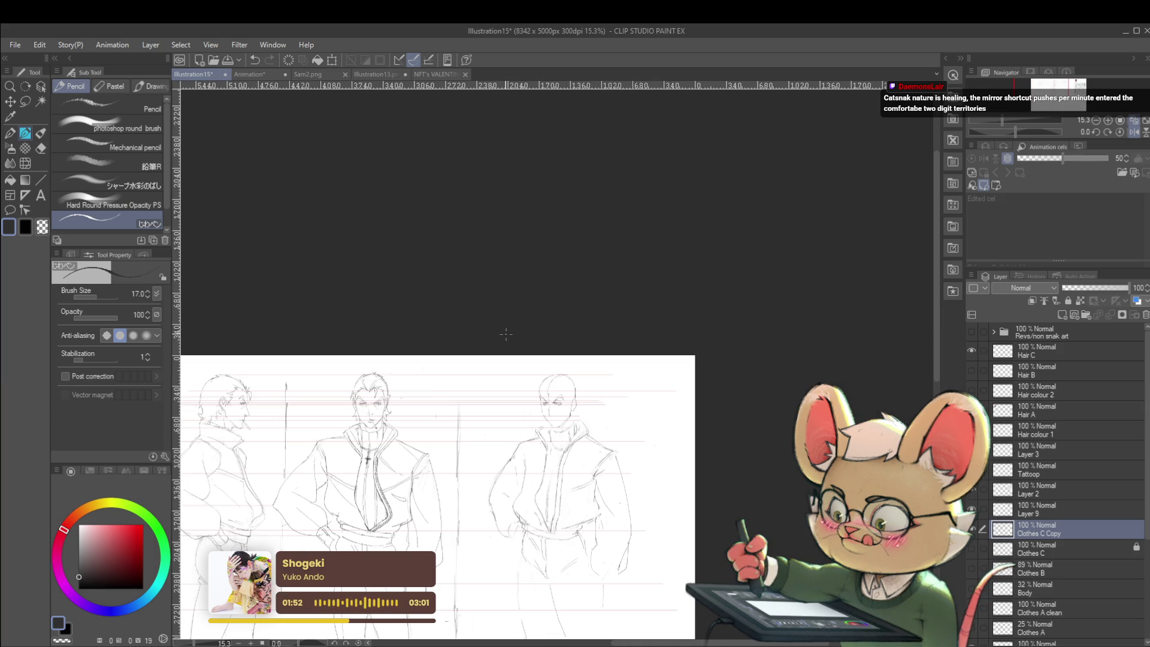
key(ctrl+plus)
key(ctrl+plus)
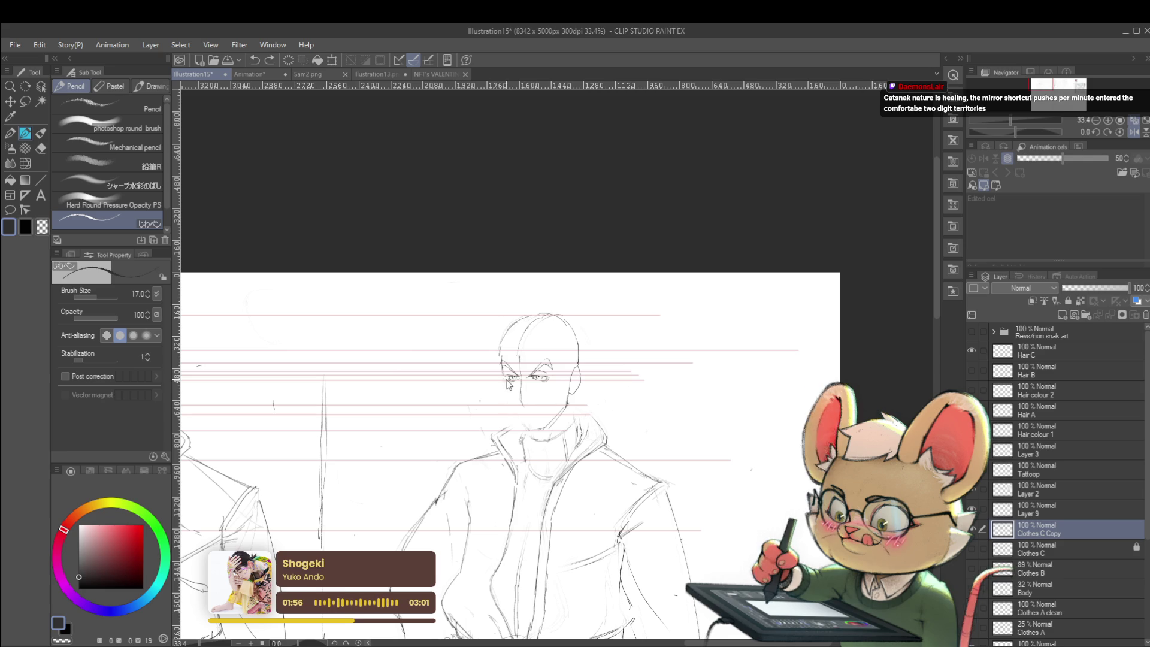
key(ctrl+z)
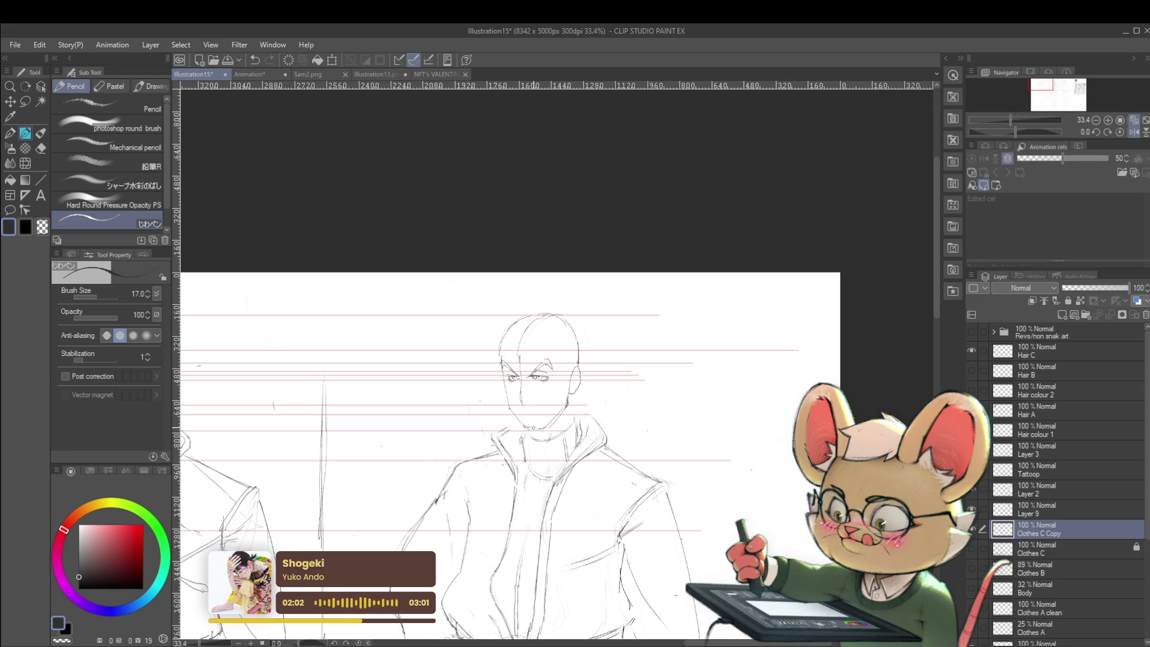
drag(508, 402, 539, 430)
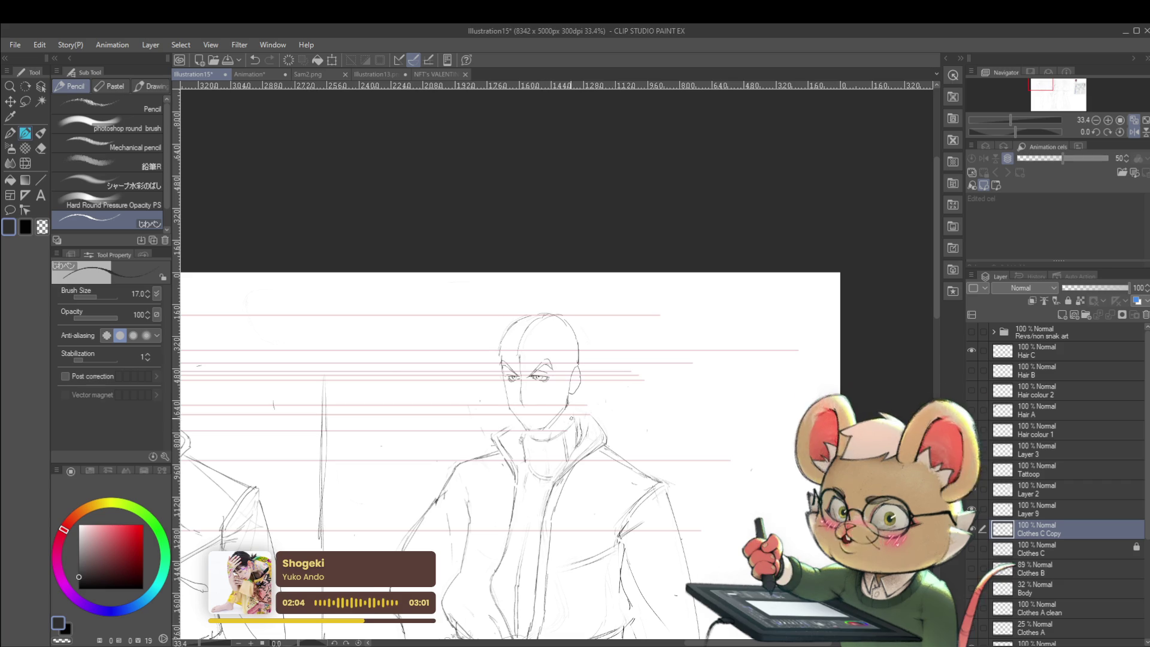
scroll(503, 449, down, 3)
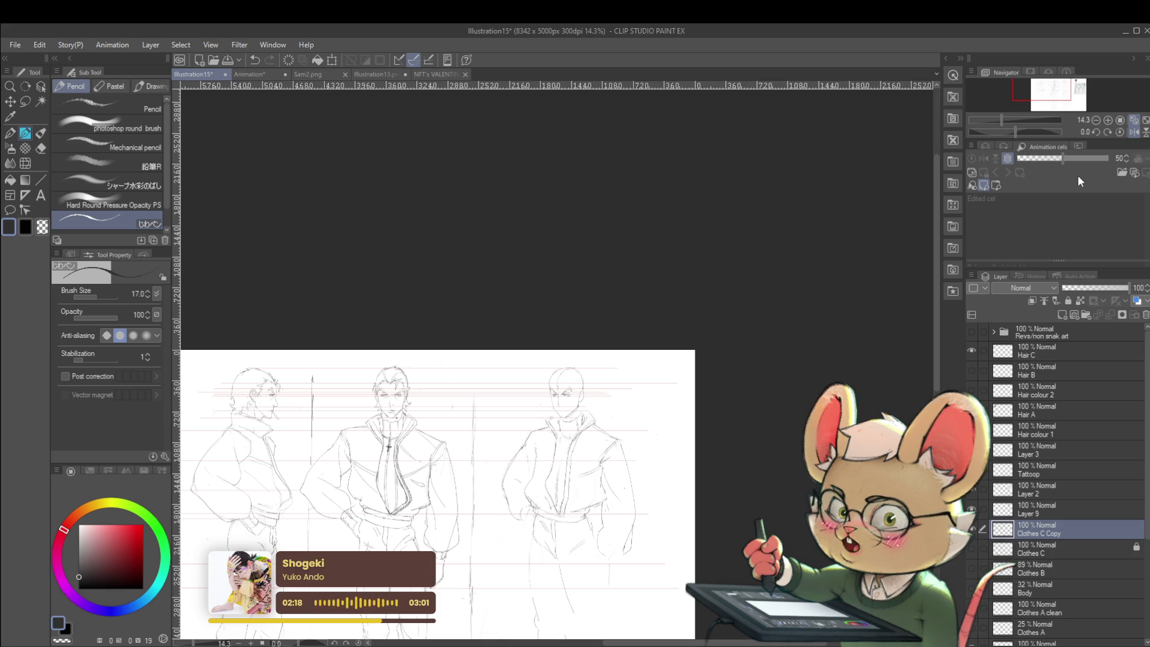
Step: Flip the front-view figures horizontally back and forth in the Navigator to check them
key(ctrl+plus)
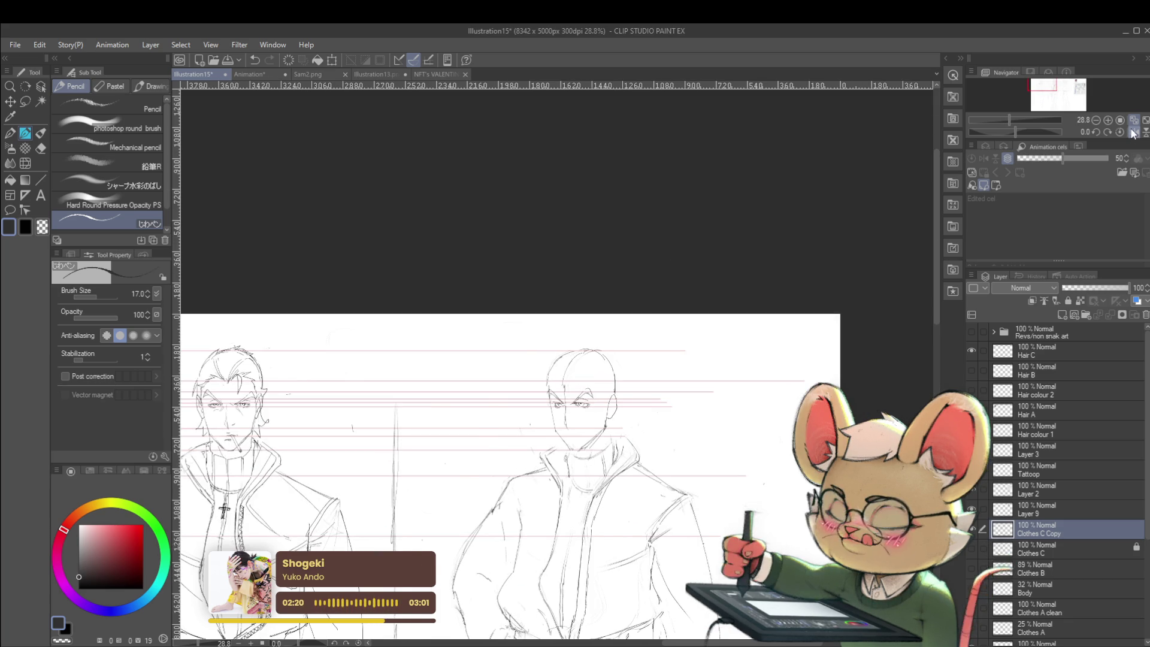
key(h)
click(1127, 134)
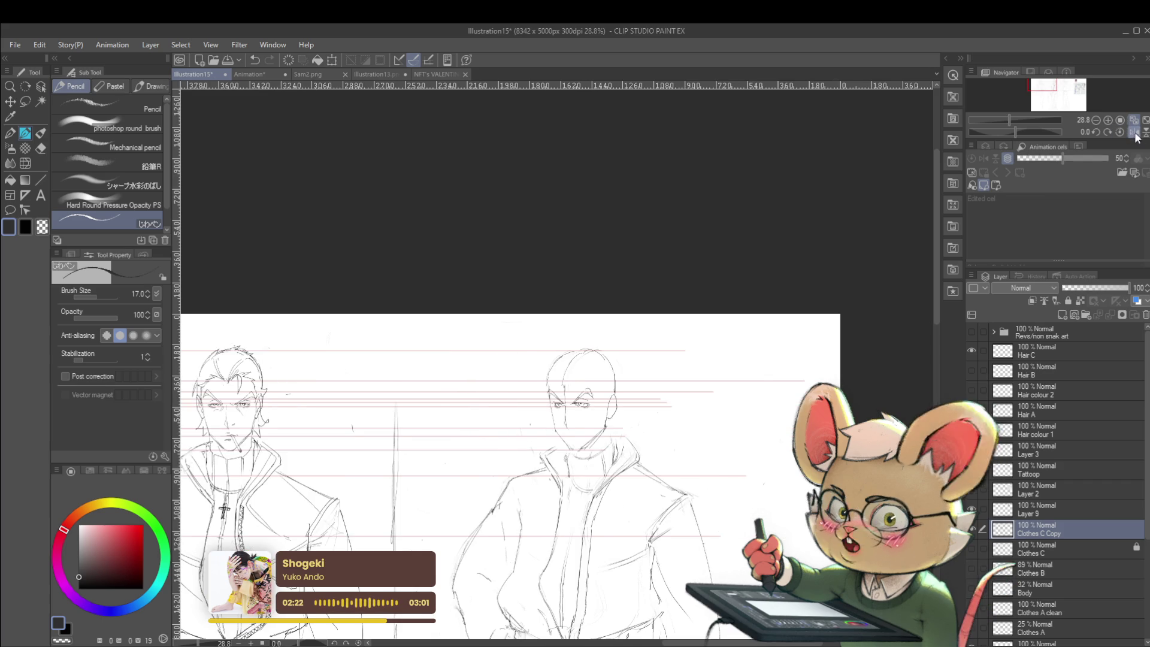
click(1136, 135)
click(1136, 133)
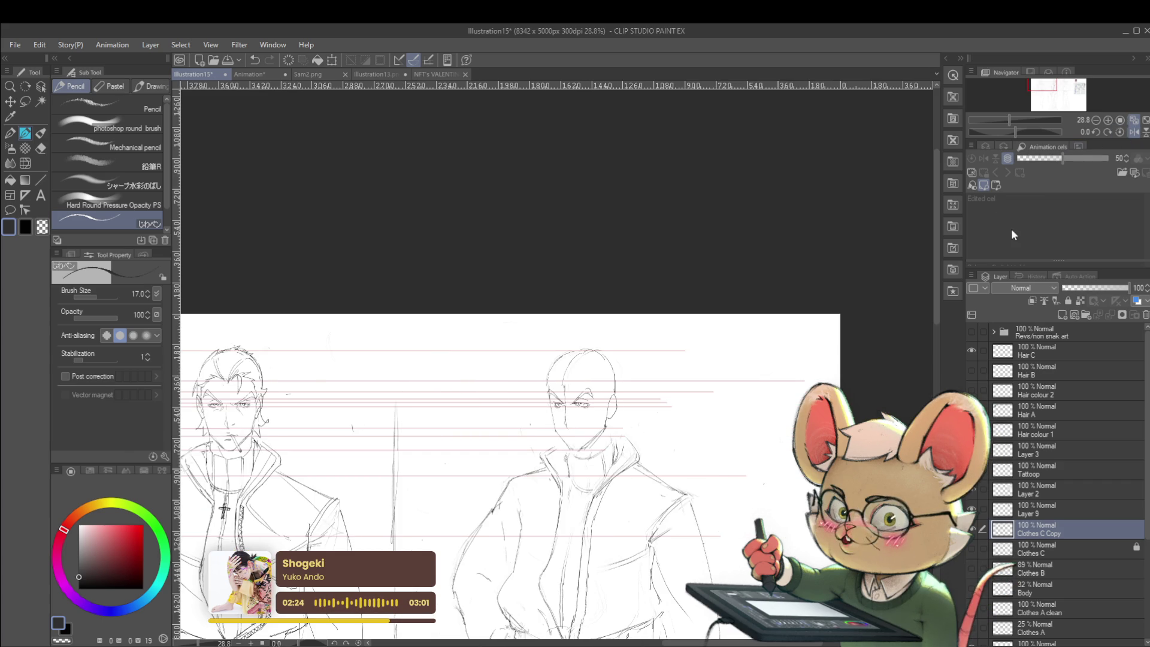
drag(695, 433, 717, 331)
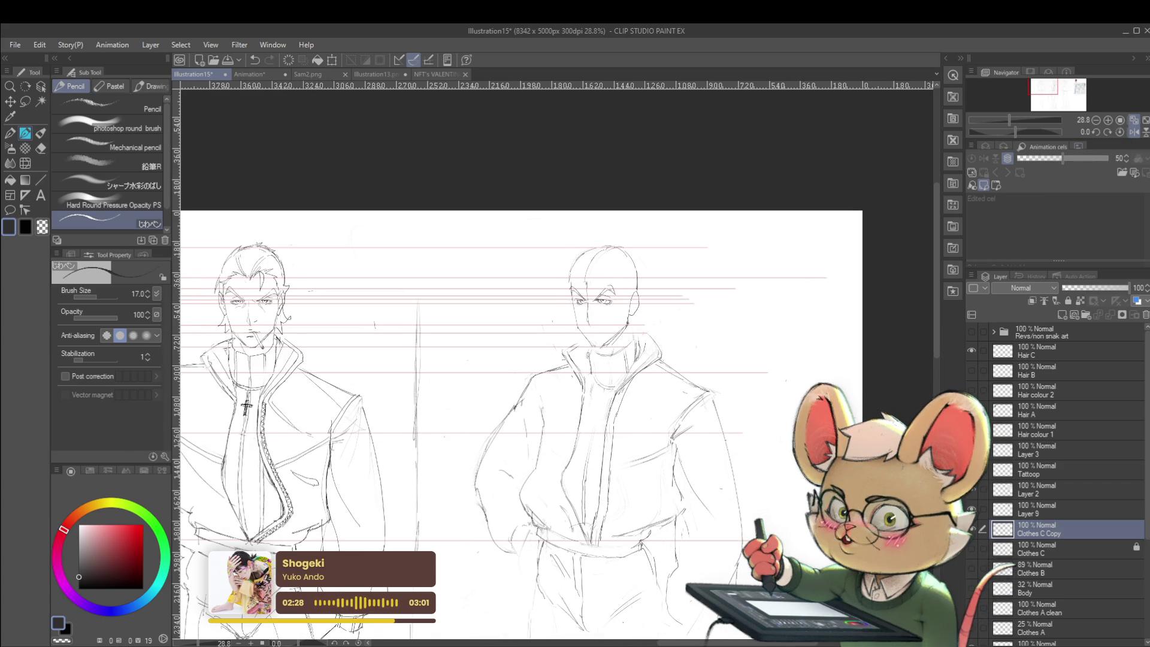
click(1134, 135)
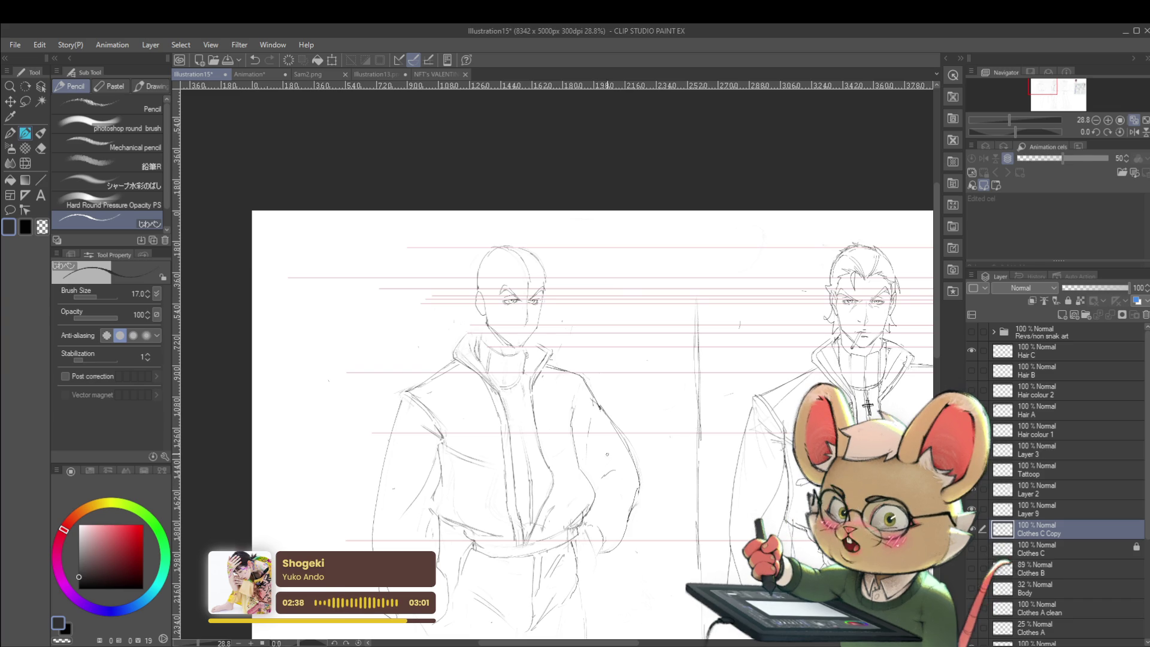
Step: Compare the faces of the lineup mirrored and unmirrored again
click(1131, 131)
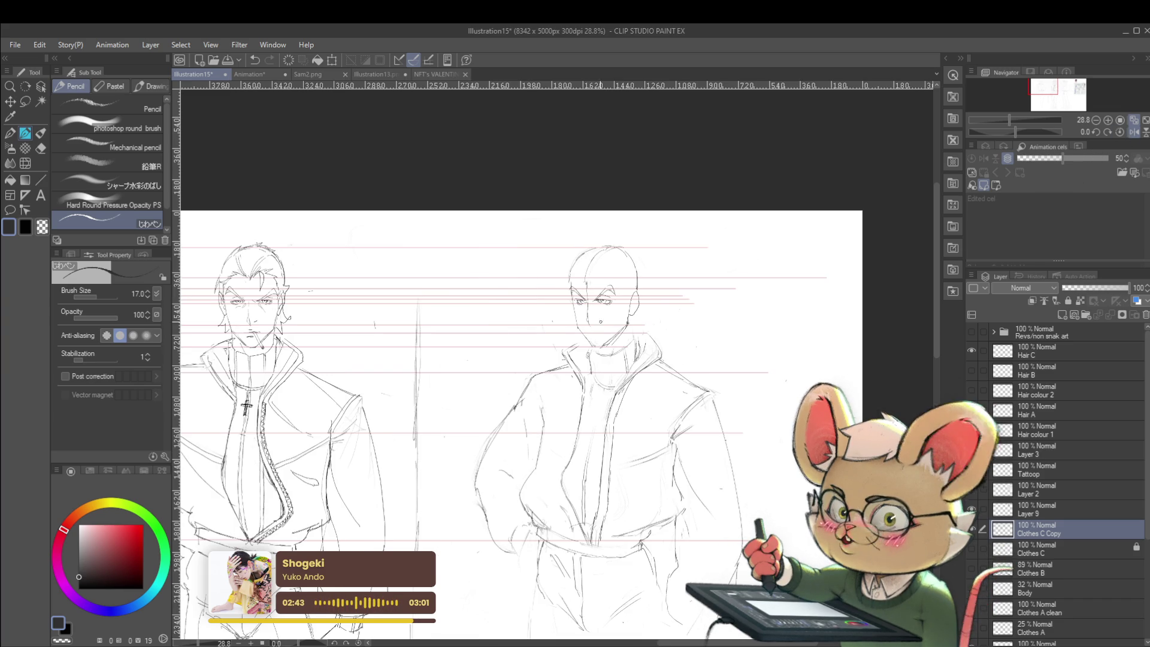
scroll(600, 314, up, 2)
scroll(584, 341, down, 3)
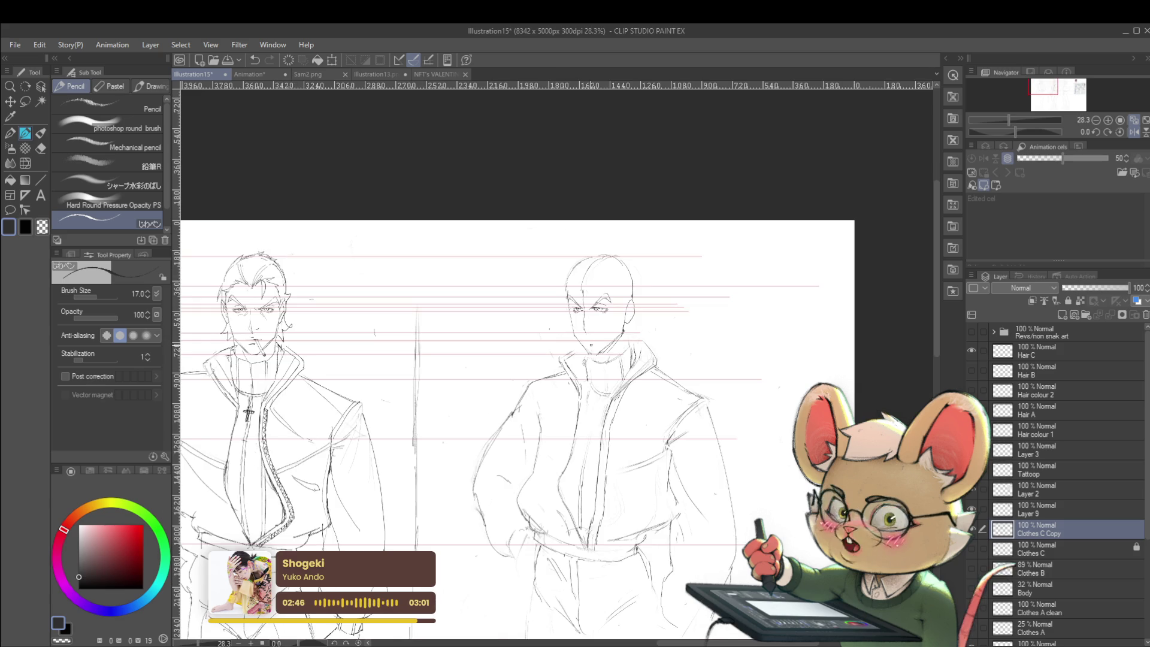
scroll(610, 349, up, 4)
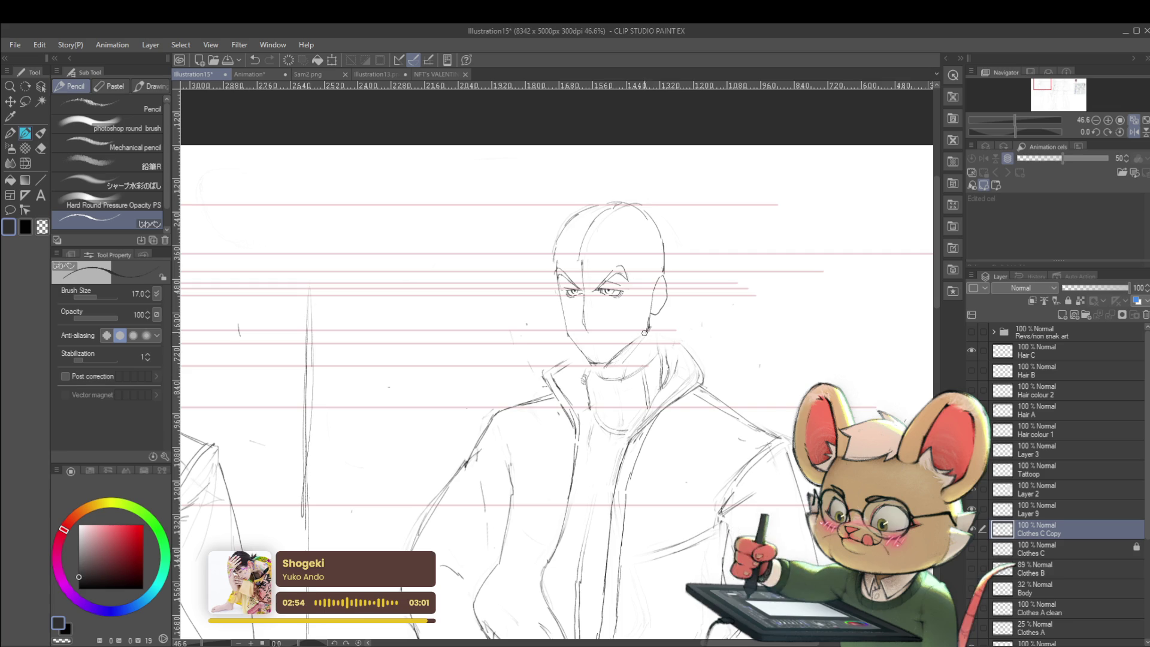
scroll(644, 332, down, 5)
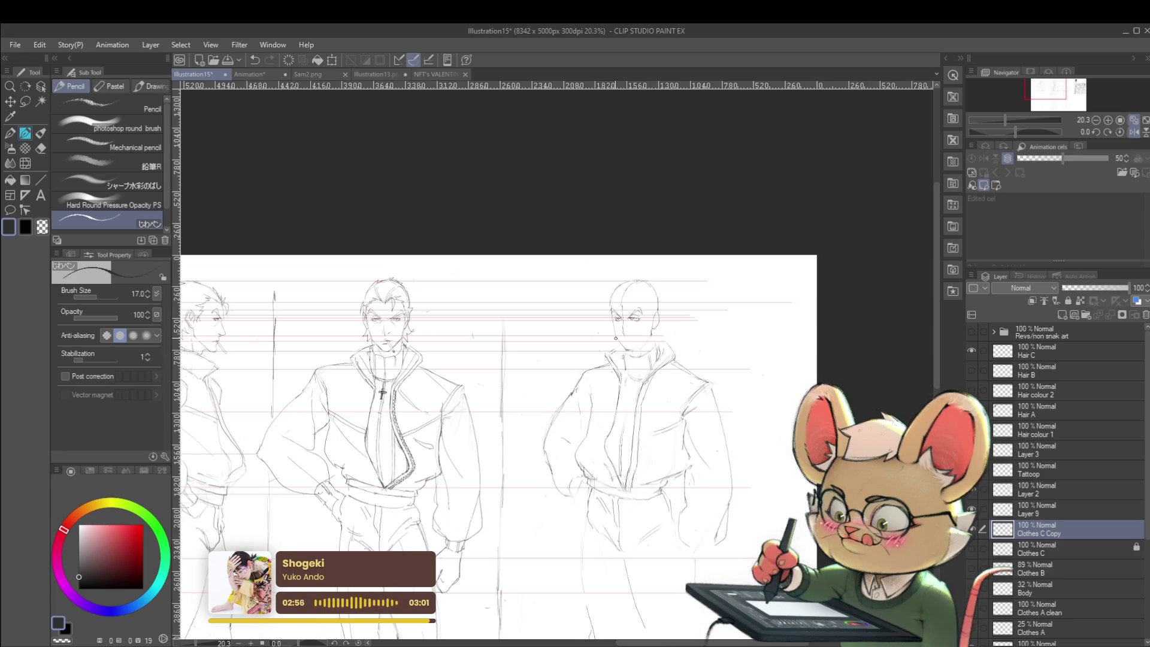
scroll(648, 346, up, 5)
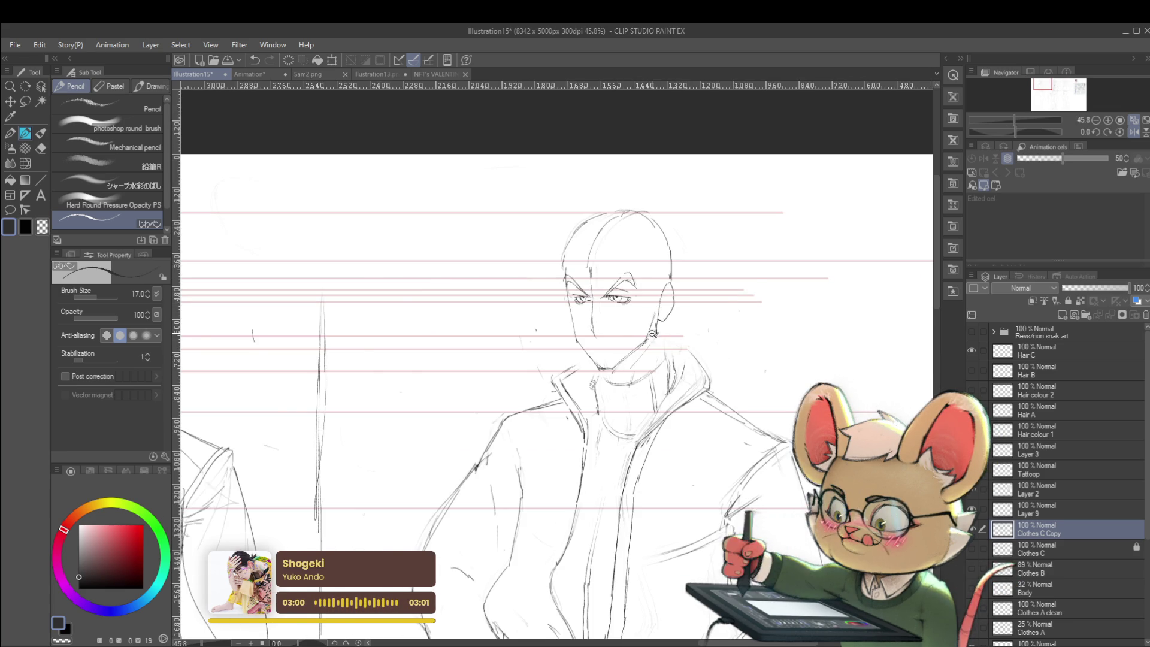
scroll(653, 333, down, 3)
scroll(653, 333, down, 3)
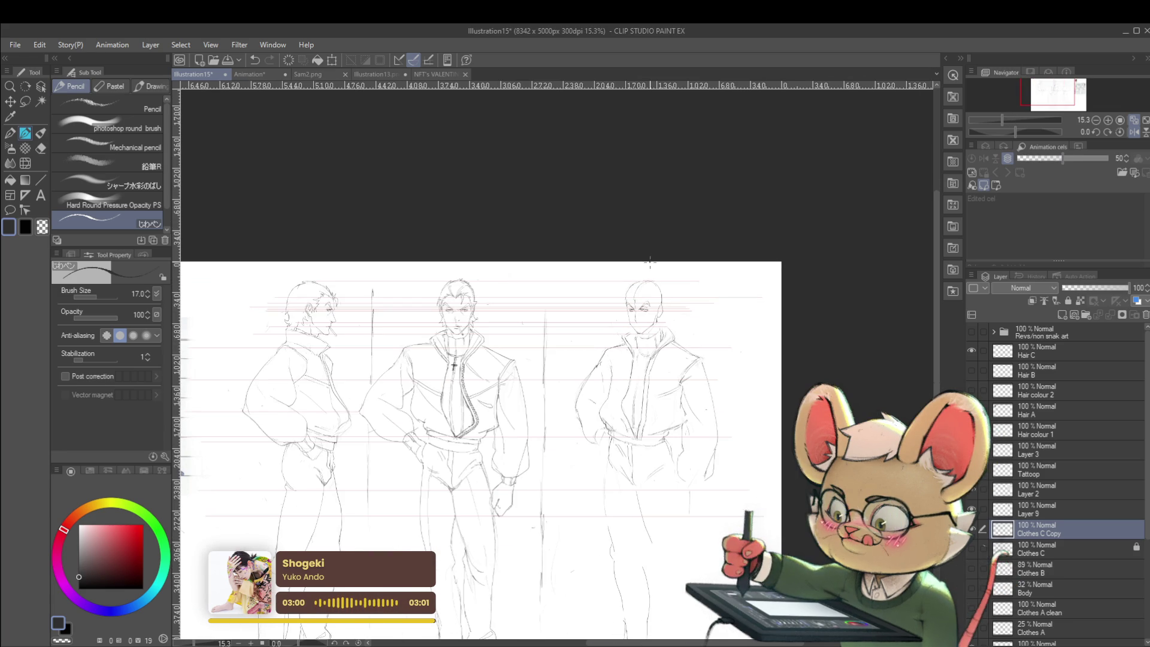
click(1119, 133)
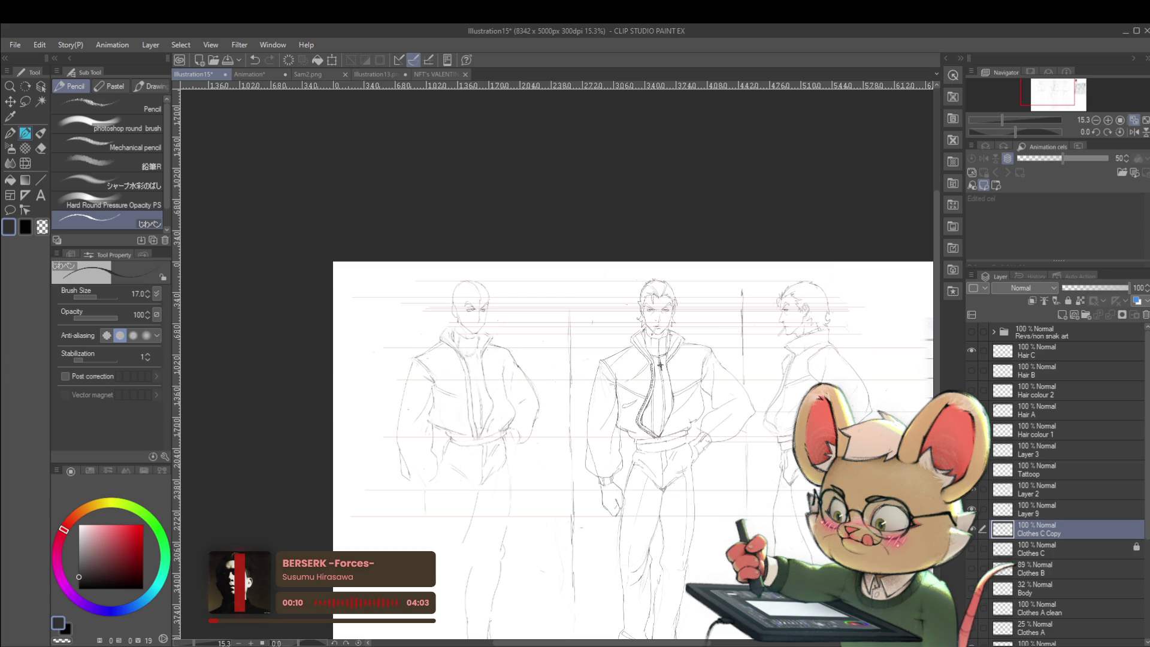
scroll(532, 334, up, 3)
scroll(472, 310, down, 1)
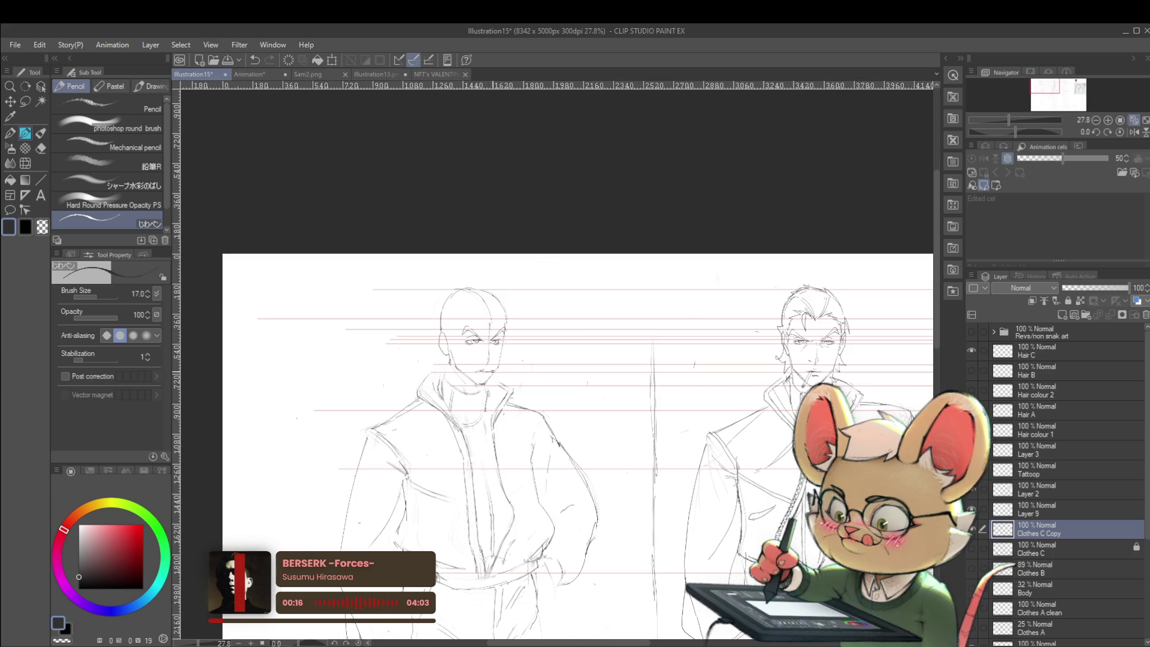
scroll(554, 346, down, 2)
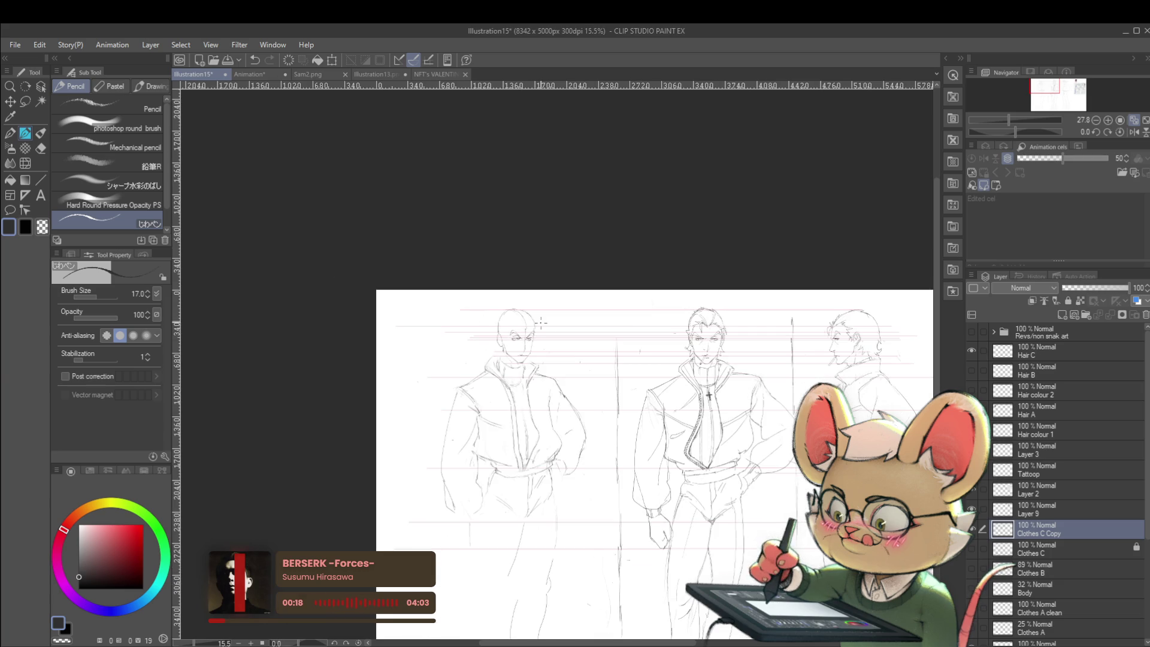
click(1109, 132)
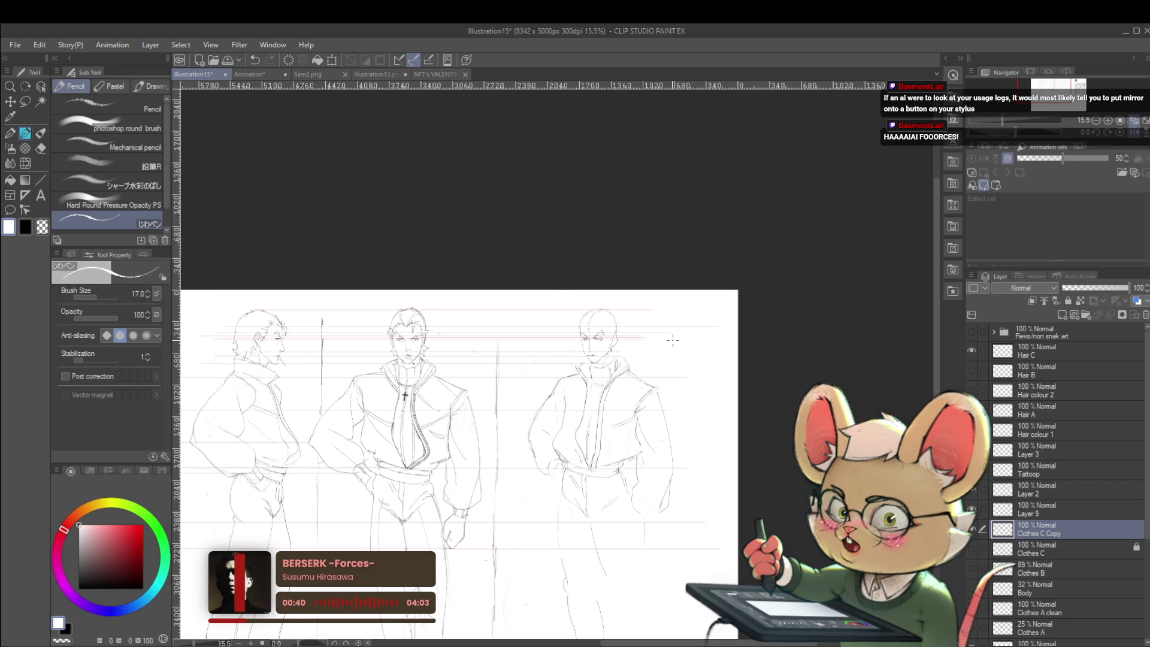
scroll(675, 348, up, 2)
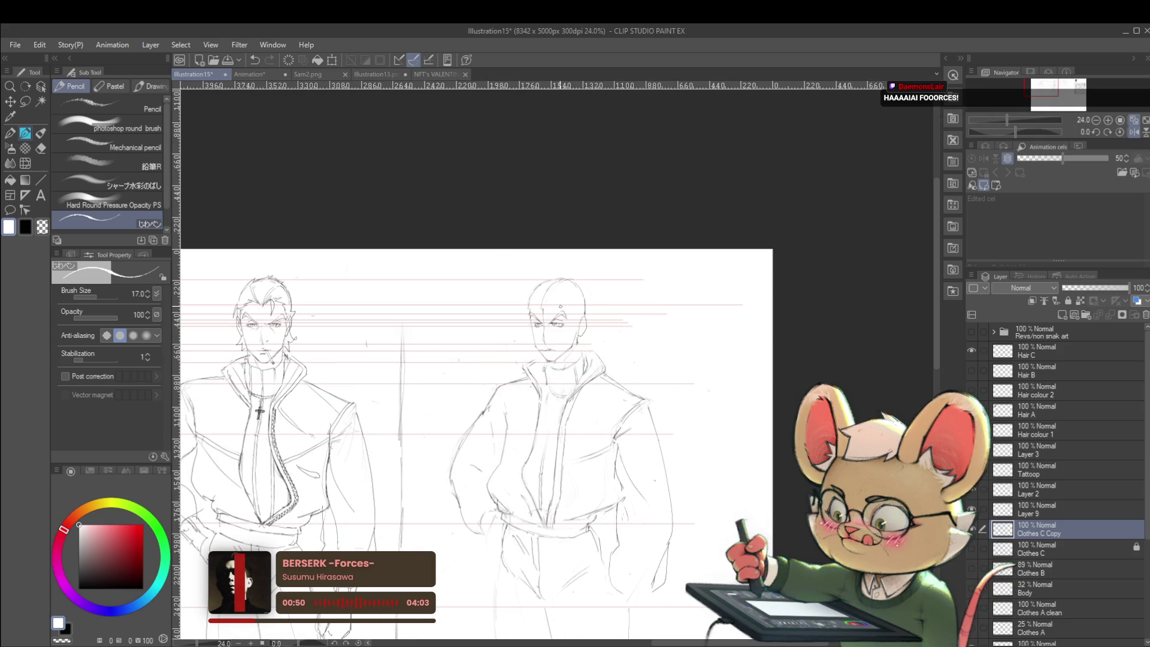
scroll(567, 300, up, 3)
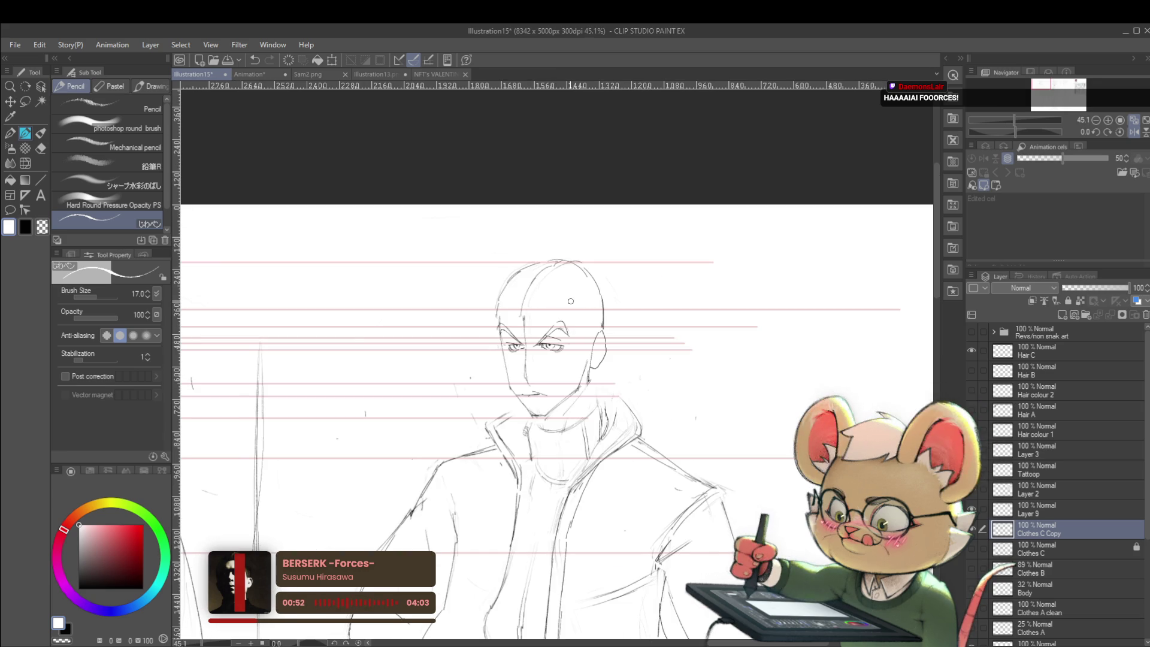
scroll(552, 309, down, 3)
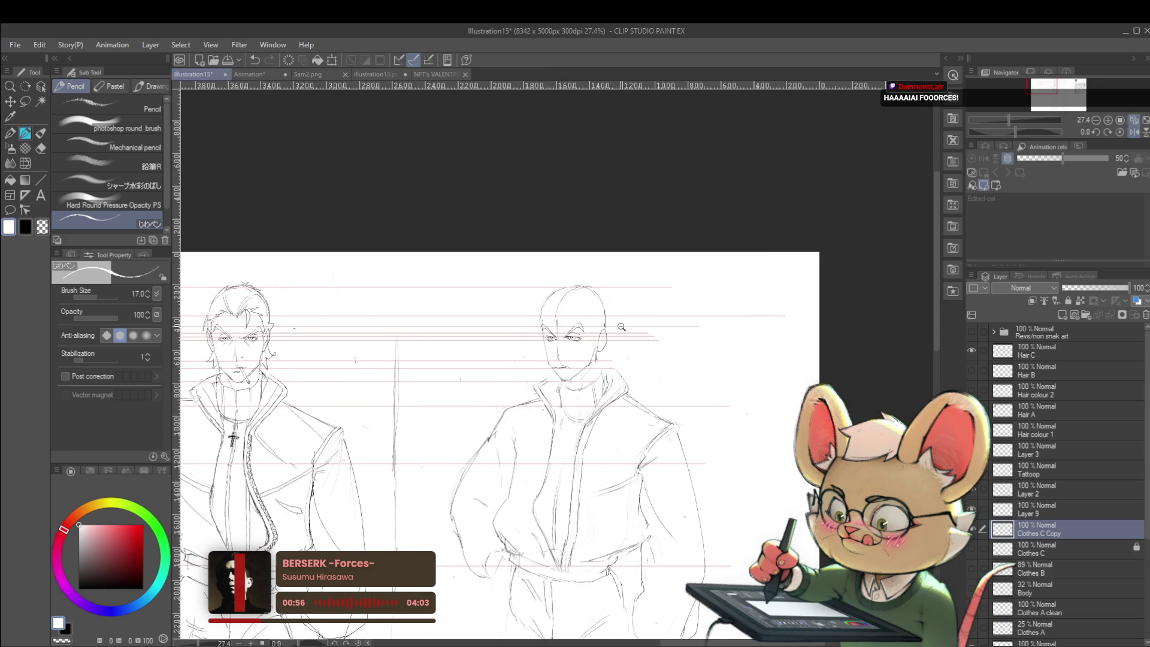
scroll(620, 328, up, 3)
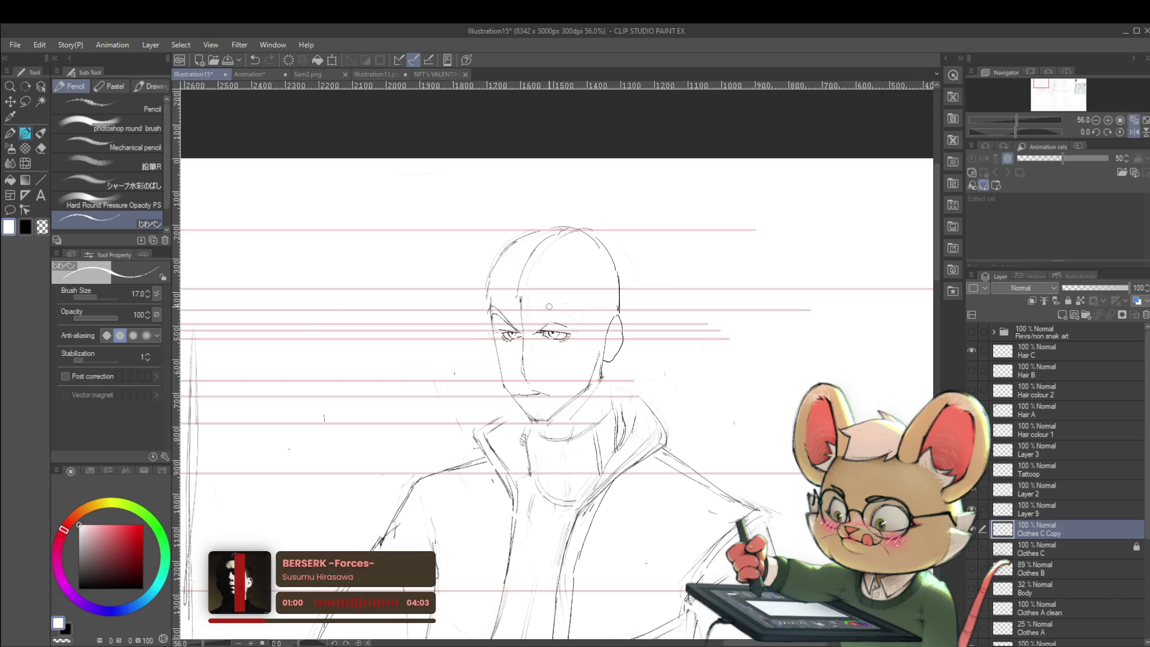
click(78, 582)
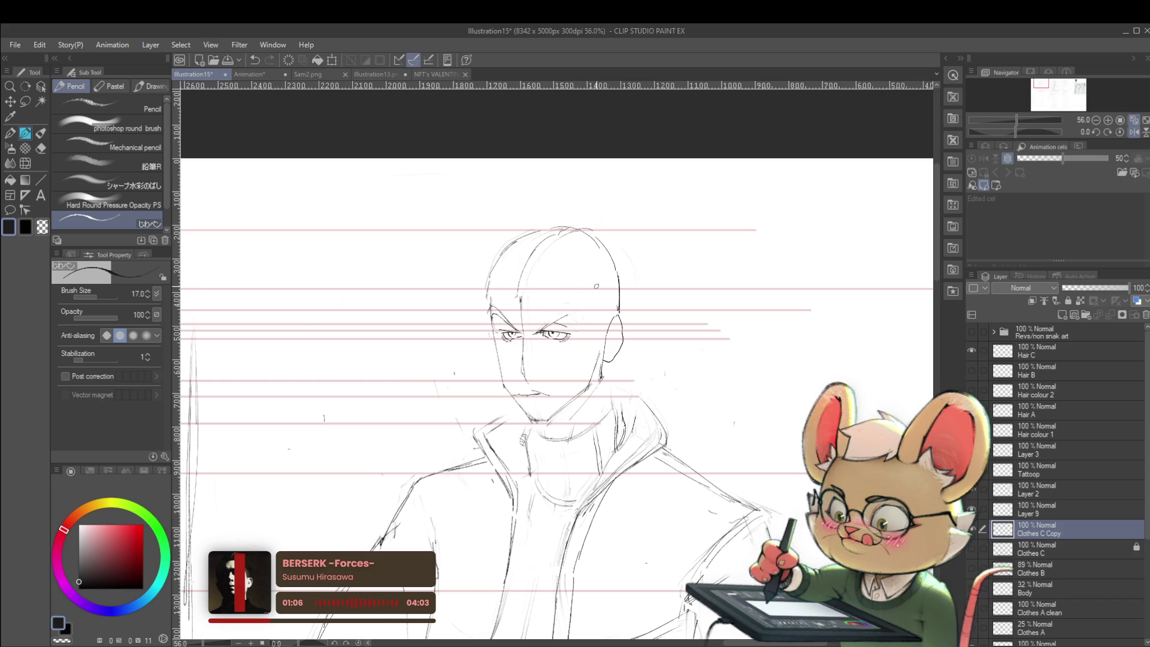
mouse_move(566, 317)
mouse_down()
mouse_move(579, 322)
mouse_move(537, 331)
mouse_up()
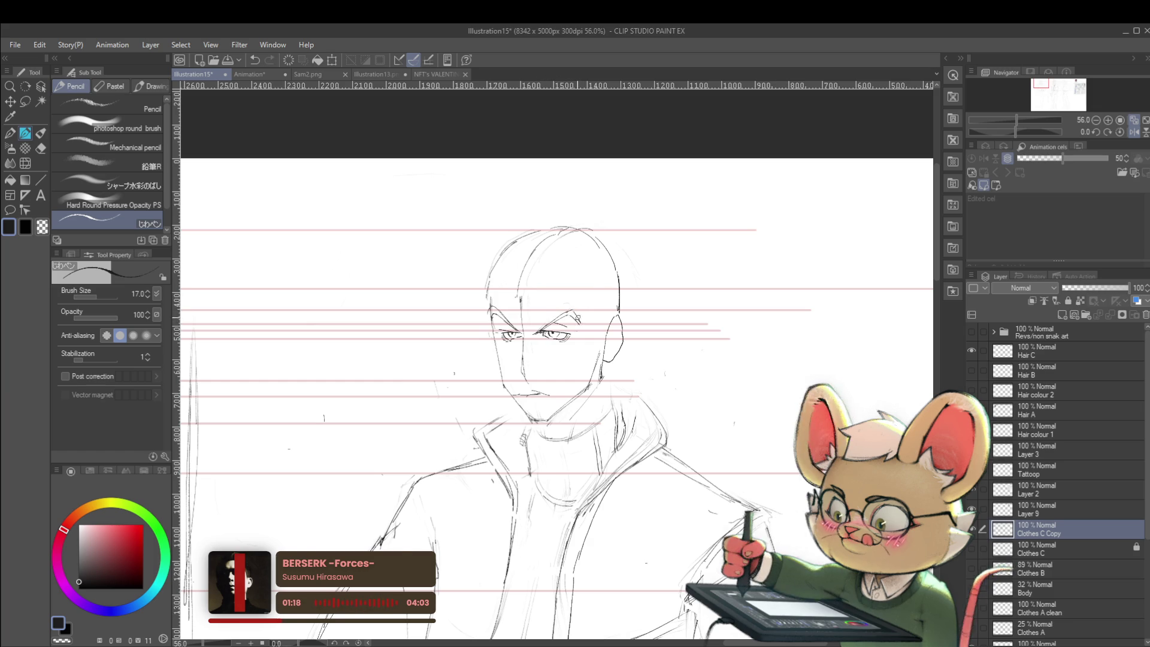
scroll(570, 310, down, 3)
scroll(792, 256, down, 1)
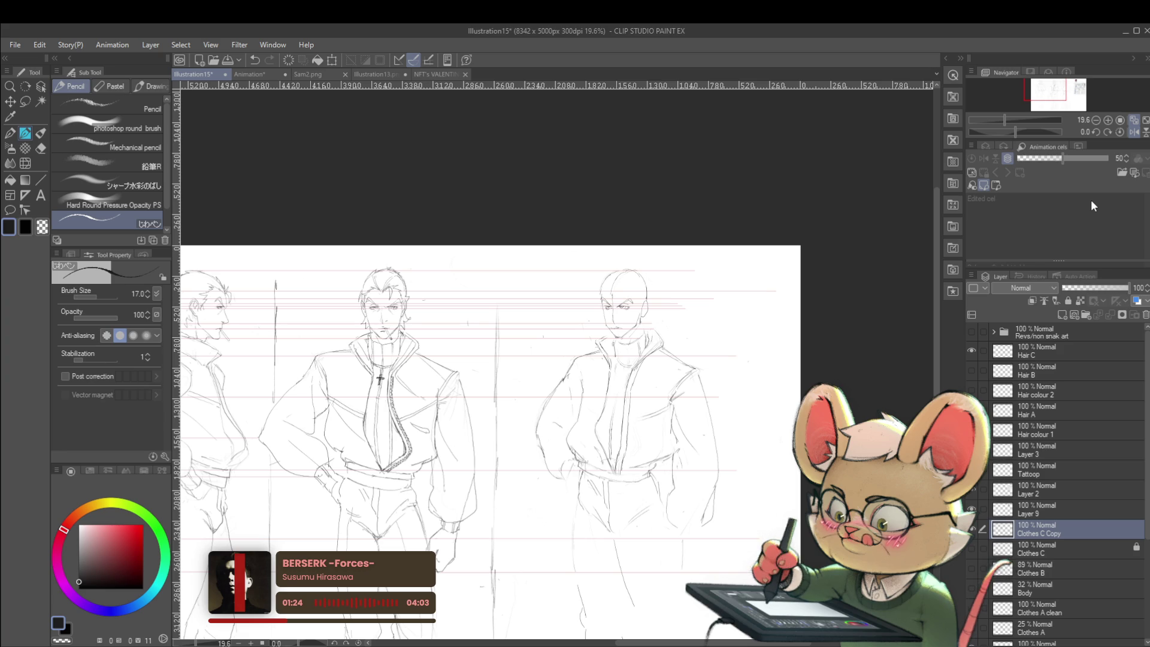
click(1134, 132)
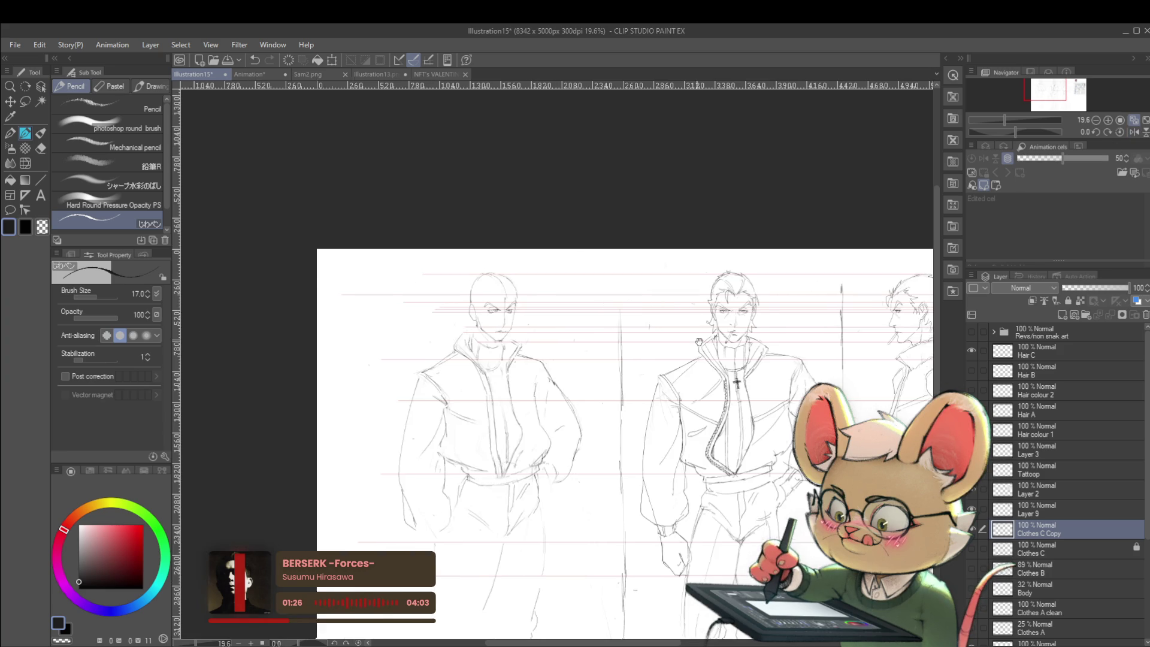
scroll(514, 345, up, 4)
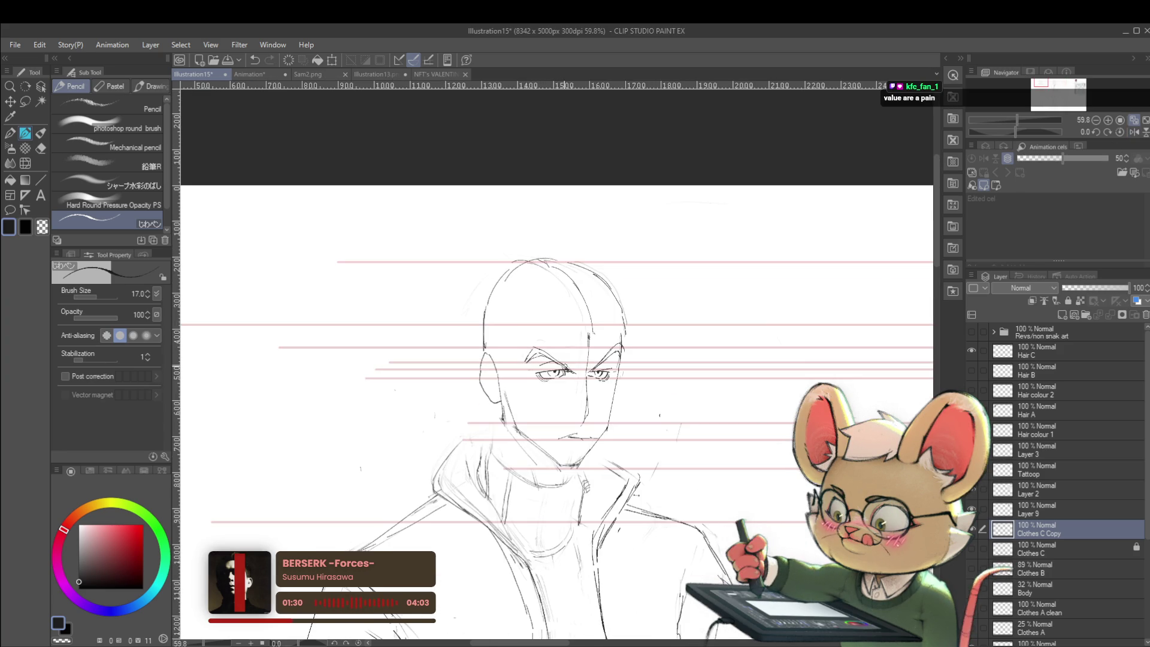
scroll(506, 315, down, 4)
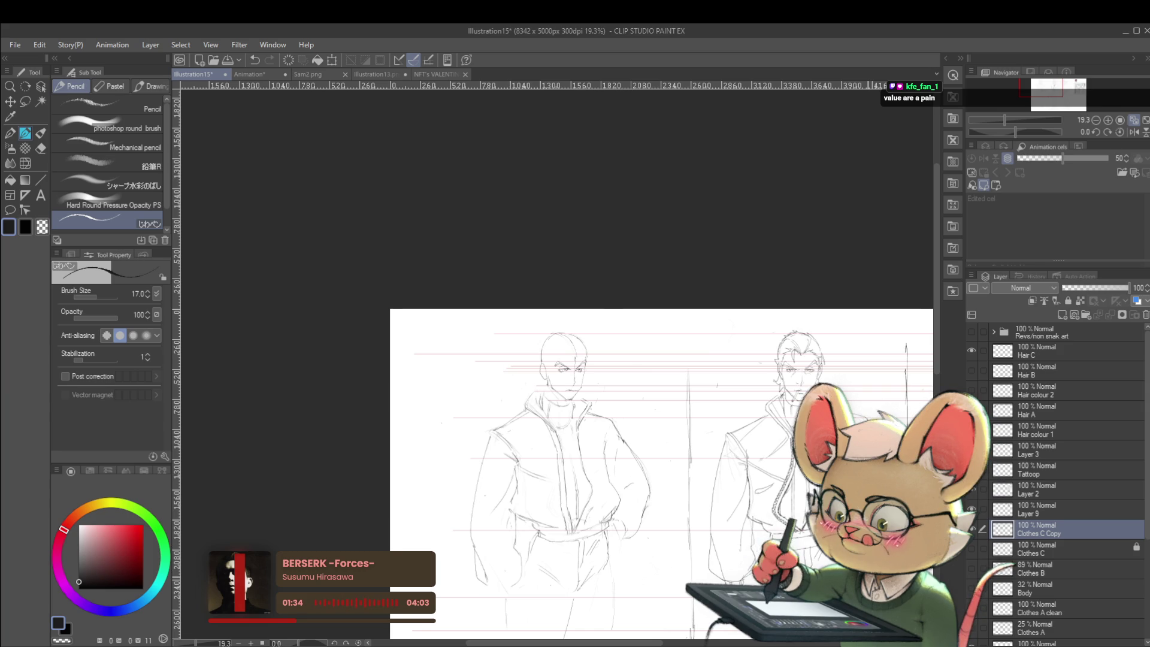
key(h)
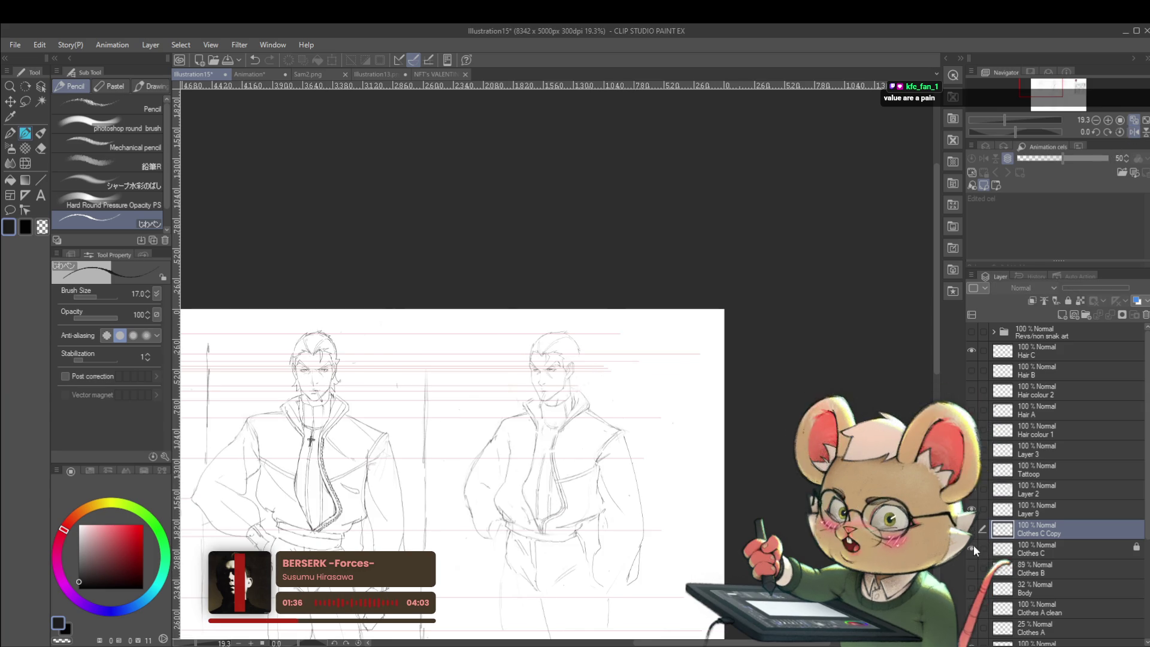
scroll(563, 365, up, 3)
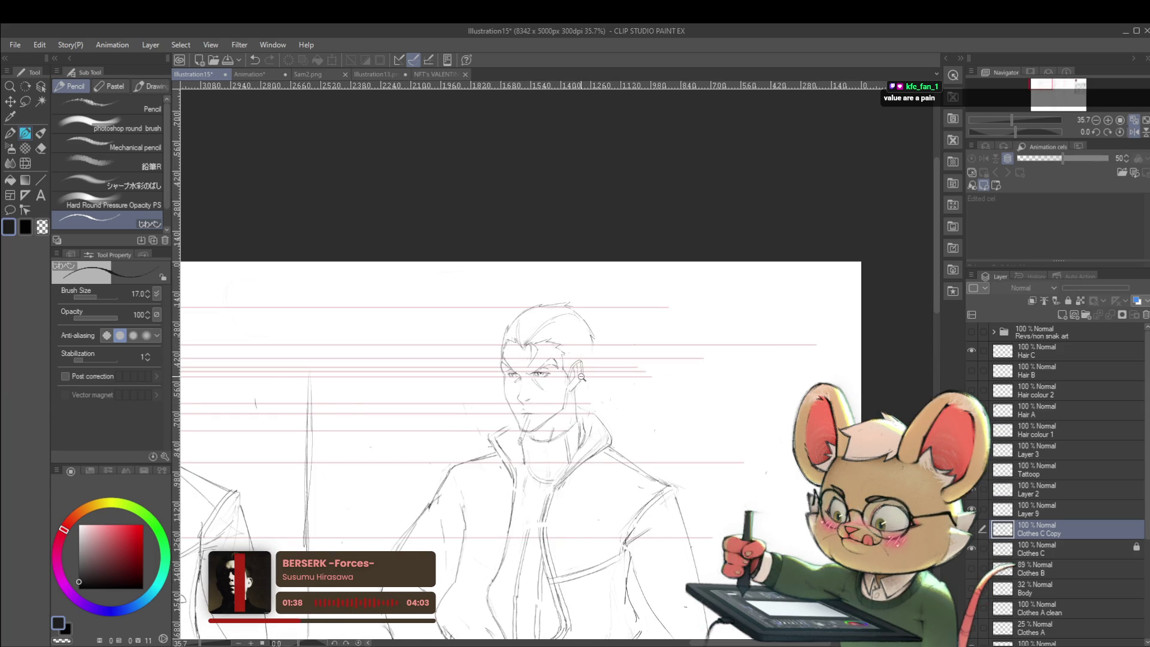
scroll(979, 544, down, 3)
click(971, 530)
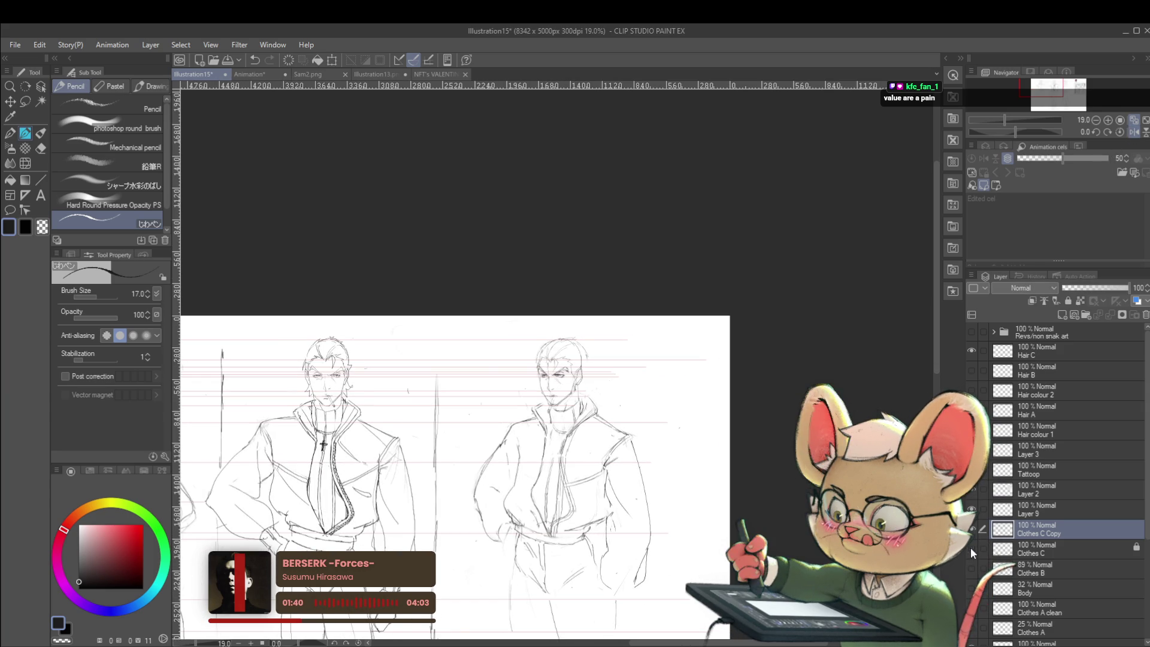
click(971, 547)
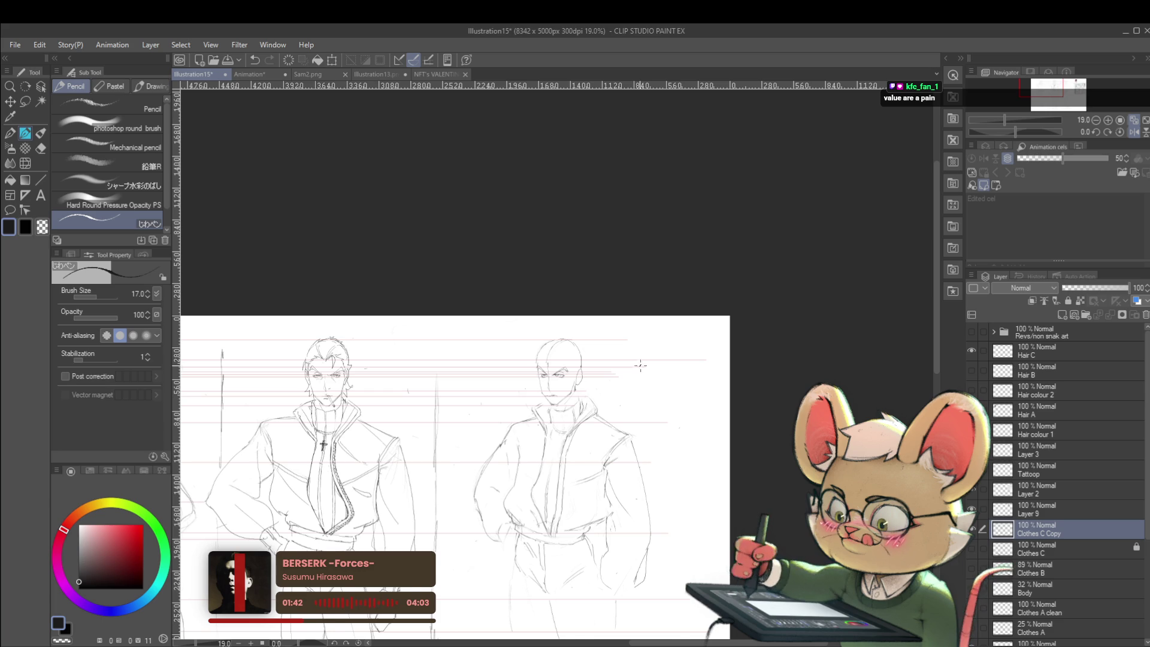
scroll(535, 391, up, 2)
scroll(535, 392, up, 1)
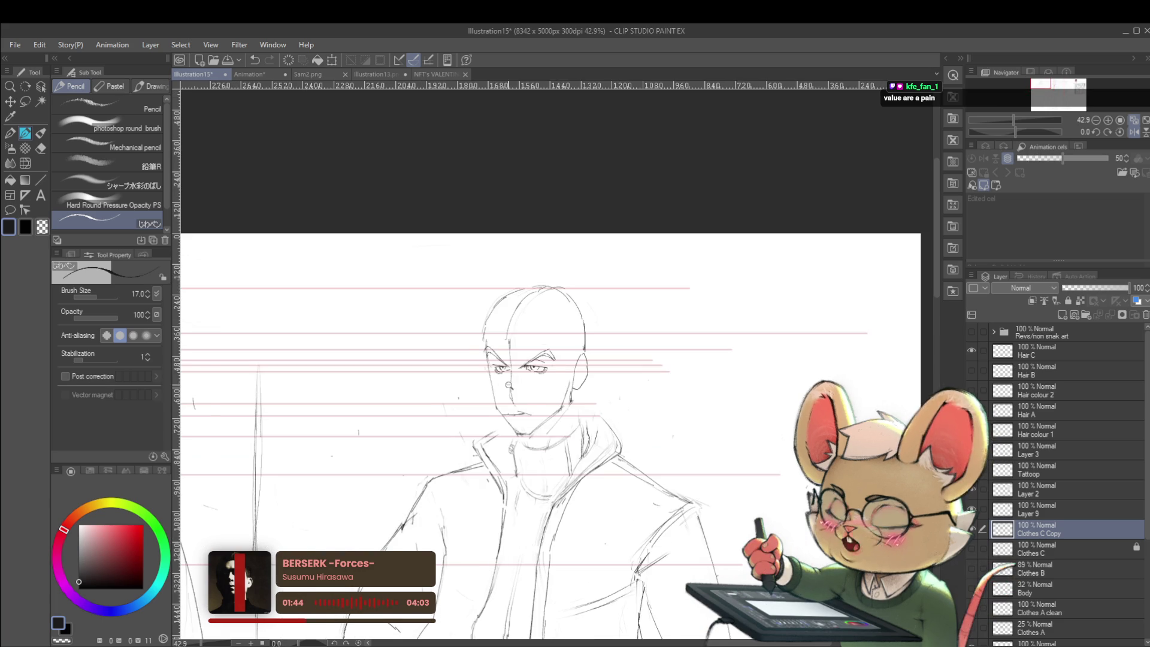
scroll(535, 391, up, 1)
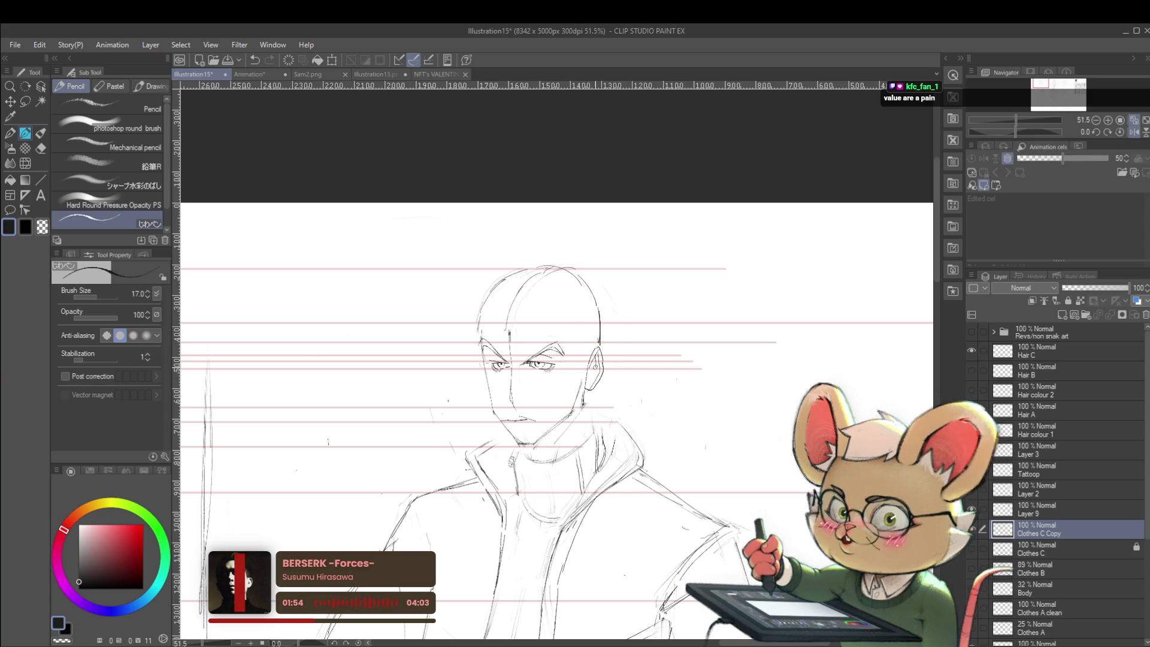
scroll(329, 441, down, 3)
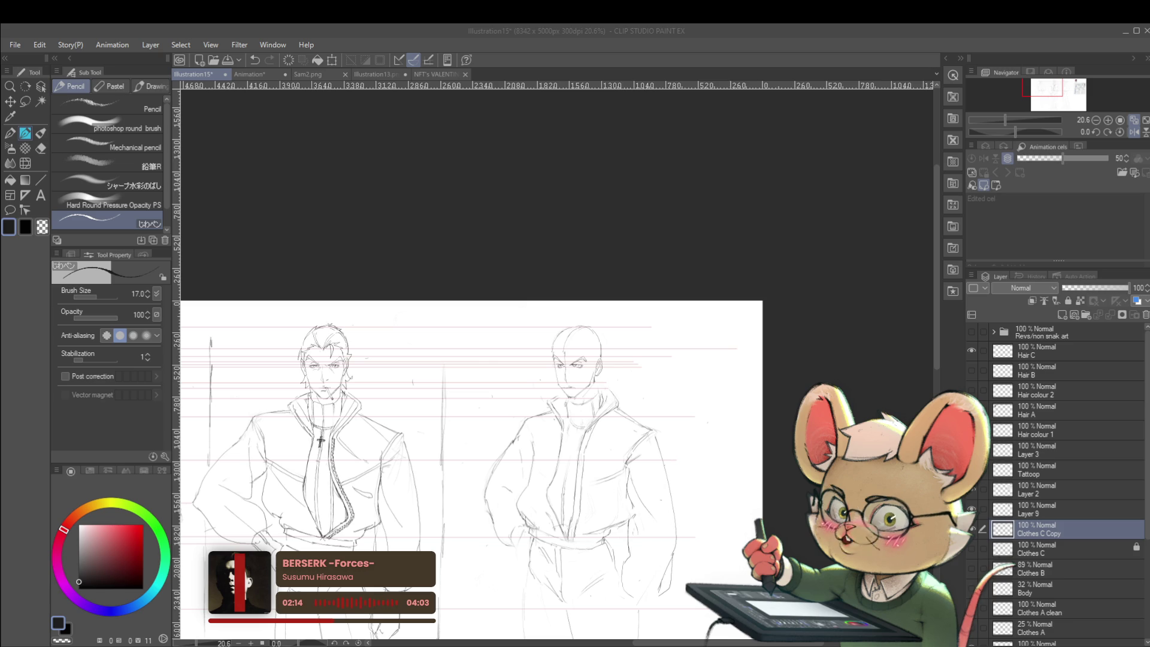
scroll(710, 342, down, 3)
scroll(684, 360, up, 1)
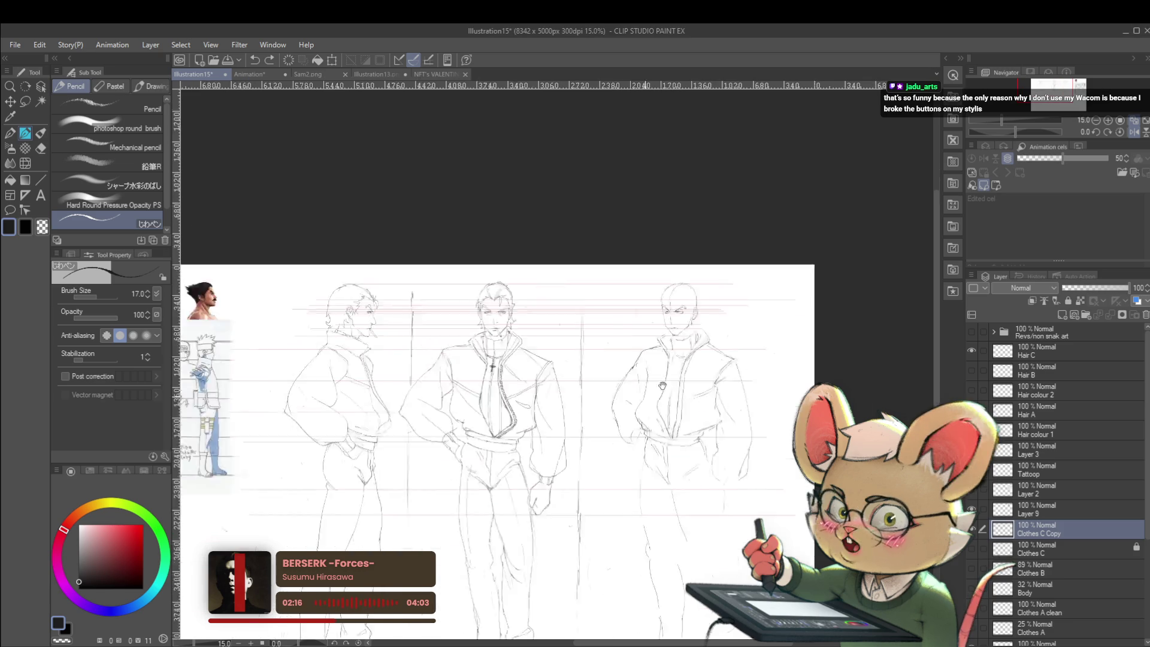
Step: Paste the creature image below the lineup reference sheet and set Layer 14 to about 50% opacity
drag(662, 386, 900, 316)
scroll(750, 363, down, 1)
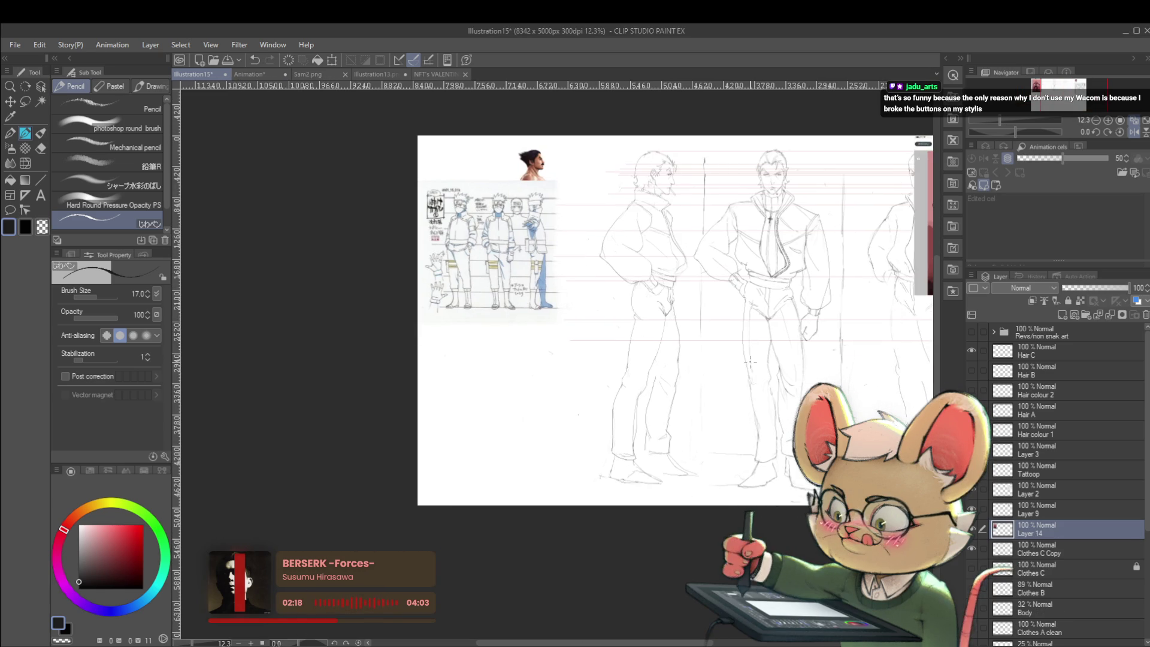
key(ctrl+v)
drag(840, 297, 341, 468)
scroll(360, 449, up, 2)
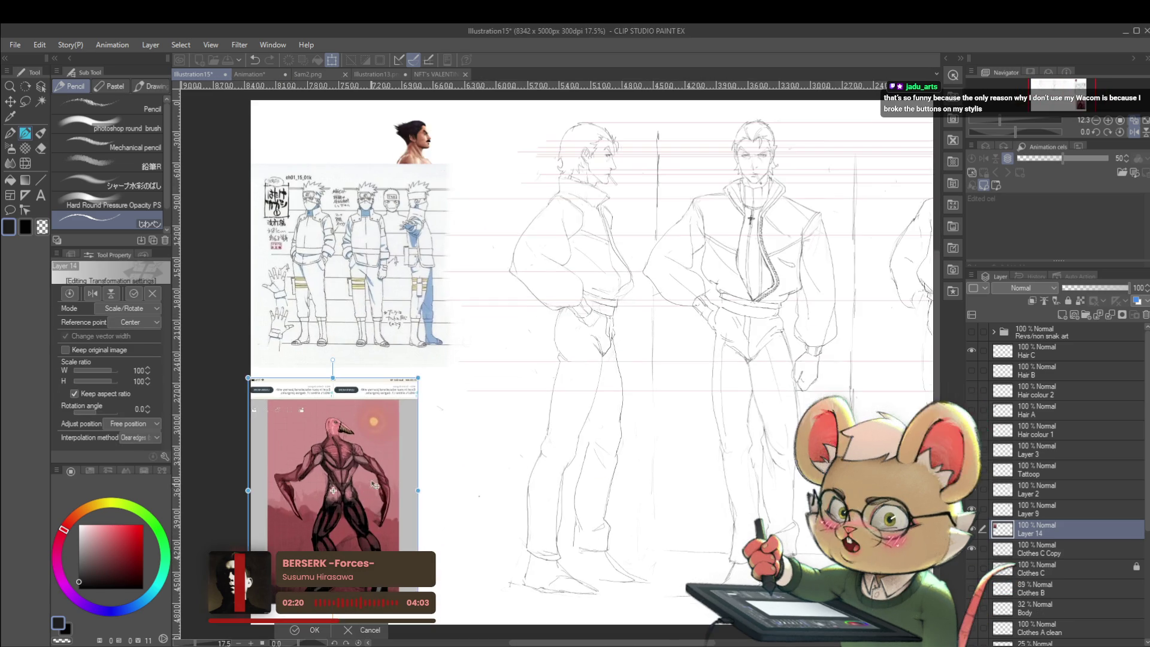
scroll(387, 476, up, 1)
scroll(415, 462, up, 1)
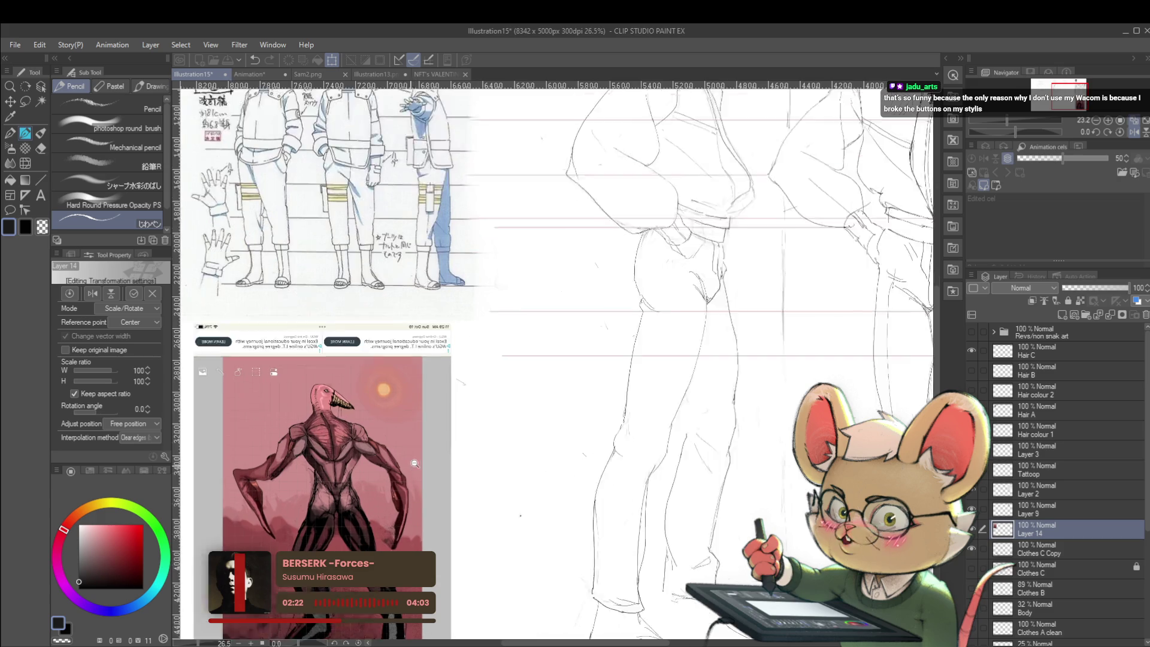
scroll(414, 463, up, 1)
key(Return)
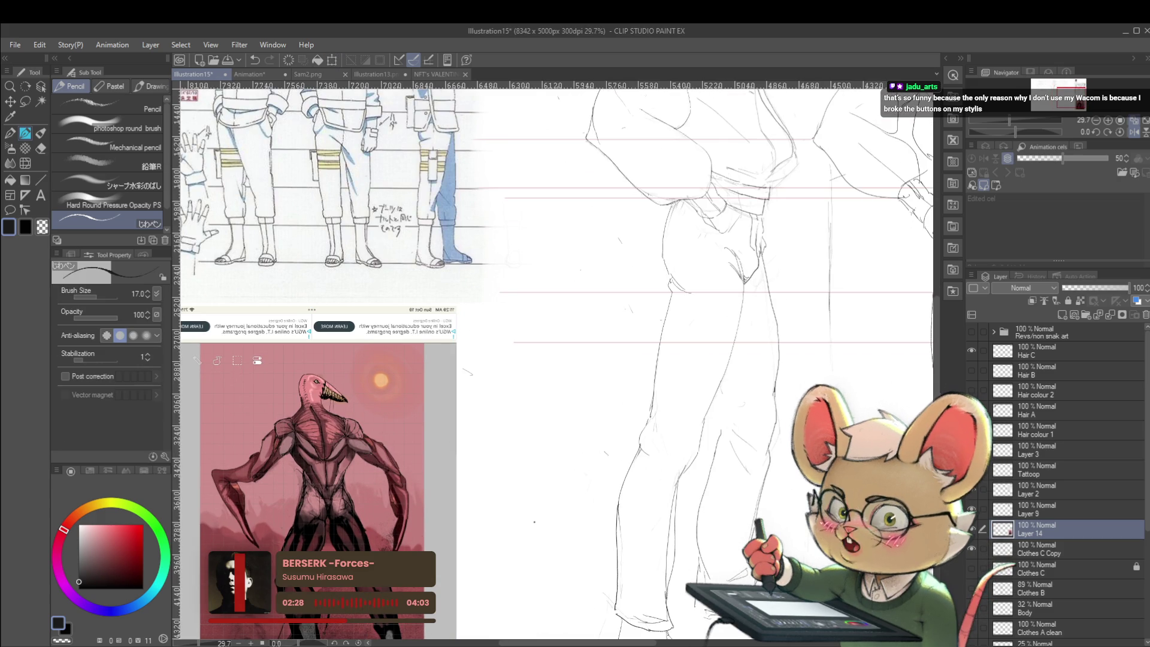
scroll(557, 359, down, 2)
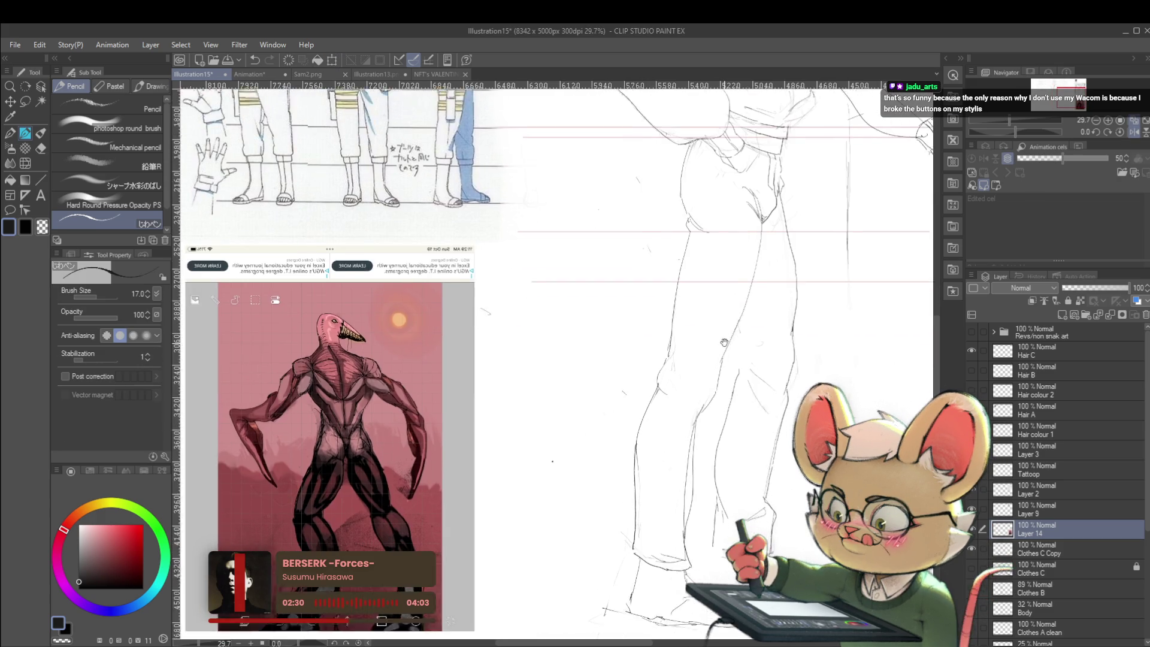
scroll(557, 359, down, 1)
drag(1111, 284, 1097, 290)
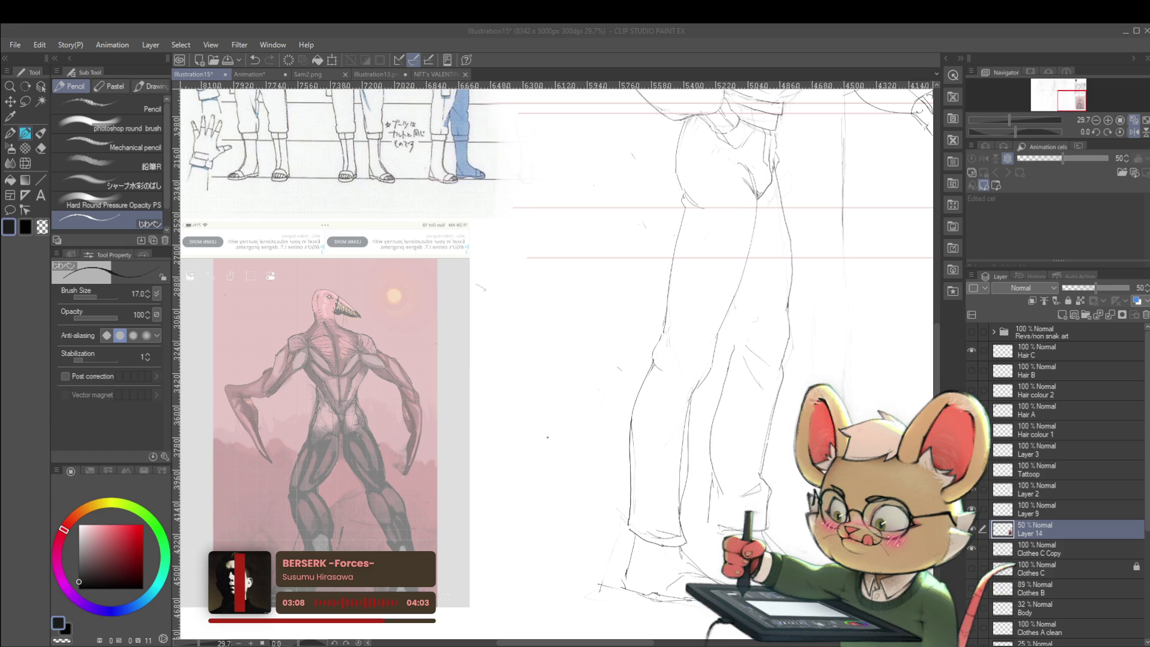
Step: Paste the coloured torso diagram as Layer 15 and place it beside the creature picture
click(569, 368)
scroll(569, 368, down, 3)
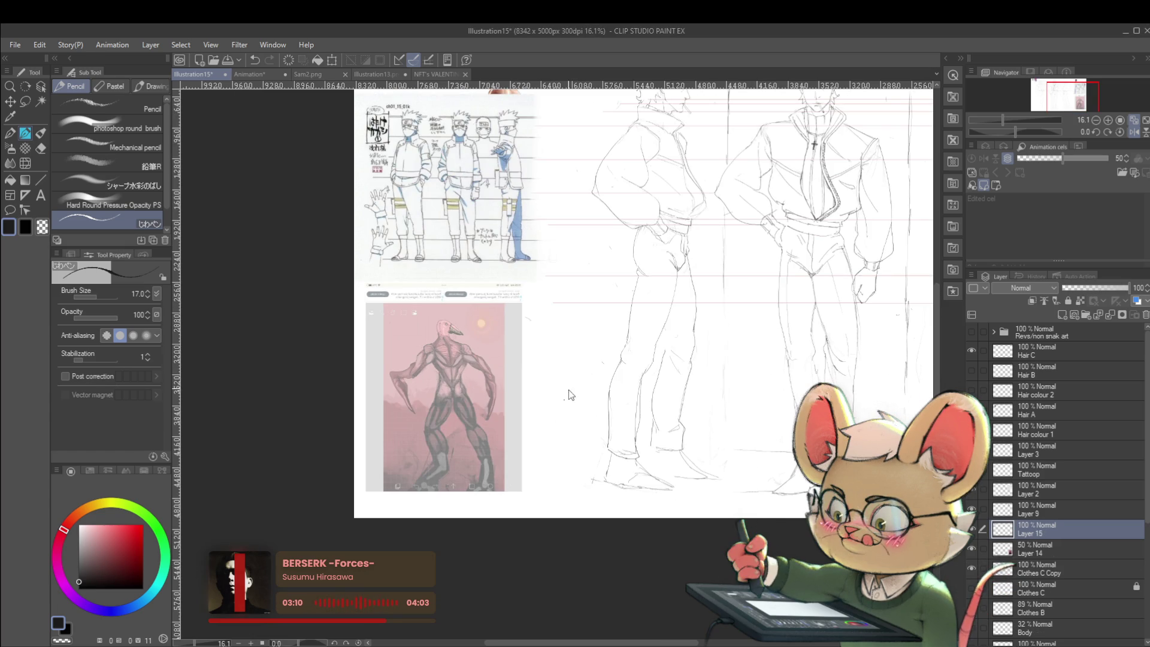
key(ctrl+v)
key(ctrl+t)
drag(441, 551, 845, 297)
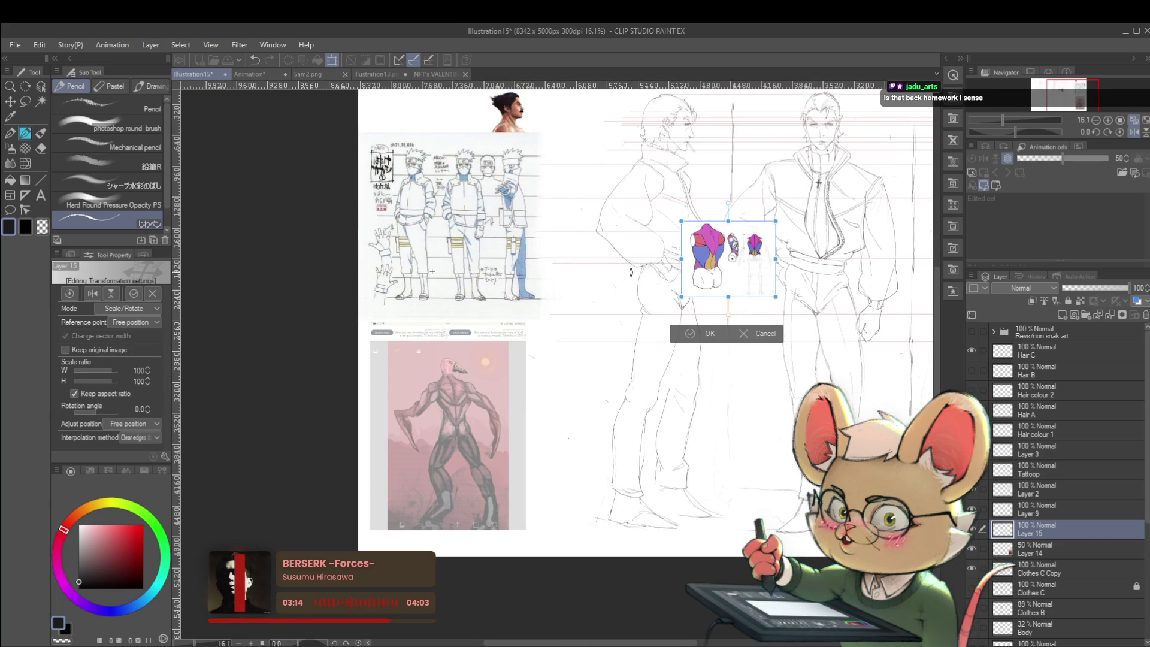
mouse_move(752, 248)
mouse_down()
mouse_move(598, 457)
mouse_move(596, 380)
mouse_up()
key(Return)
scroll(567, 387, up, 3)
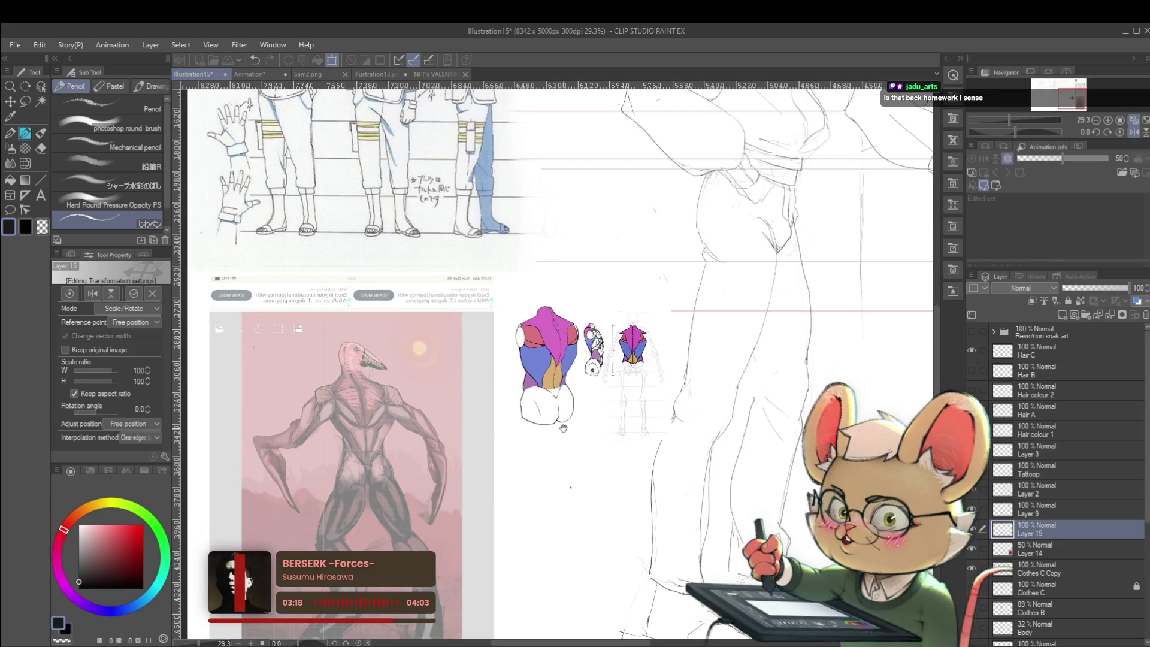
scroll(563, 428, up, 2)
Step: Enlarge the torso diagram with a second transform and commit it
key(ctrl+t)
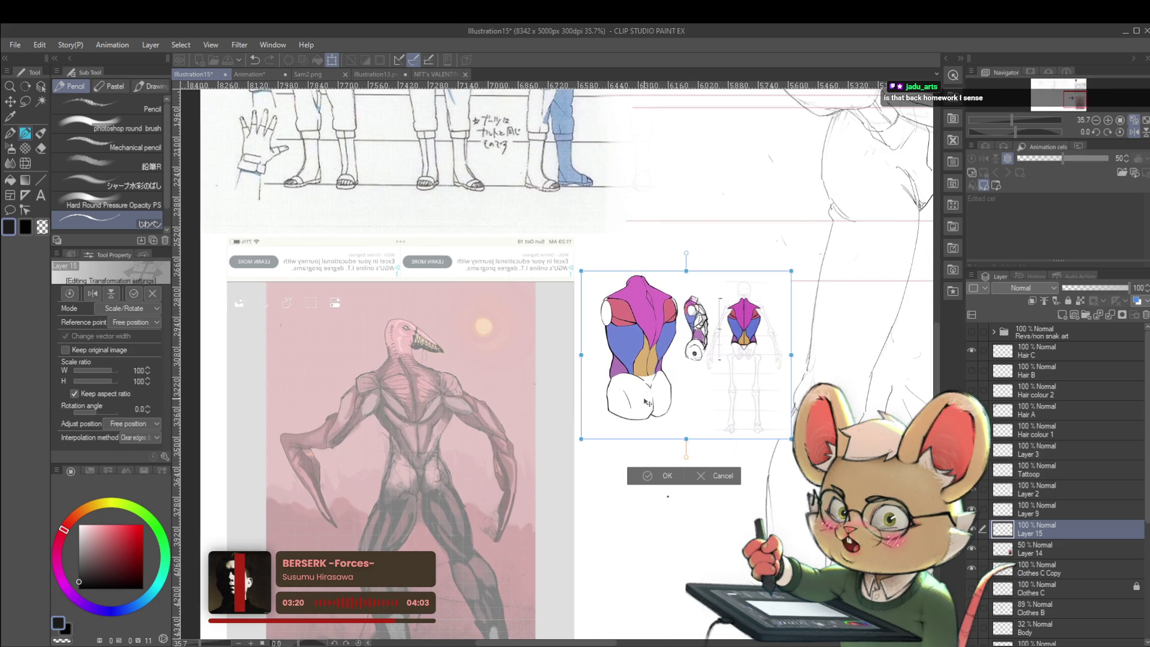
key(Return)
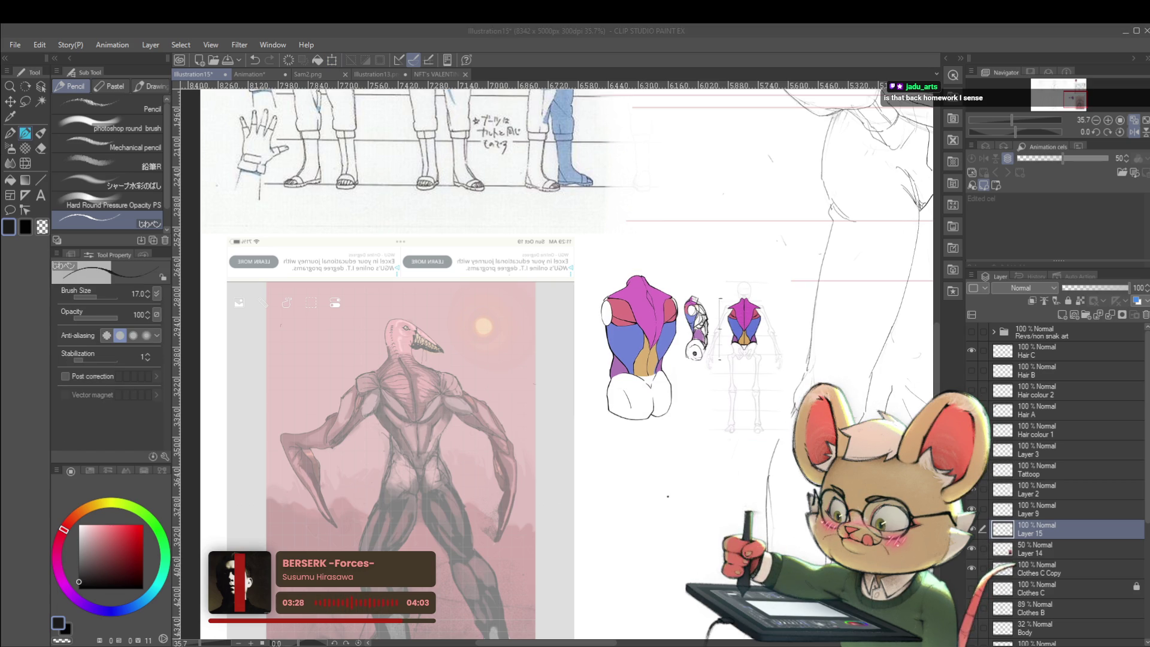
Step: In bright red, complete the V on the creature's chest, undoing the stray long neck line
click(391, 412)
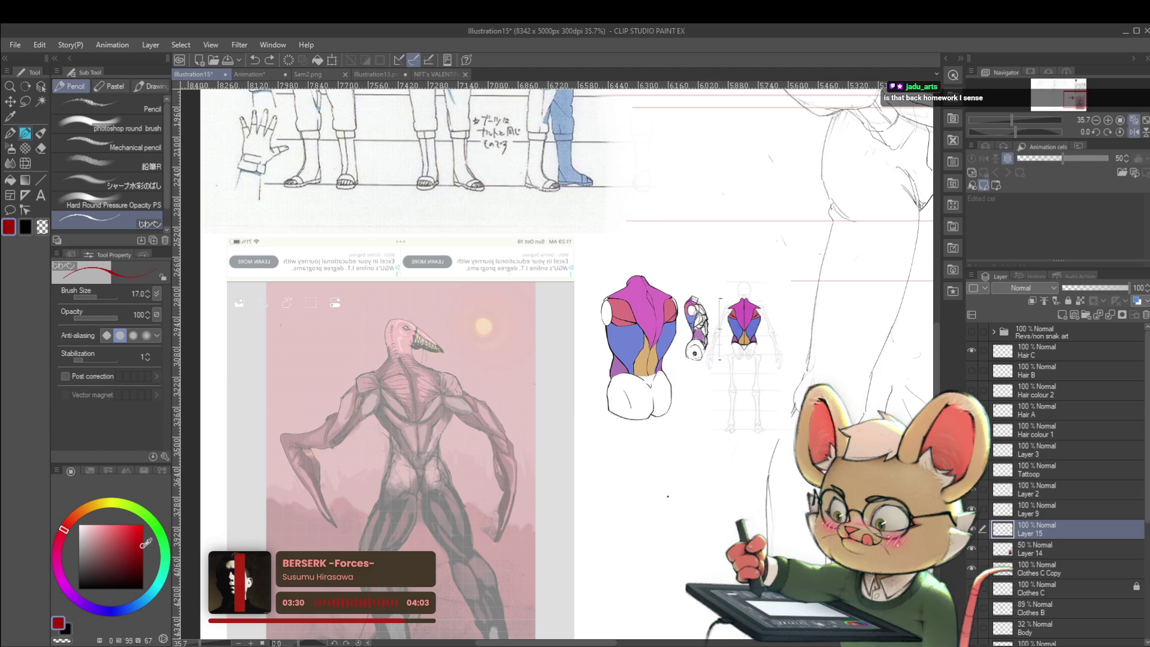
click(143, 550)
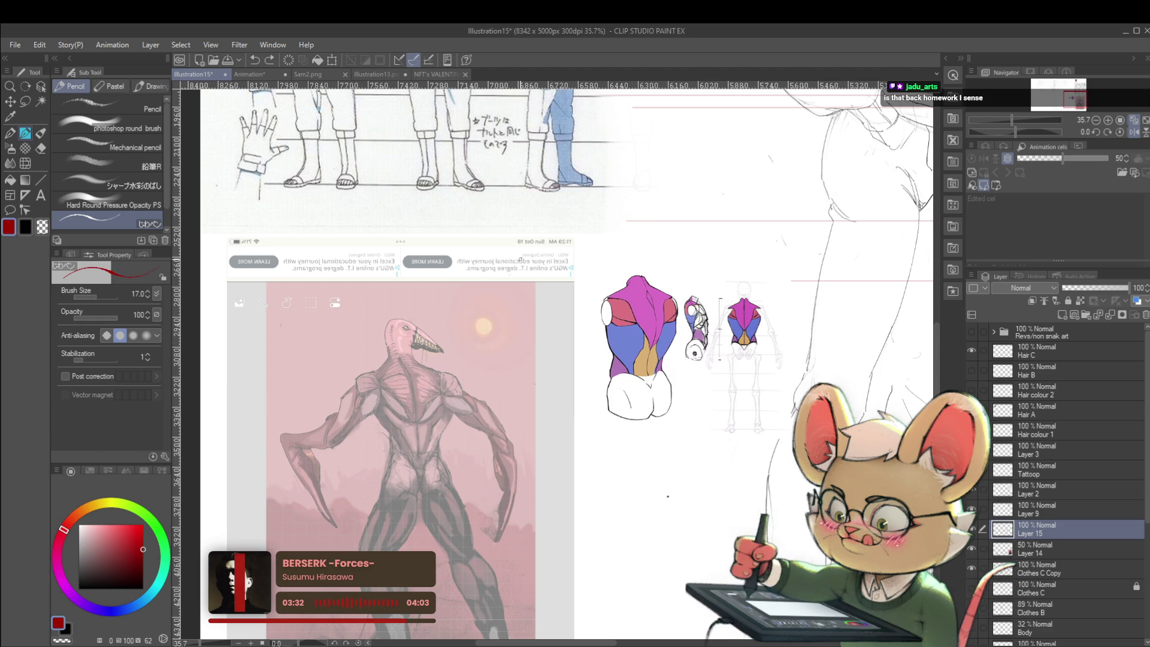
scroll(456, 339, up, 2)
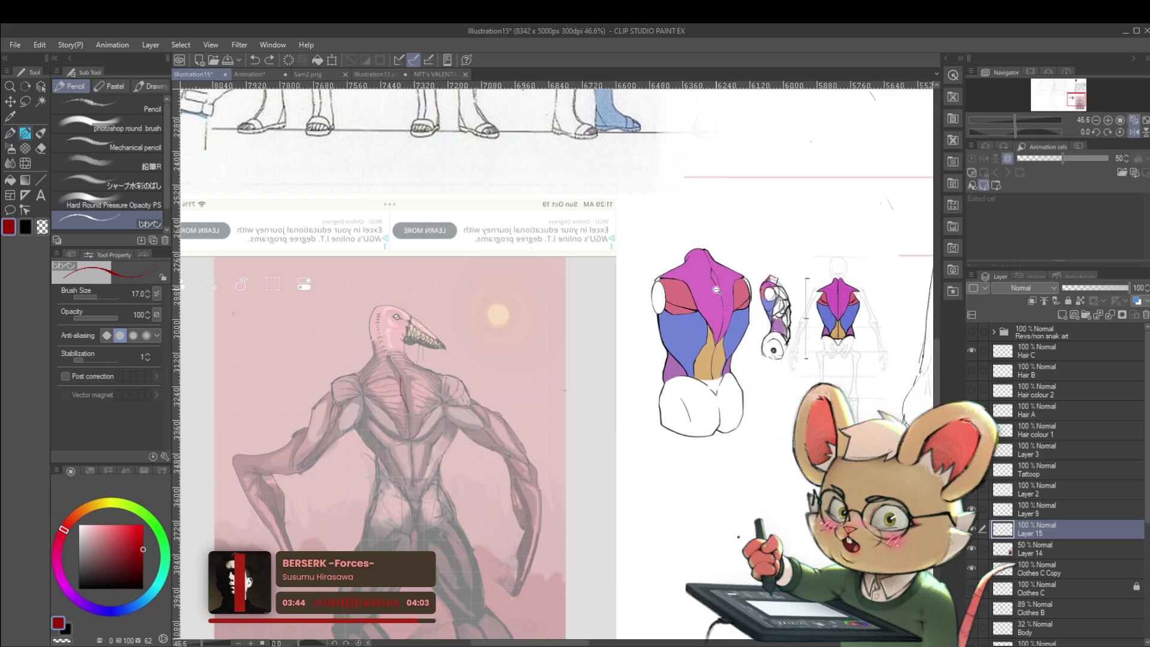
scroll(719, 286, up, 3)
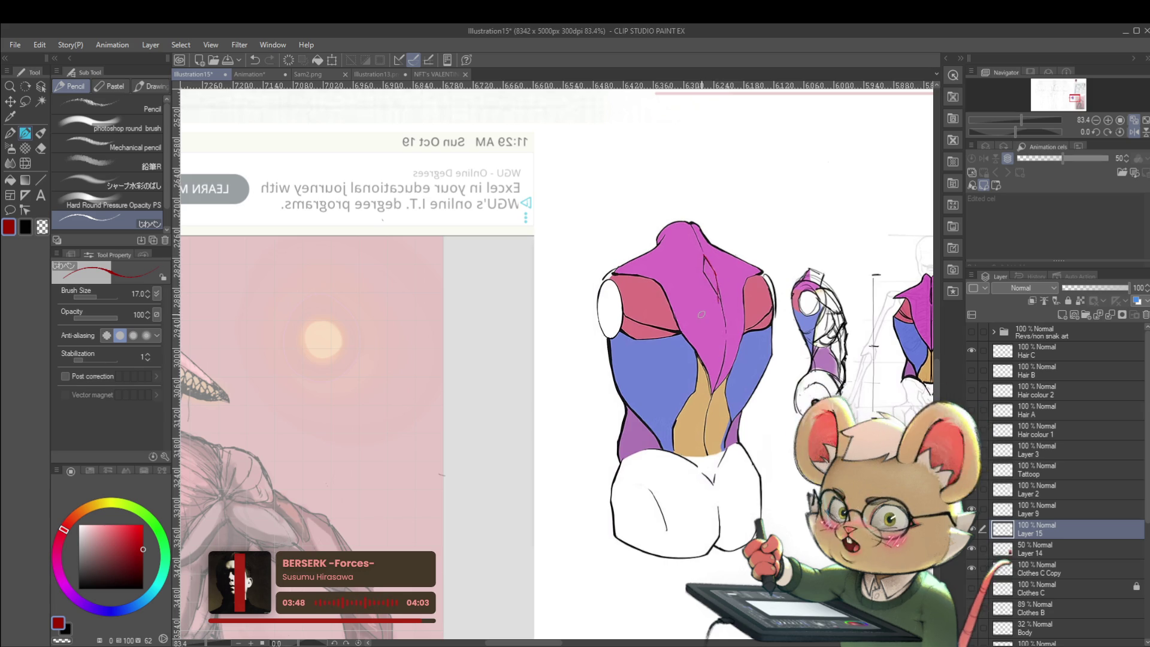
scroll(711, 336, down, 2)
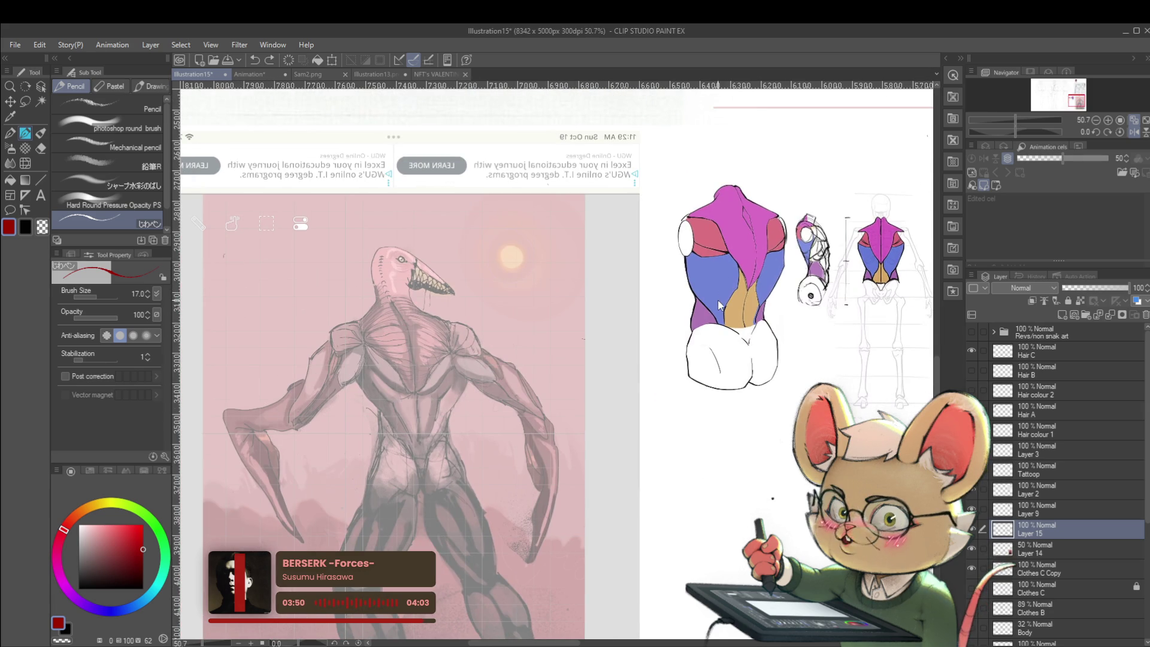
scroll(406, 323, up, 2)
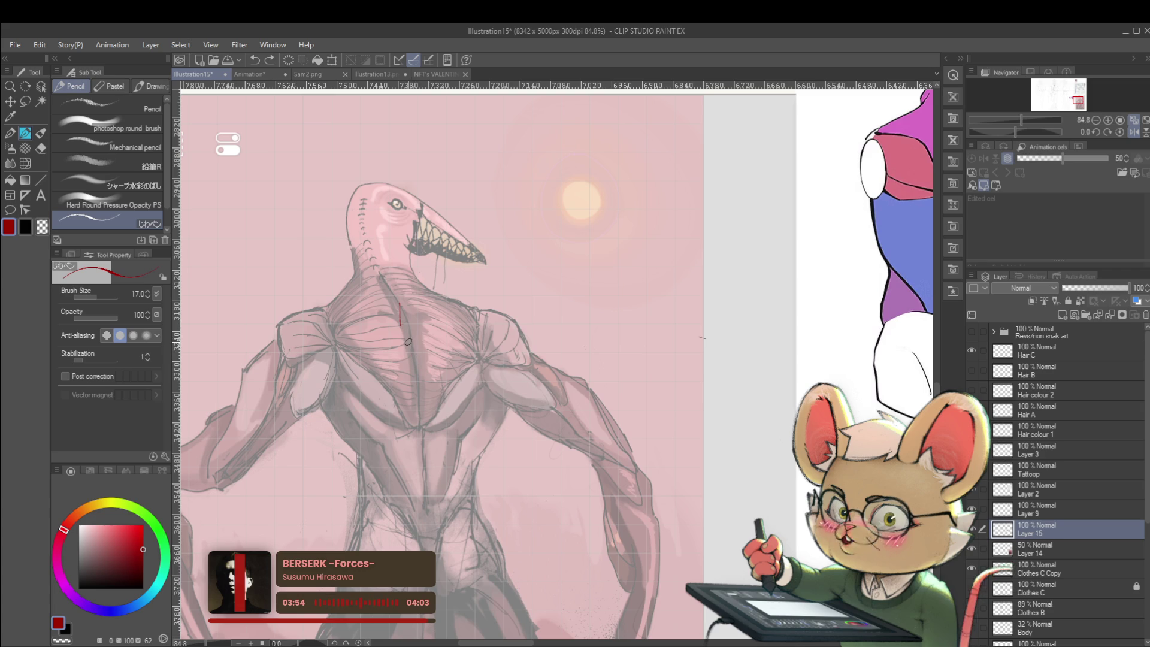
drag(419, 324, 415, 358)
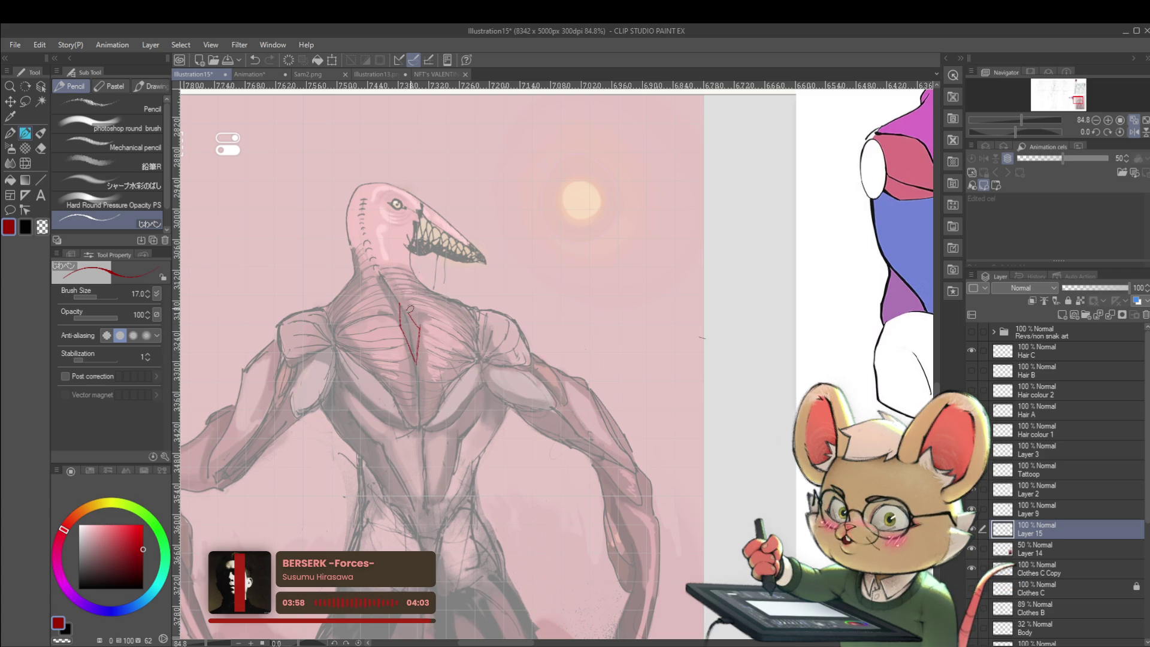
scroll(411, 310, down, 1)
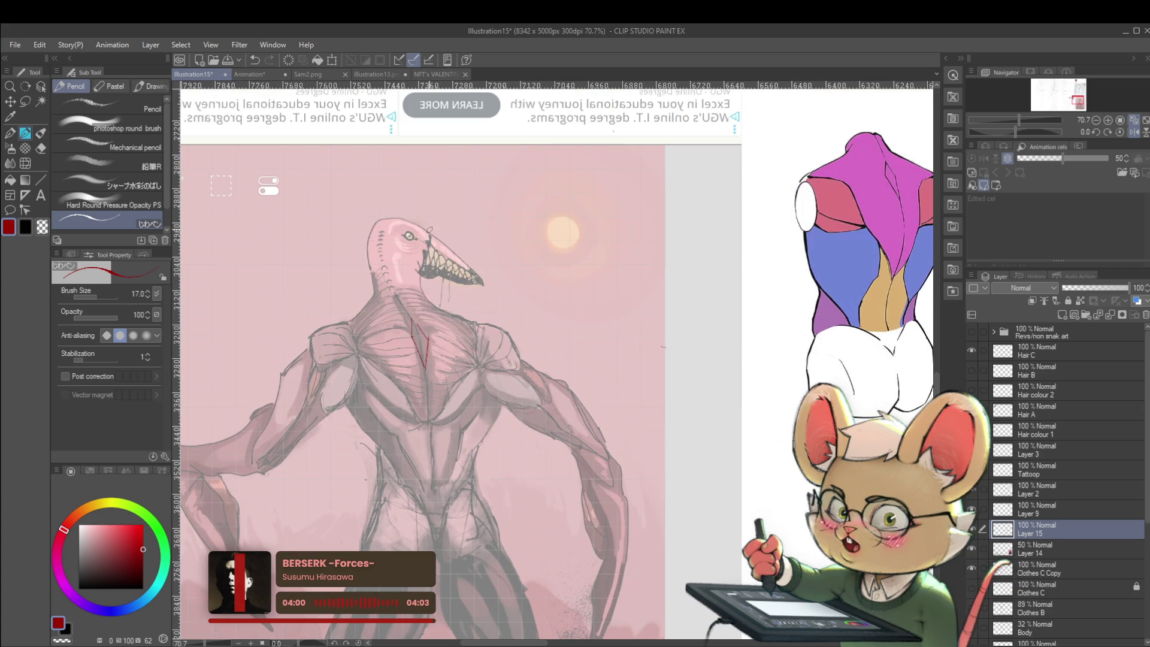
scroll(418, 315, up, 3)
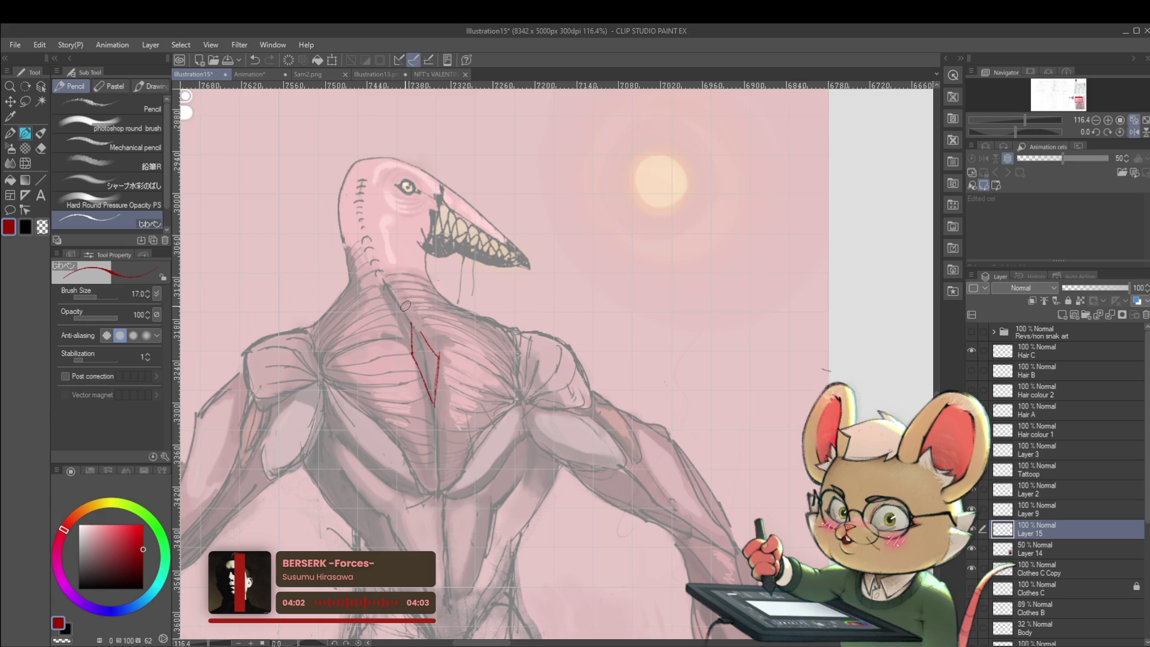
drag(376, 247, 413, 308)
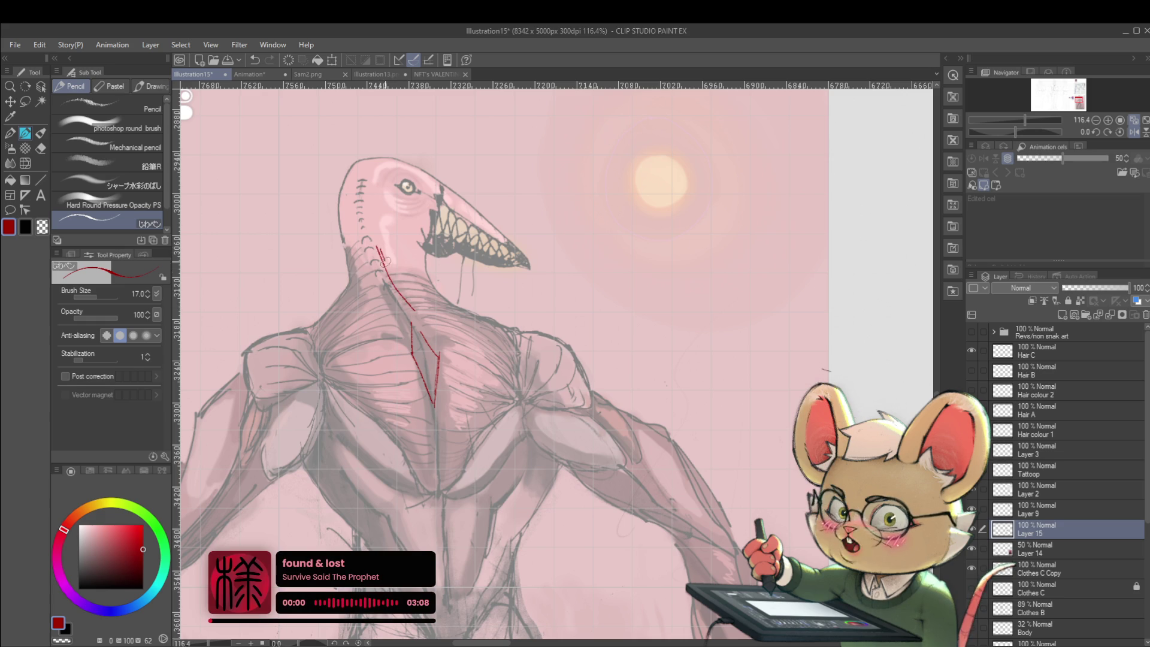
key(ctrl+z)
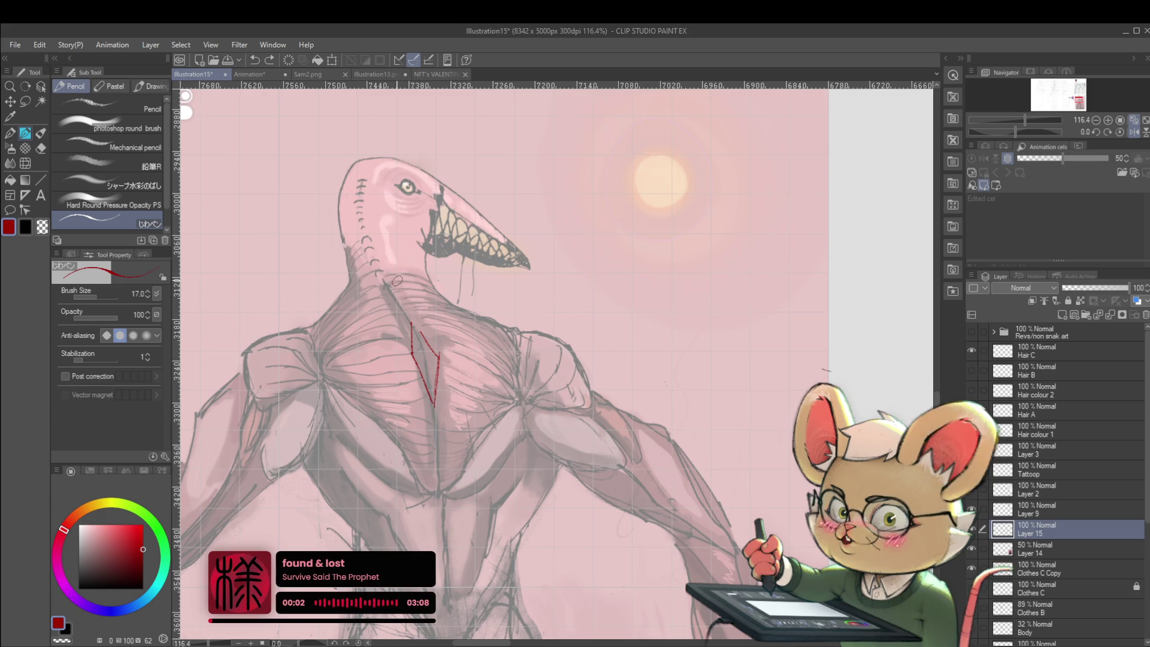
drag(387, 275, 434, 290)
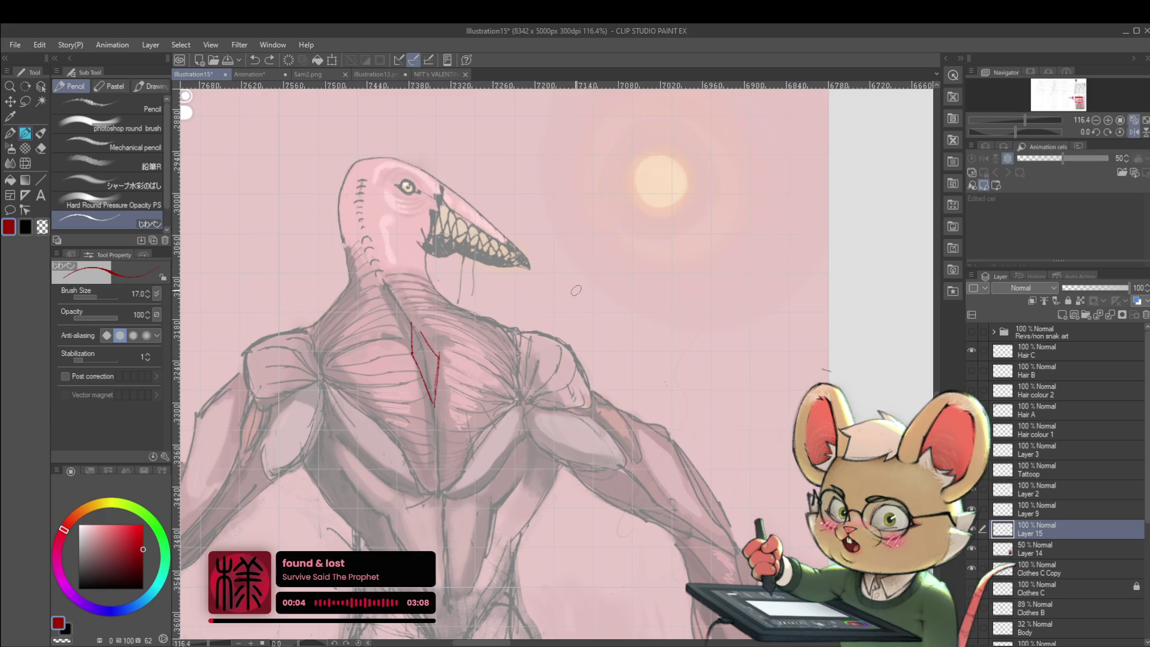
Step: Handwrite a bulleted 'Fiber Direction' note beside the creature's head and start a small head outline above it
click(565, 247)
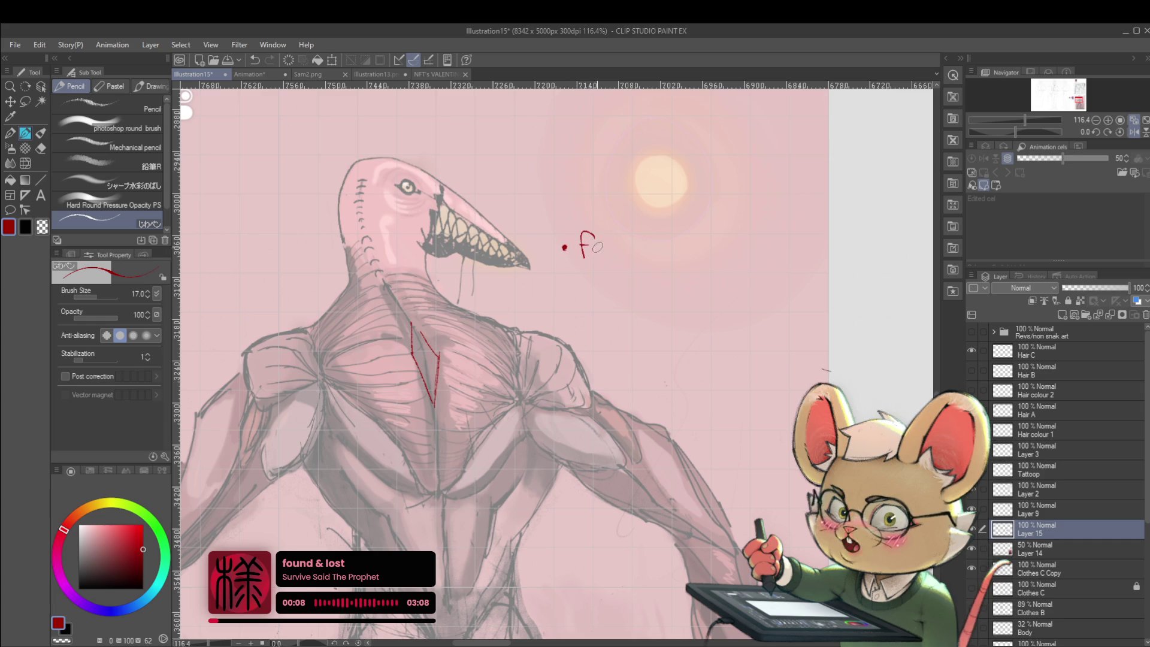
mouse_move(598, 241)
mouse_down()
mouse_move(599, 258)
mouse_move(657, 248)
mouse_move(641, 261)
mouse_move(661, 259)
mouse_up()
drag(668, 252, 701, 261)
drag(696, 250, 706, 250)
drag(709, 253, 731, 260)
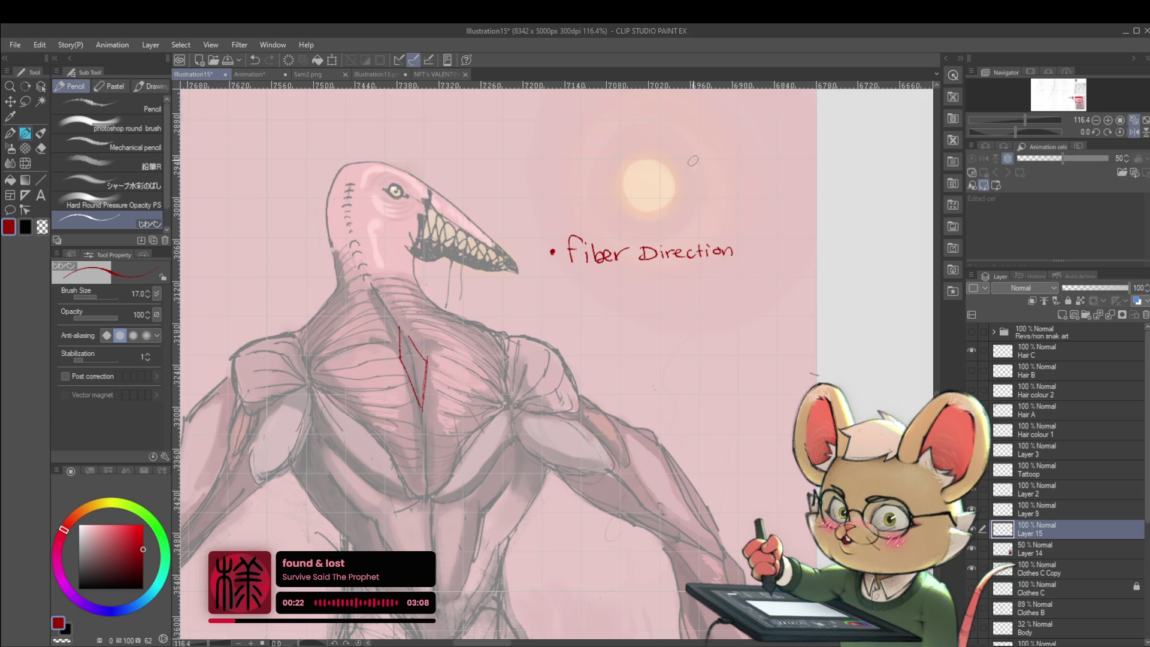
drag(755, 137, 755, 175)
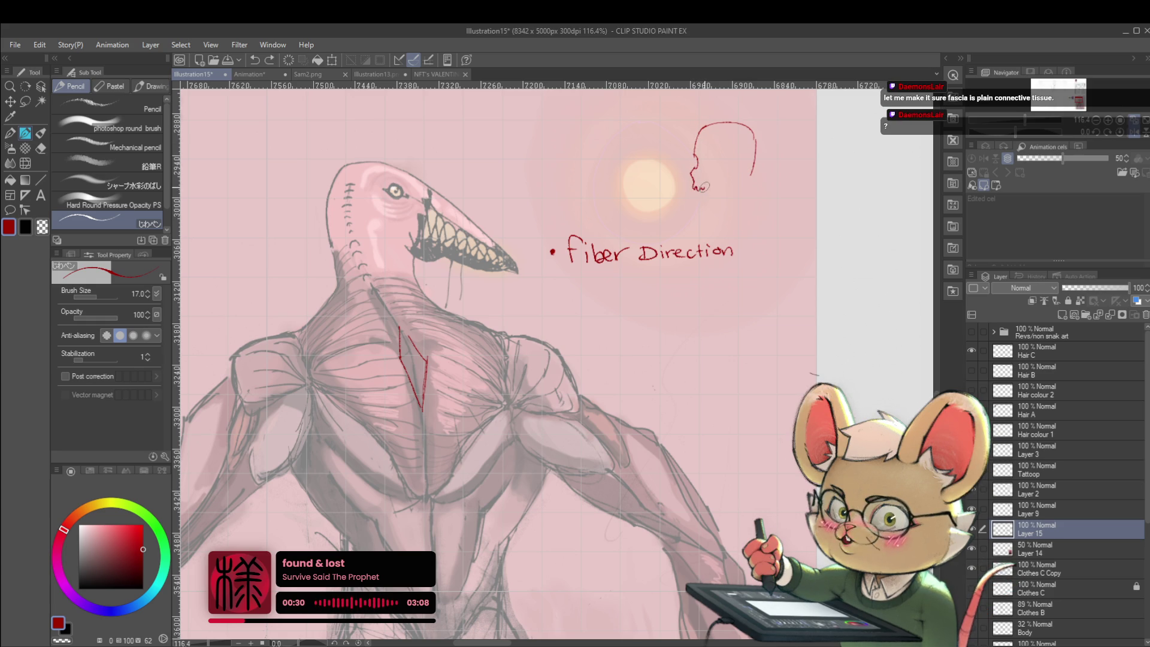
Step: Add a jaw, back-of-head refinements and vertical red muscle lines to the small side-view head sketch
drag(707, 184, 727, 175)
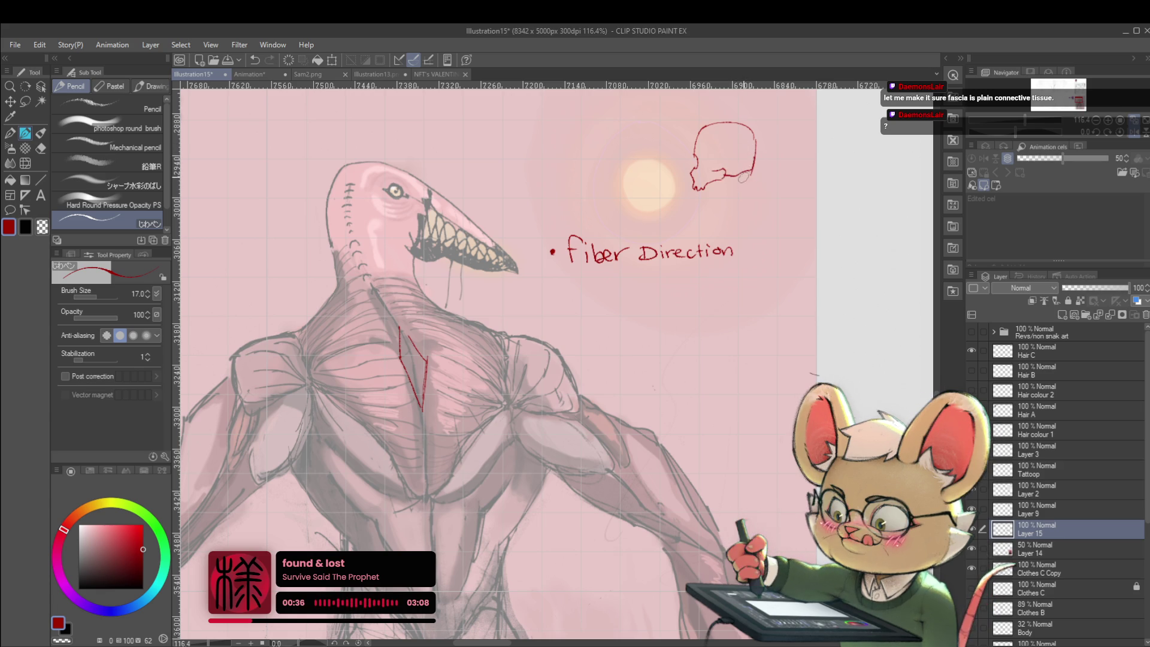
drag(730, 167, 726, 177)
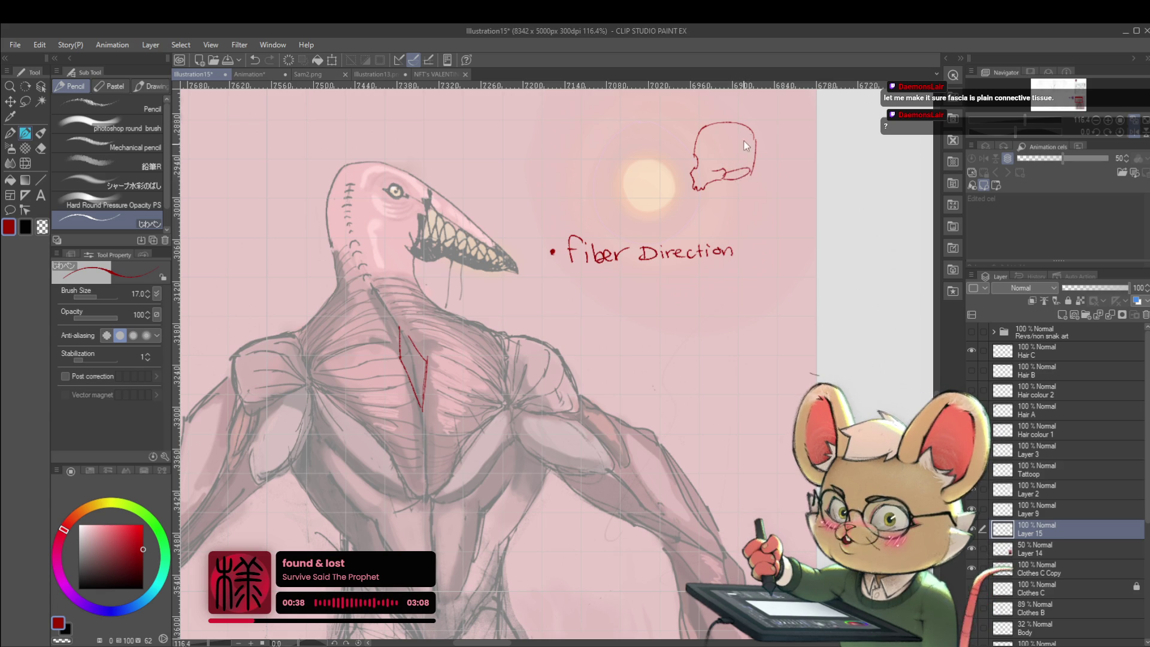
drag(739, 173, 756, 167)
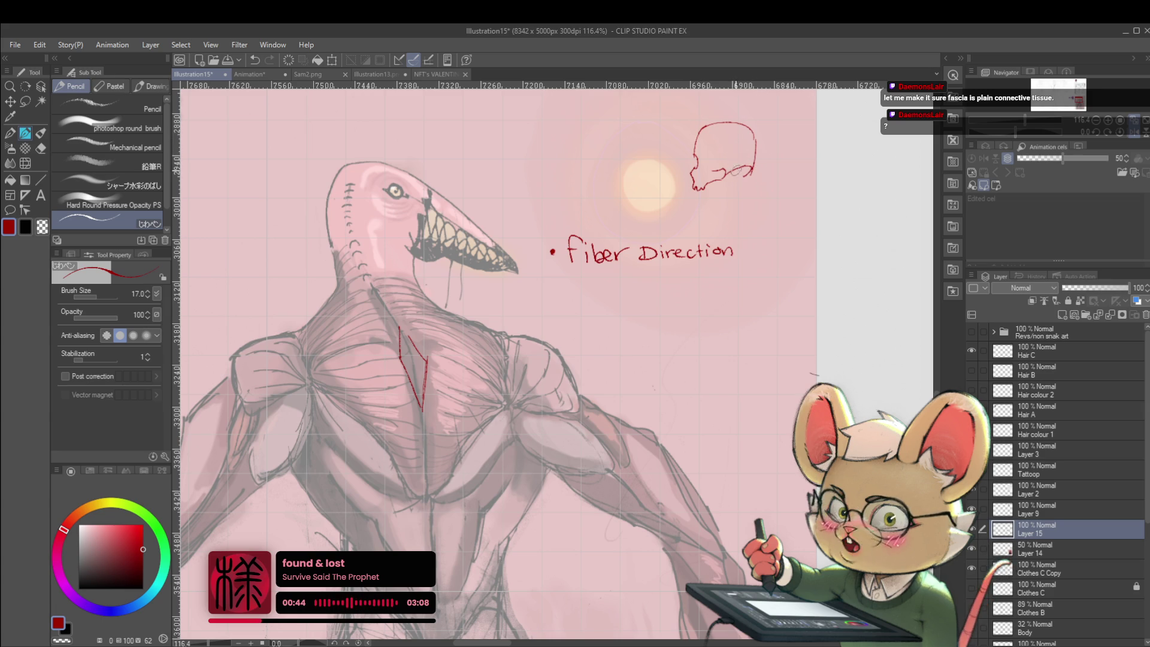
drag(733, 160, 745, 170)
scroll(737, 162, up, 4)
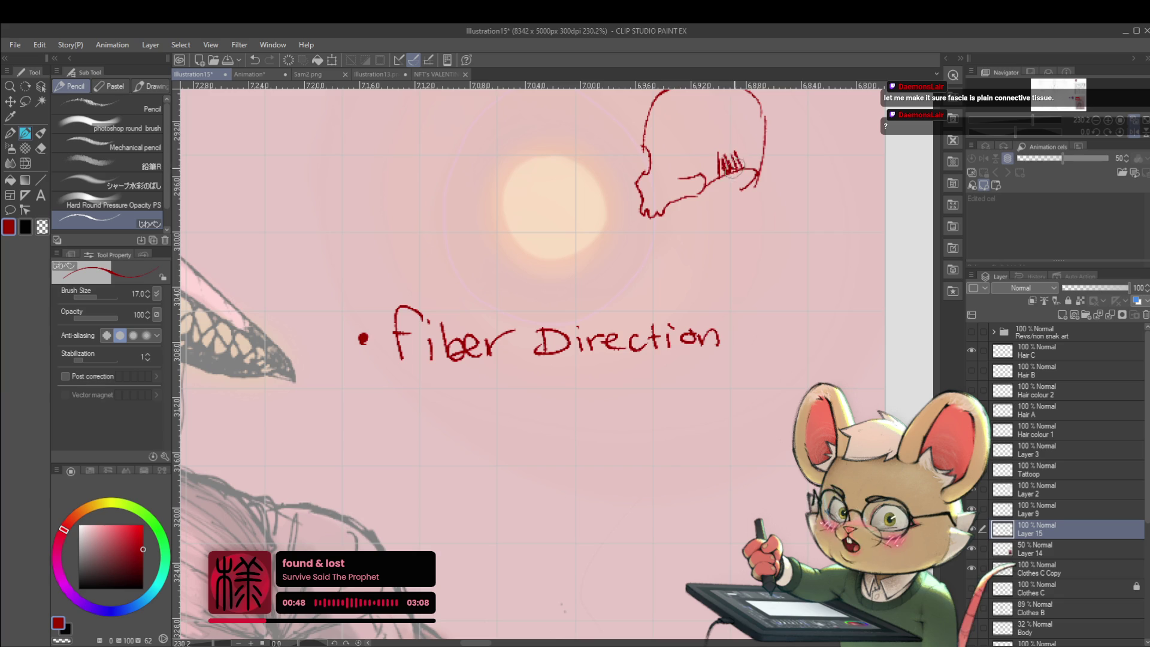
scroll(725, 181, down, 3)
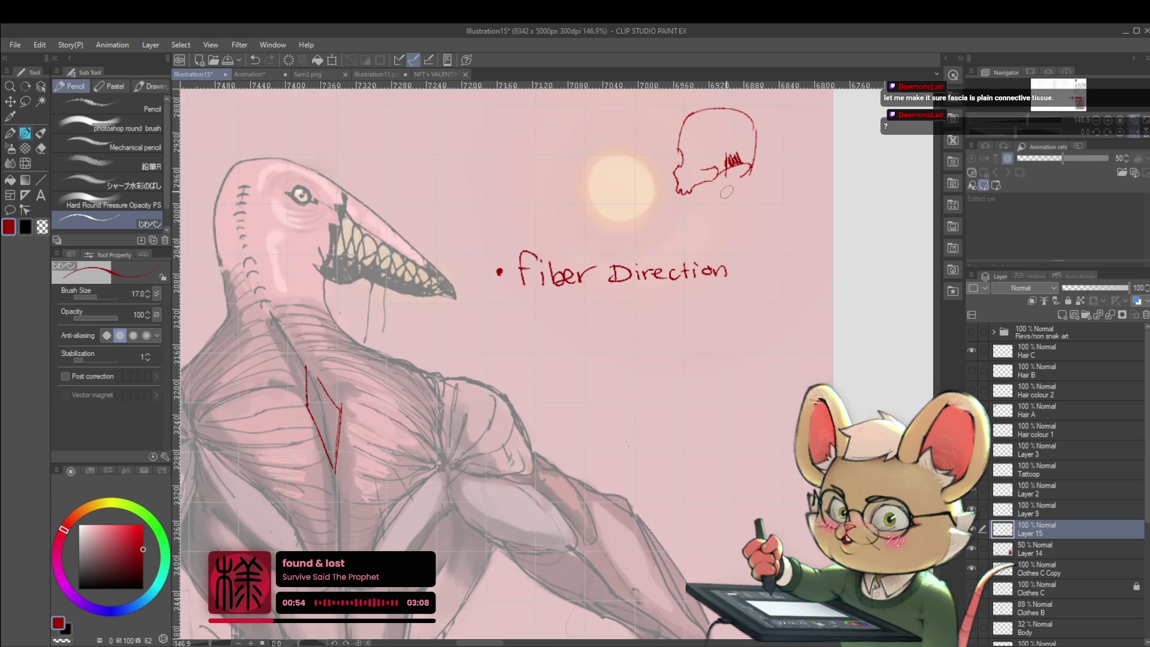
mouse_move(727, 214)
mouse_down()
mouse_move(724, 178)
mouse_move(752, 216)
mouse_up()
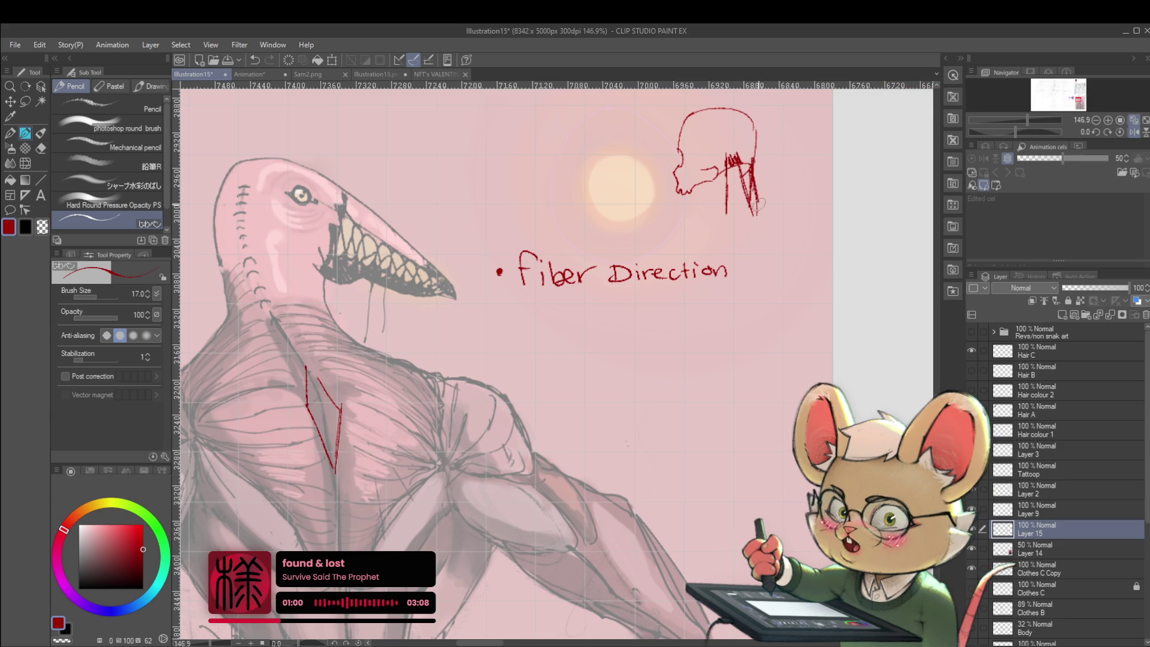
Step: Reset the canvas rotation and reframe the view around the top-right sketch
key(ctrl+@)
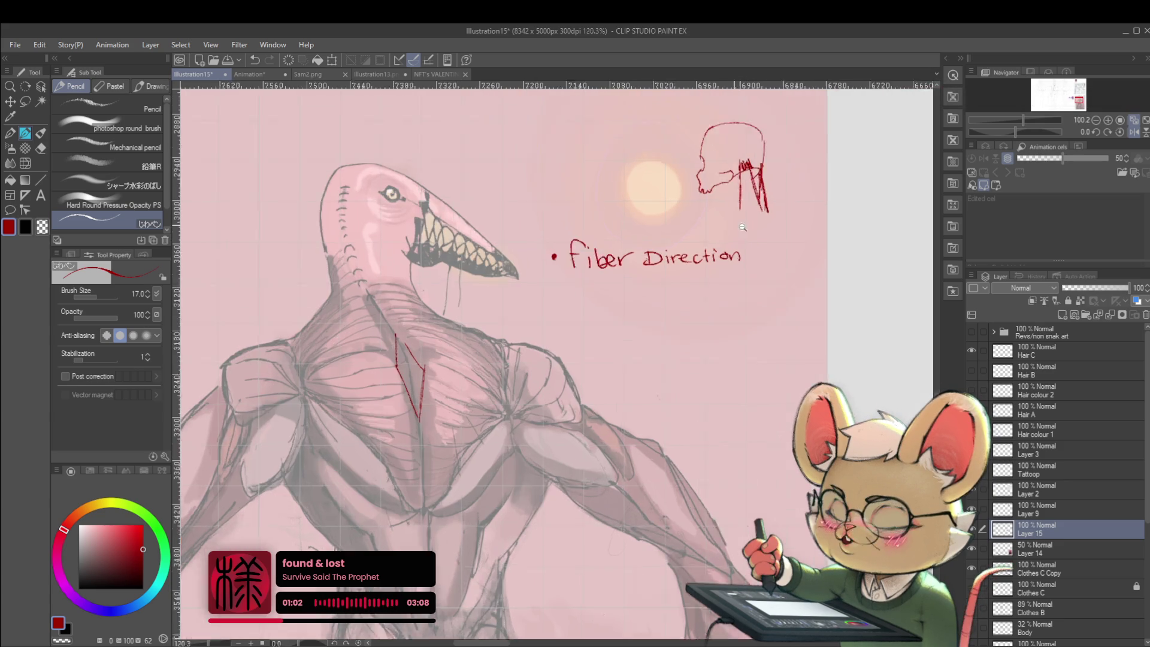
mouse_move(742, 228)
mouse_down()
mouse_move(726, 168)
mouse_move(708, 208)
mouse_up()
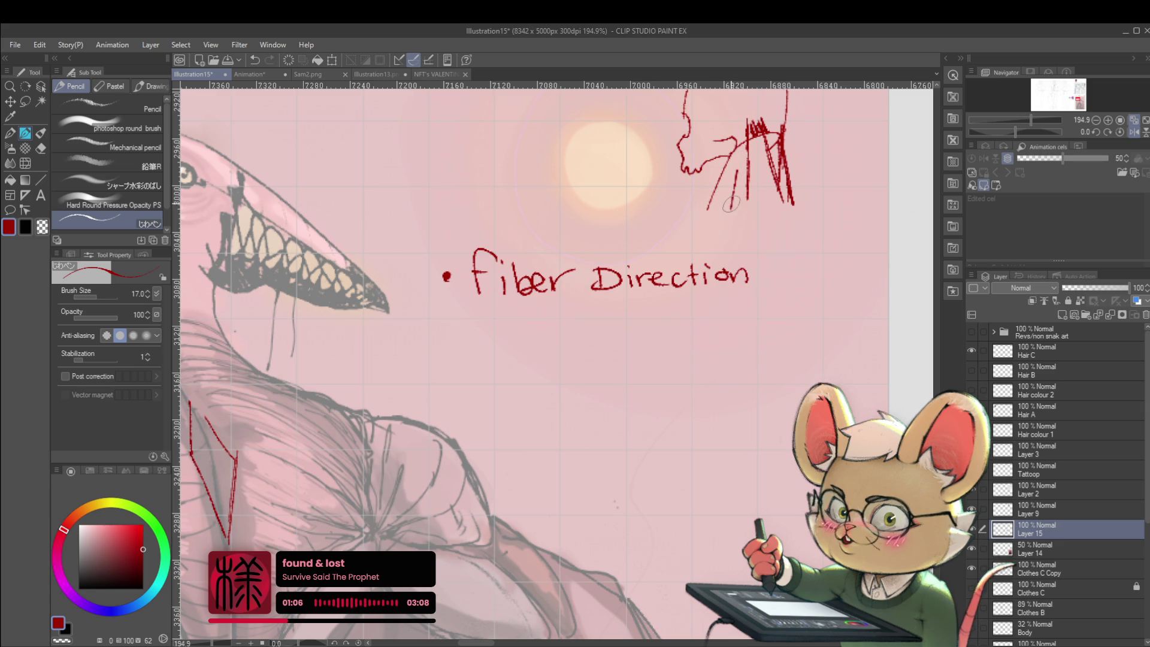
key(ctrl+0)
drag(745, 188, 745, 156)
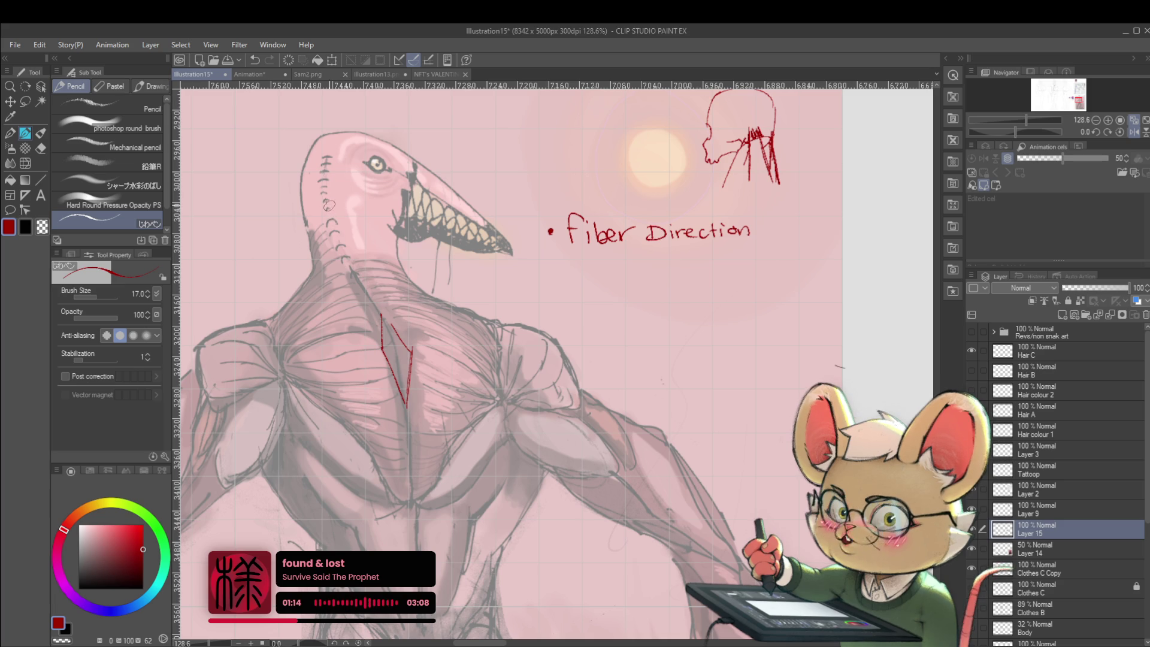
Step: Trace and hatch the back of the creature's head in red and run a line down its neck
drag(311, 185, 319, 140)
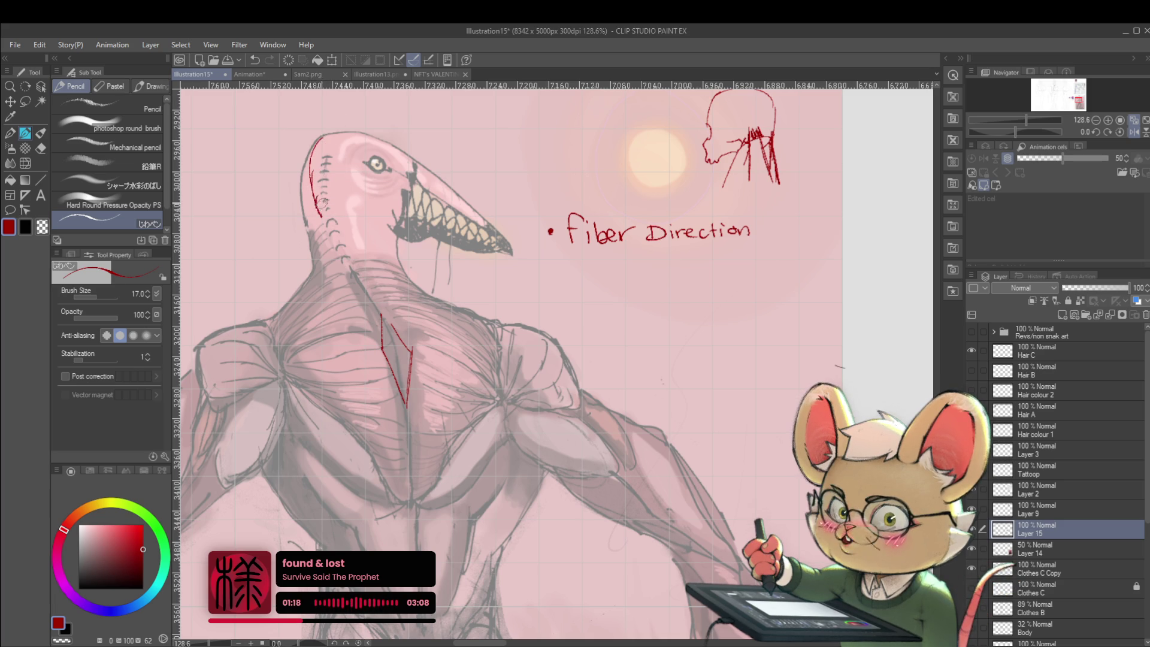
drag(314, 191, 331, 205)
mouse_move(322, 193)
mouse_down()
mouse_move(340, 213)
mouse_move(333, 219)
mouse_up()
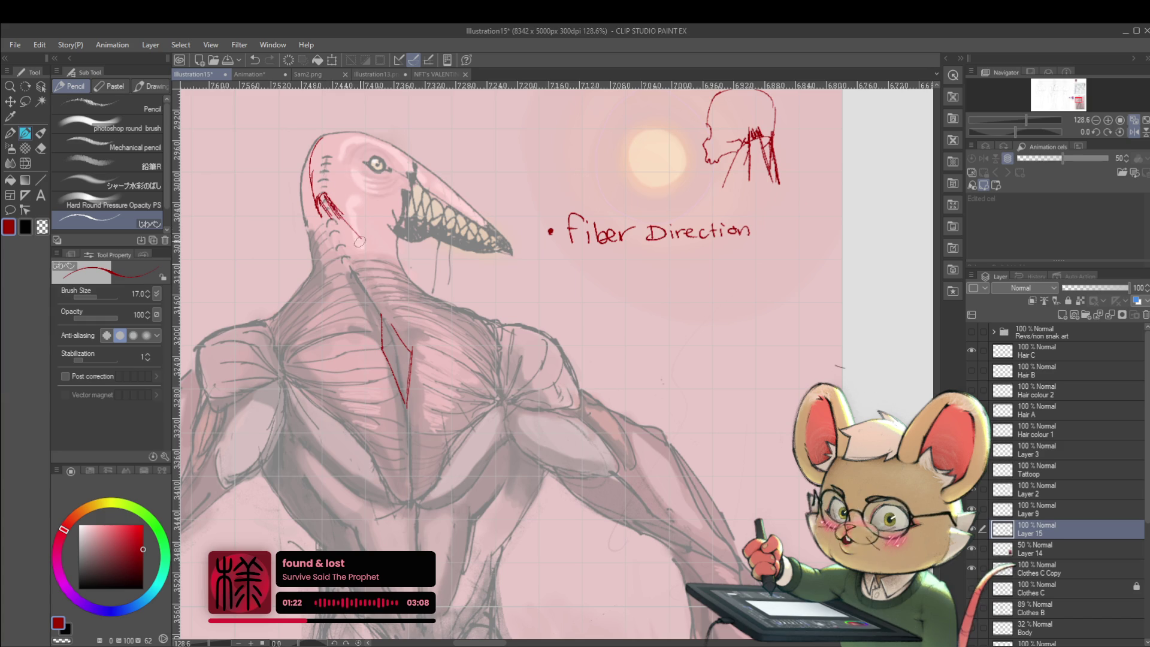
drag(317, 194, 415, 288)
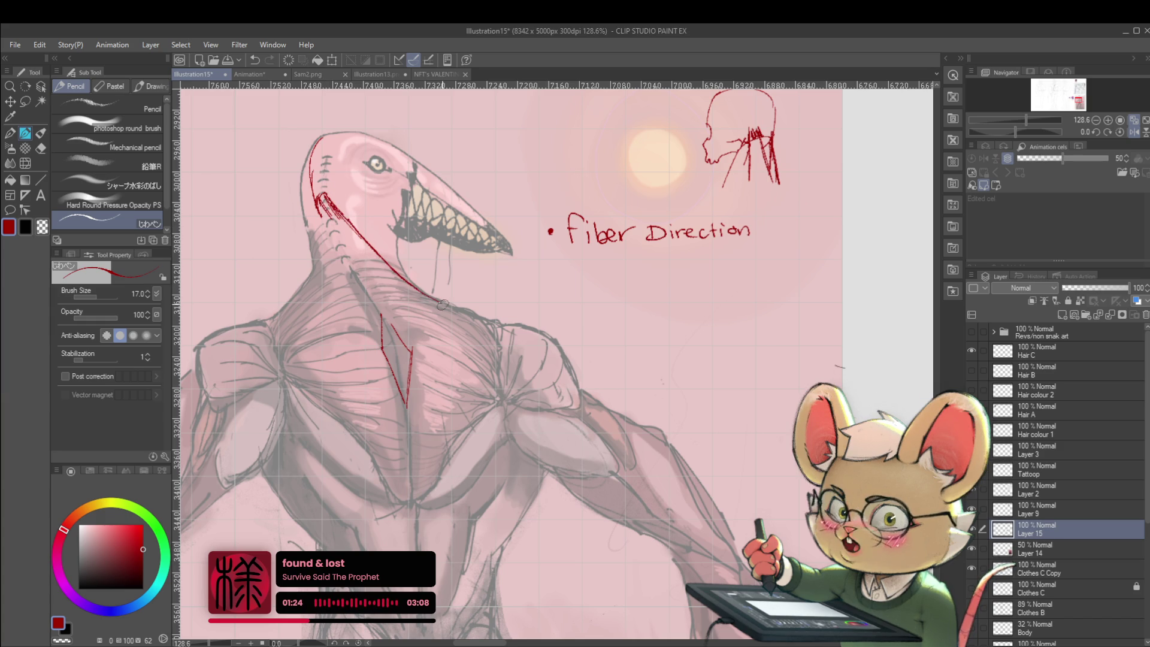
Step: Build up thick red diagonal hatching along the neck down to the shoulders
drag(314, 204, 360, 276)
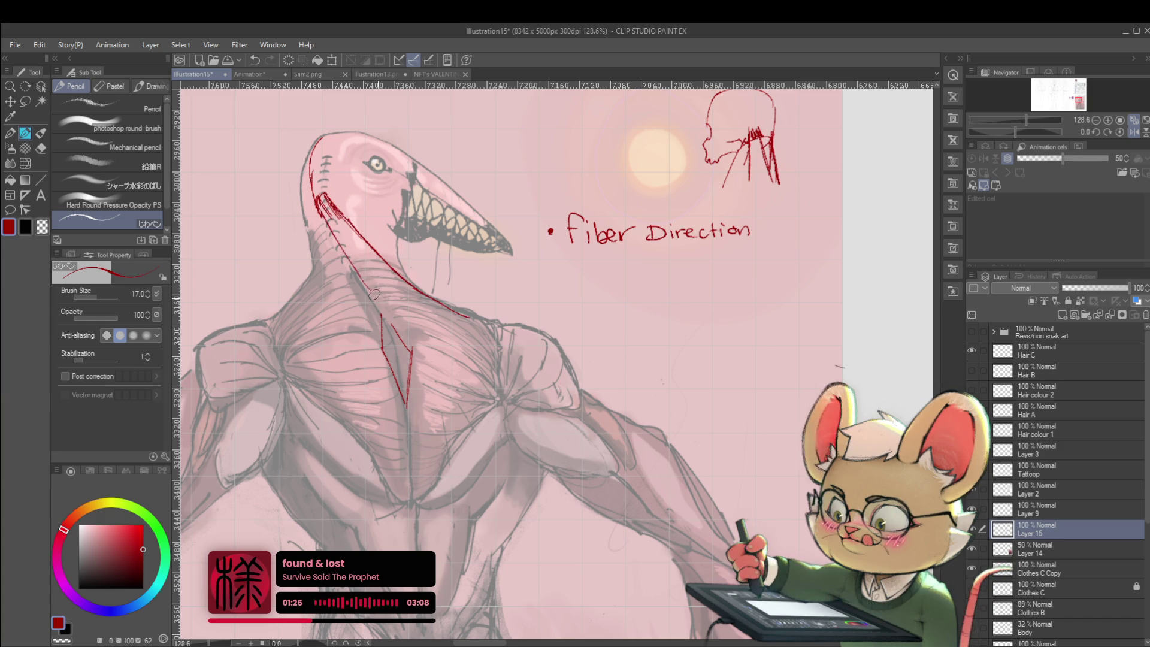
mouse_move(323, 214)
mouse_down()
mouse_move(385, 300)
mouse_move(403, 301)
mouse_move(399, 291)
mouse_up()
drag(333, 216, 450, 311)
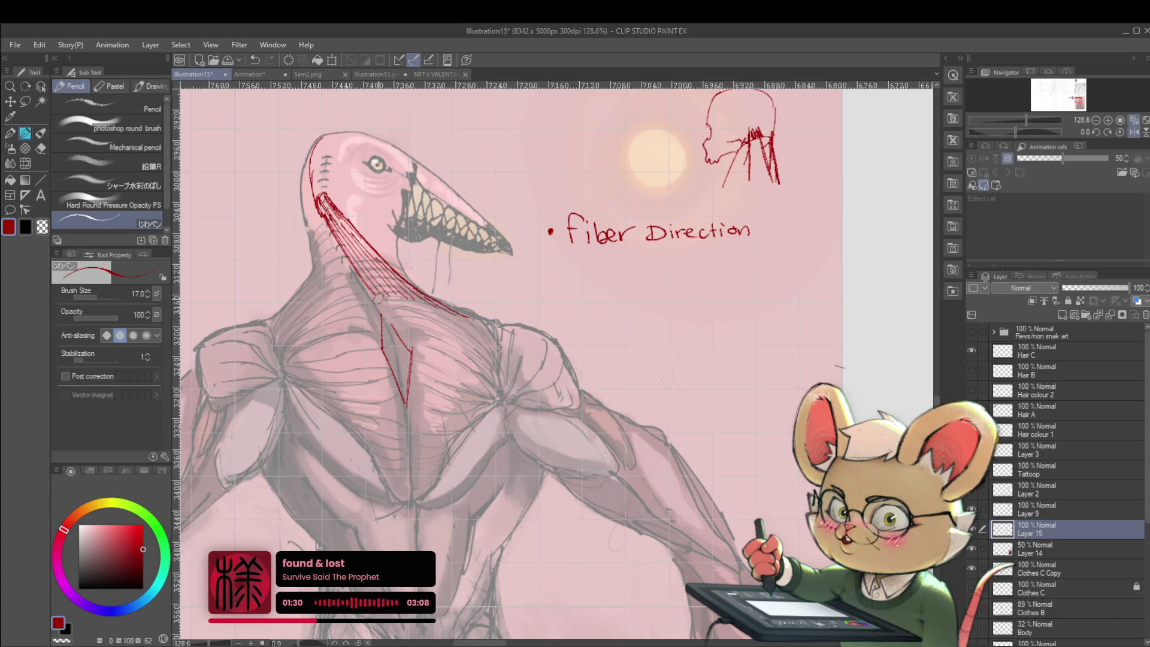
mouse_move(332, 217)
mouse_down()
mouse_move(422, 306)
mouse_move(462, 326)
mouse_up()
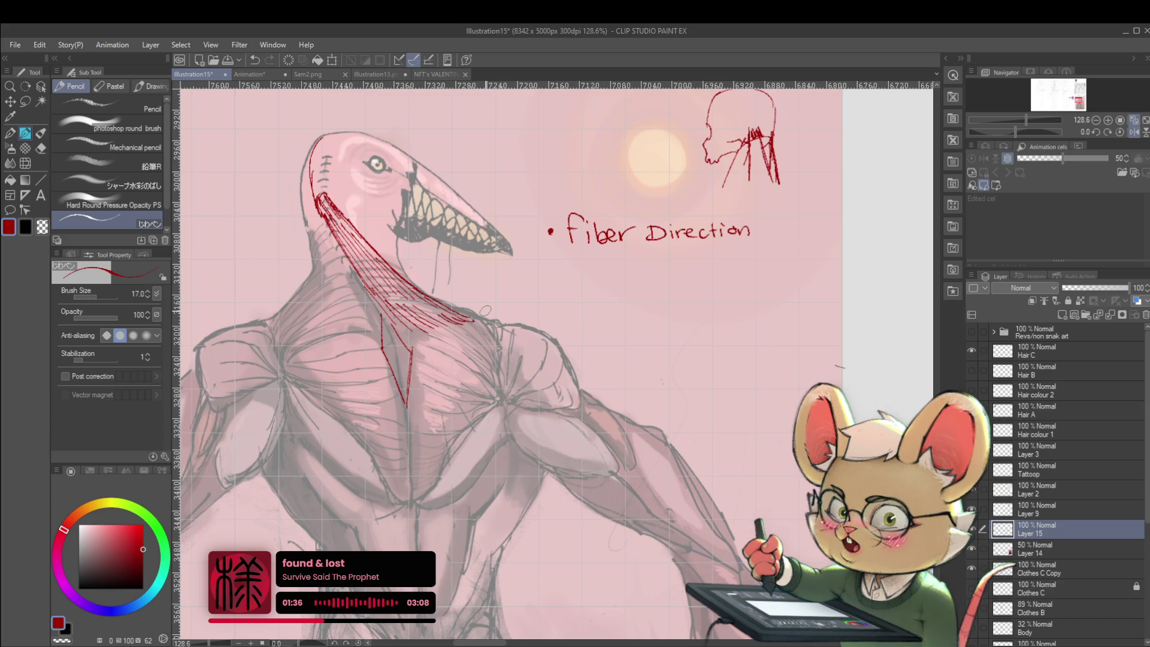
scroll(419, 305, down, 2)
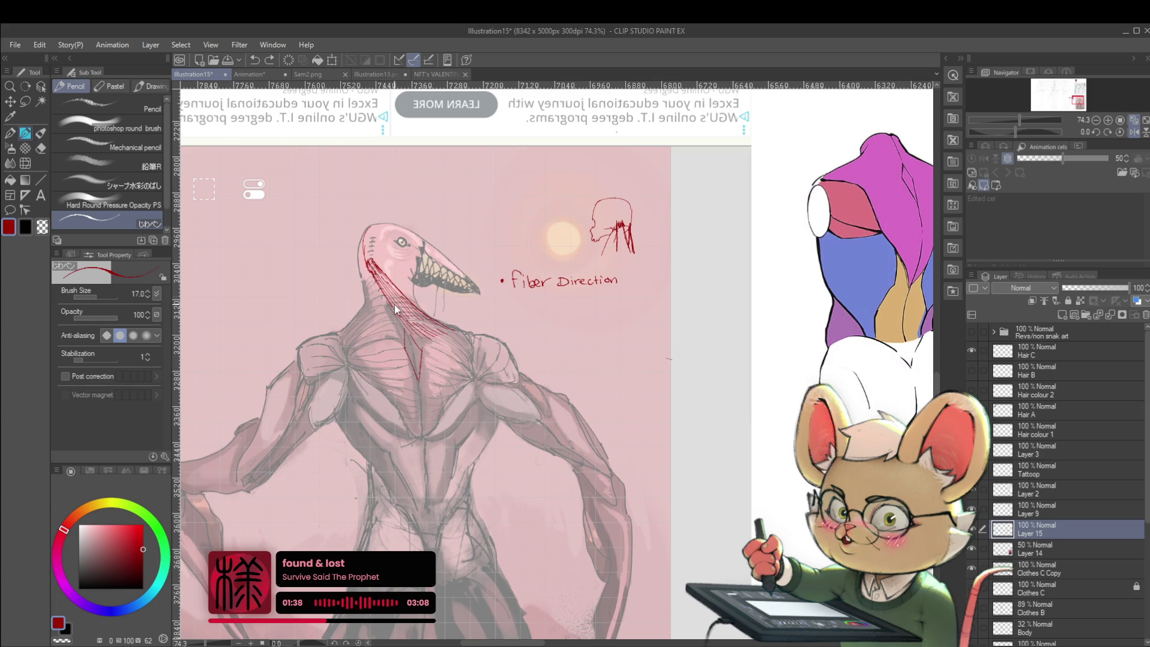
Step: Hatch the lower neck in red and run a red line across the shoulder and along the head outline
drag(395, 309, 404, 318)
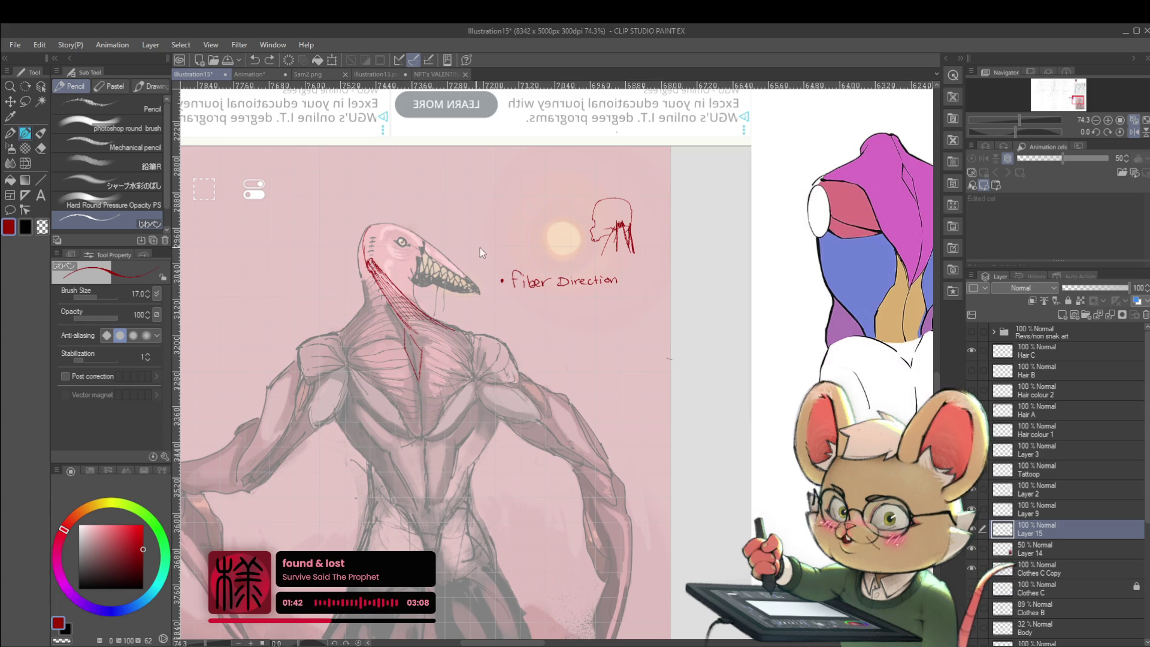
mouse_move(470, 354)
mouse_down()
mouse_move(426, 367)
mouse_move(422, 349)
mouse_up()
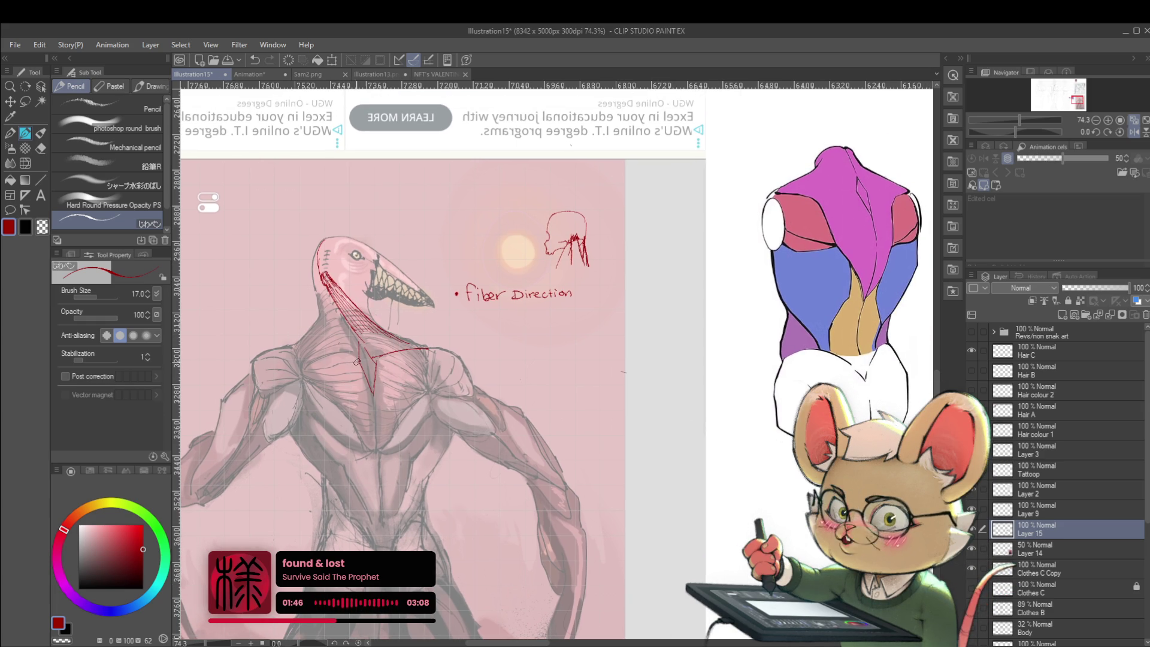
drag(357, 361, 303, 353)
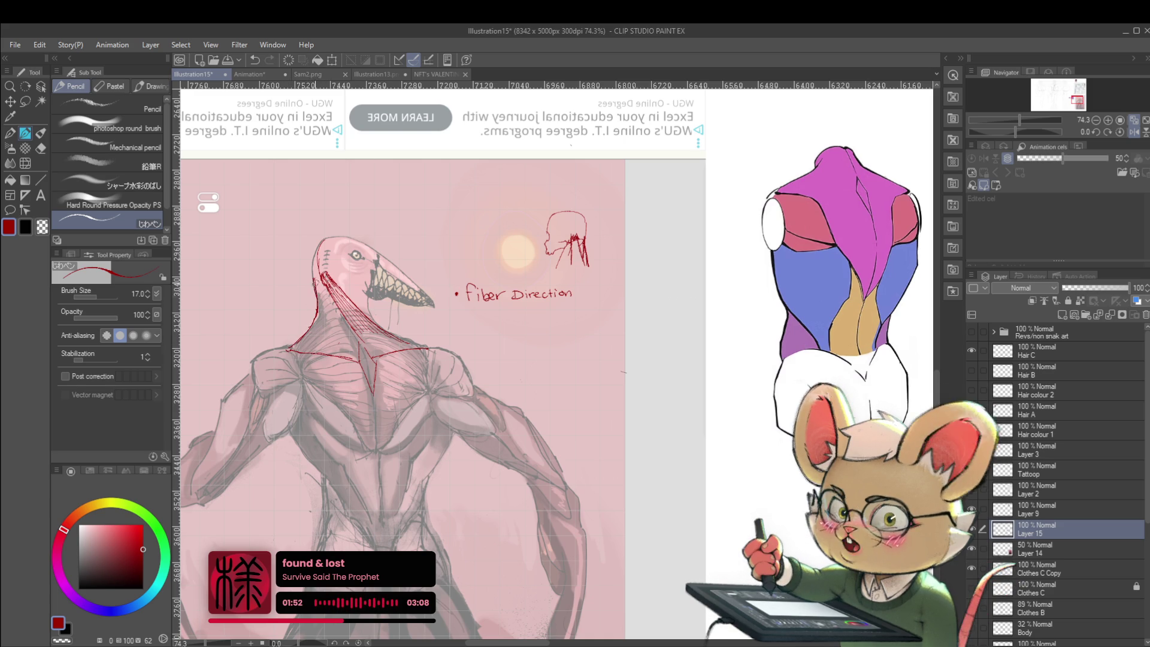
drag(315, 275, 320, 305)
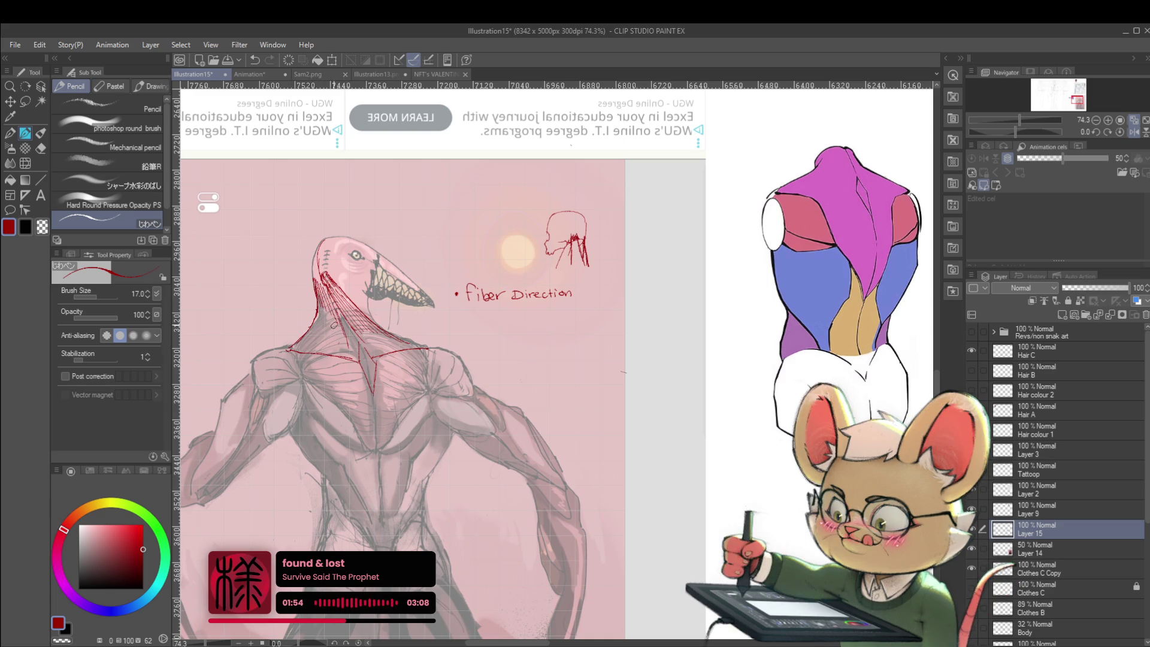
Step: Add more red hatching strokes down the left edge of the creature's neck
drag(339, 311, 327, 354)
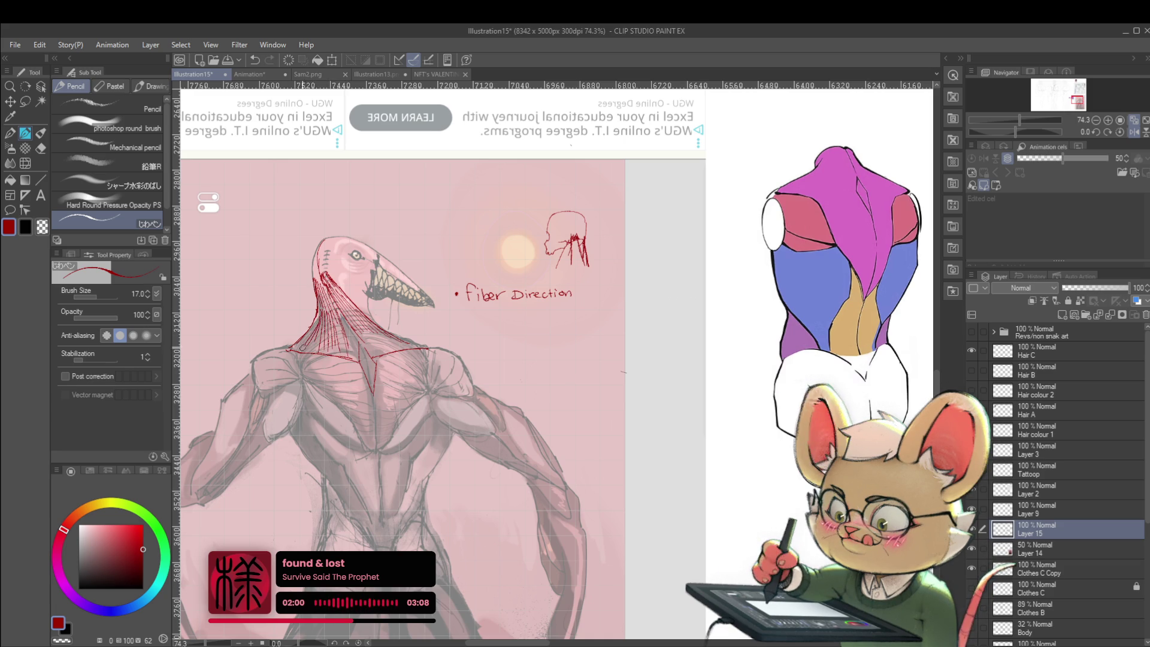
drag(319, 321, 304, 346)
scroll(357, 342, down, 3)
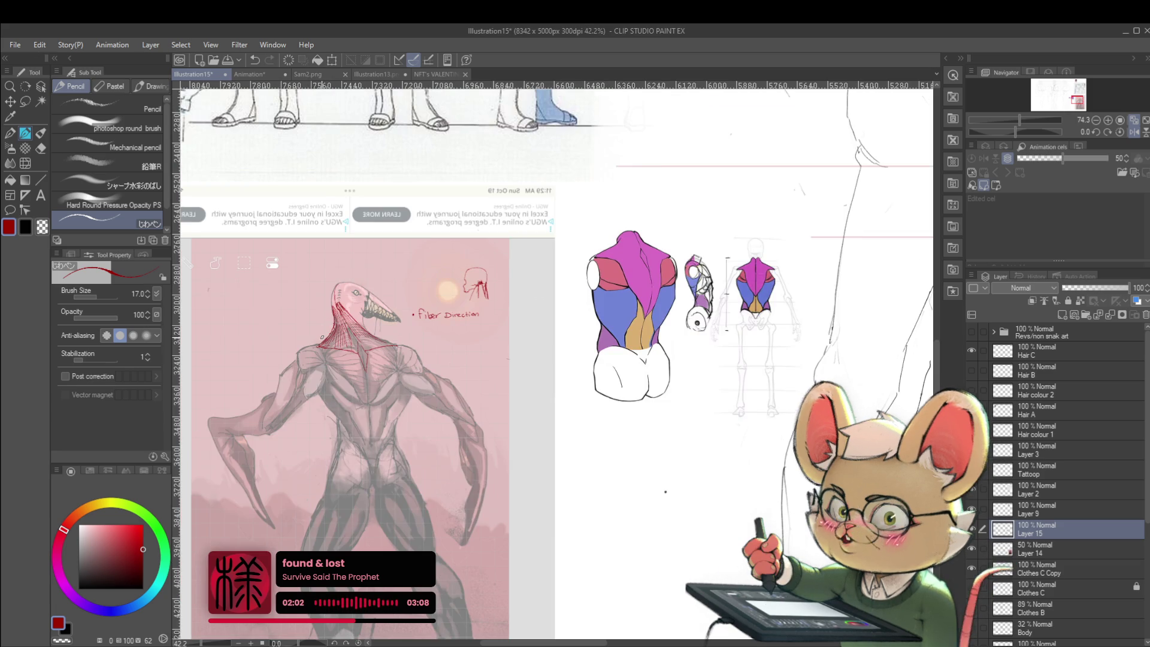
scroll(358, 342, up, 4)
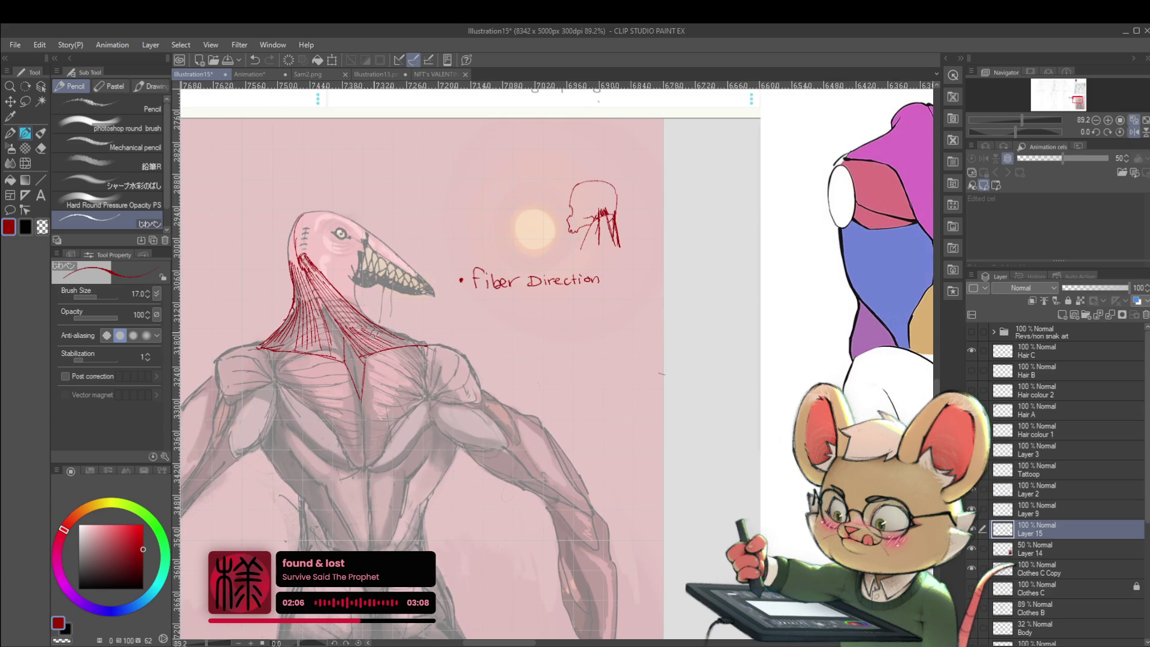
scroll(629, 319, down, 3)
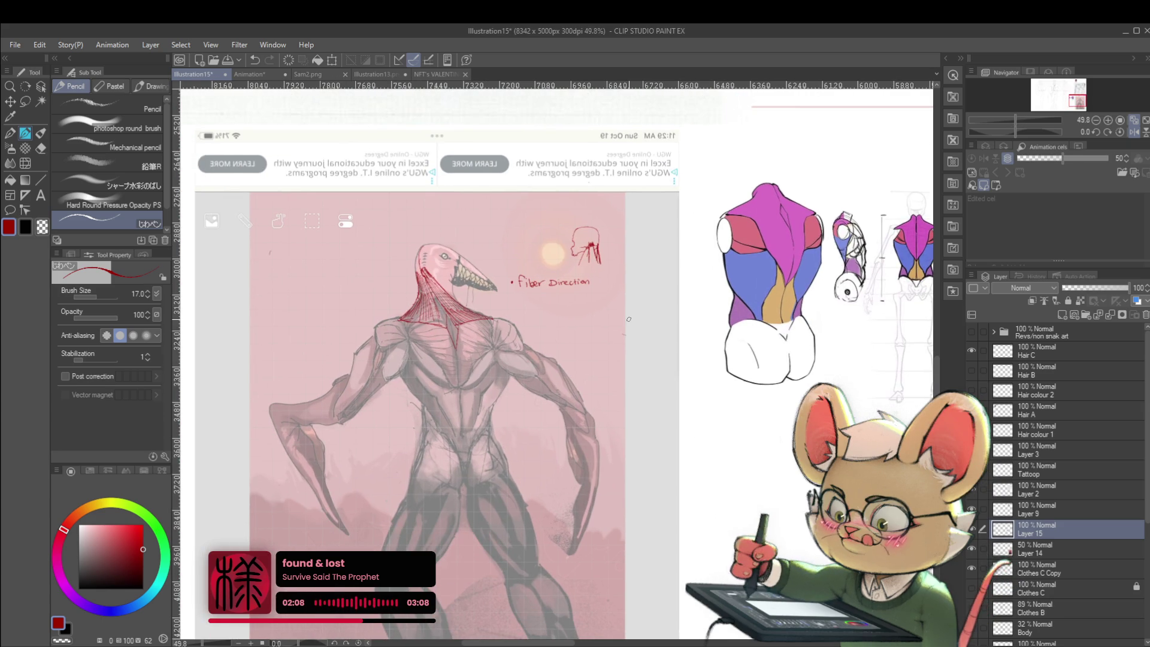
scroll(629, 318, up, 2)
scroll(545, 287, up, 1)
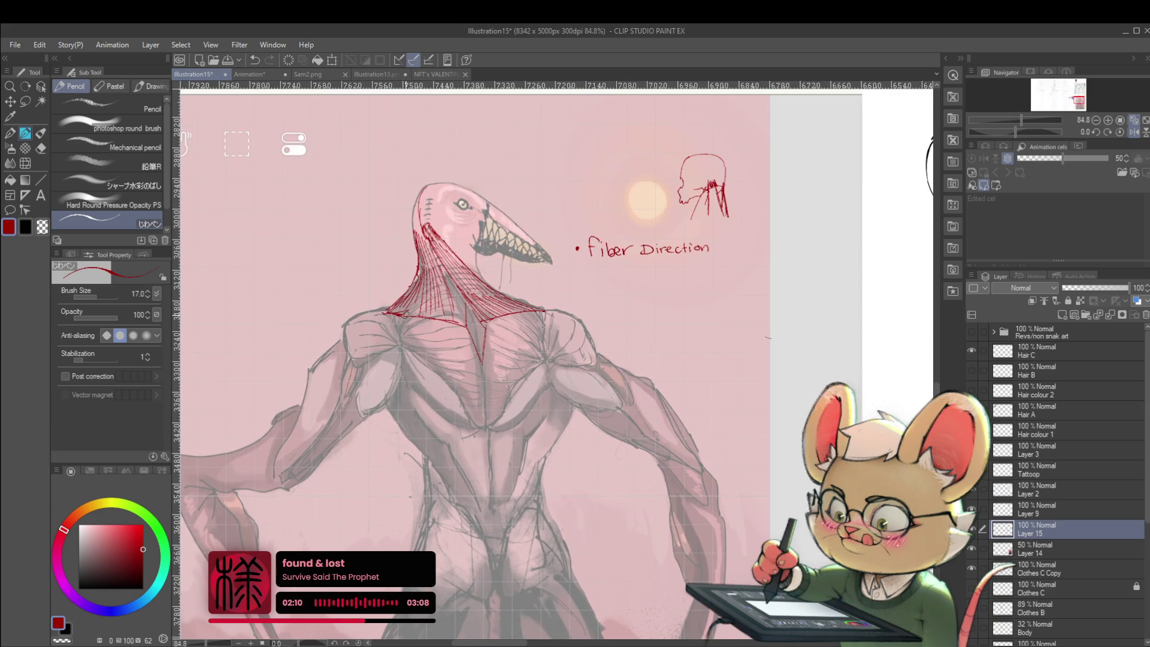
scroll(545, 288, down, 2)
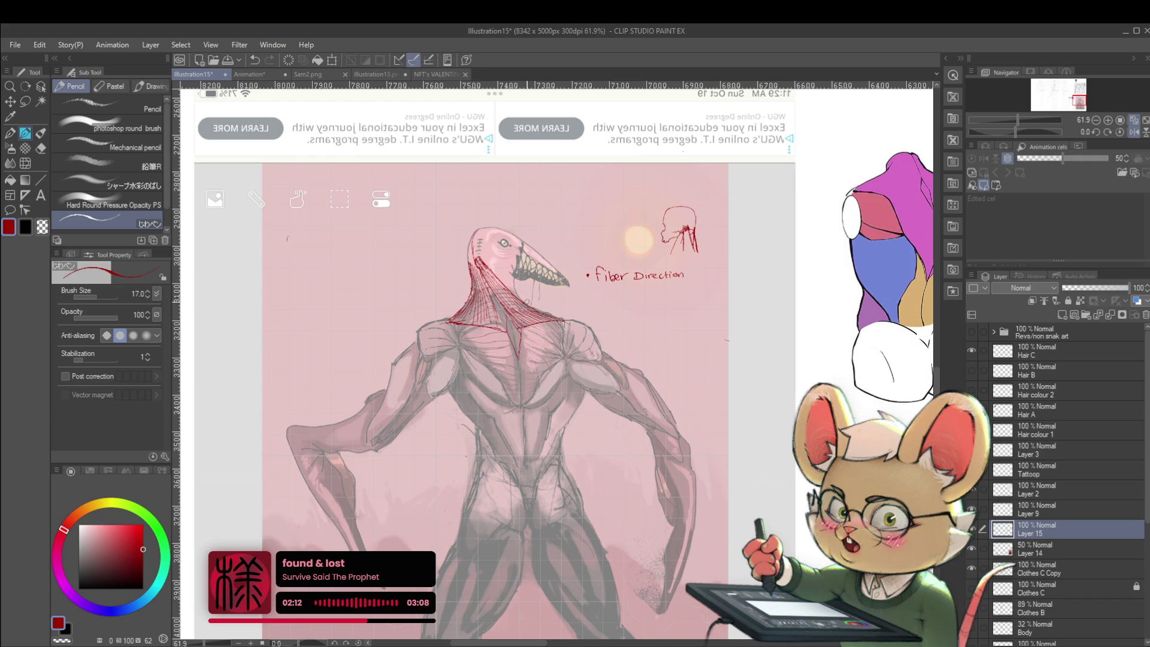
drag(735, 302, 555, 545)
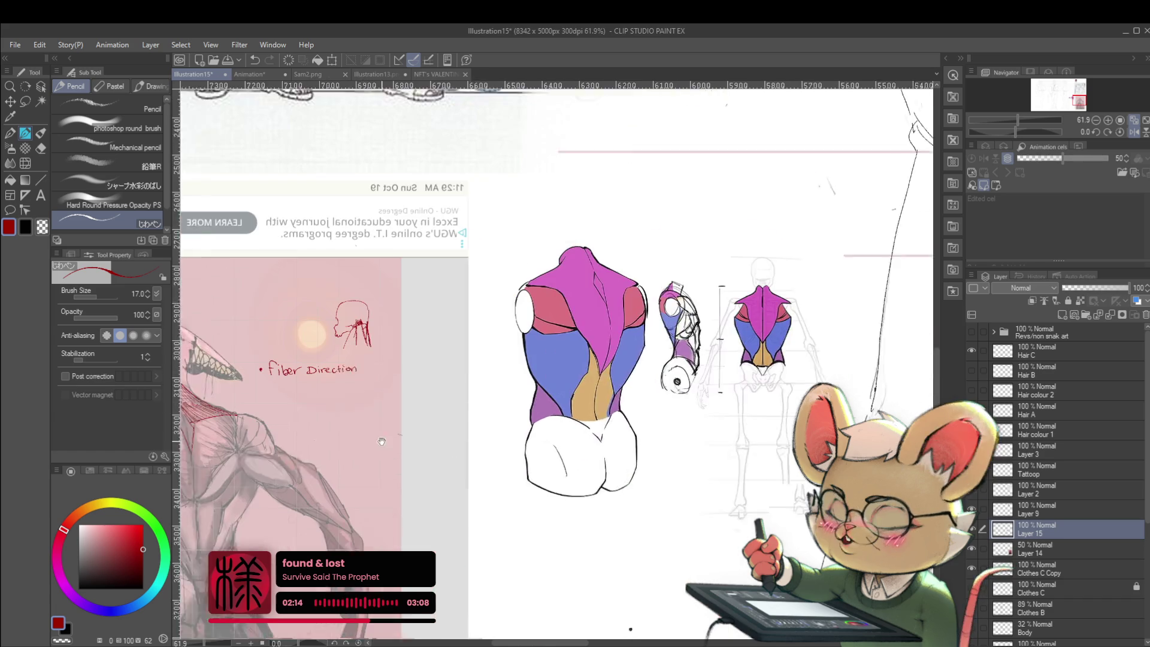
scroll(555, 545, down, 1)
scroll(565, 488, down, 3)
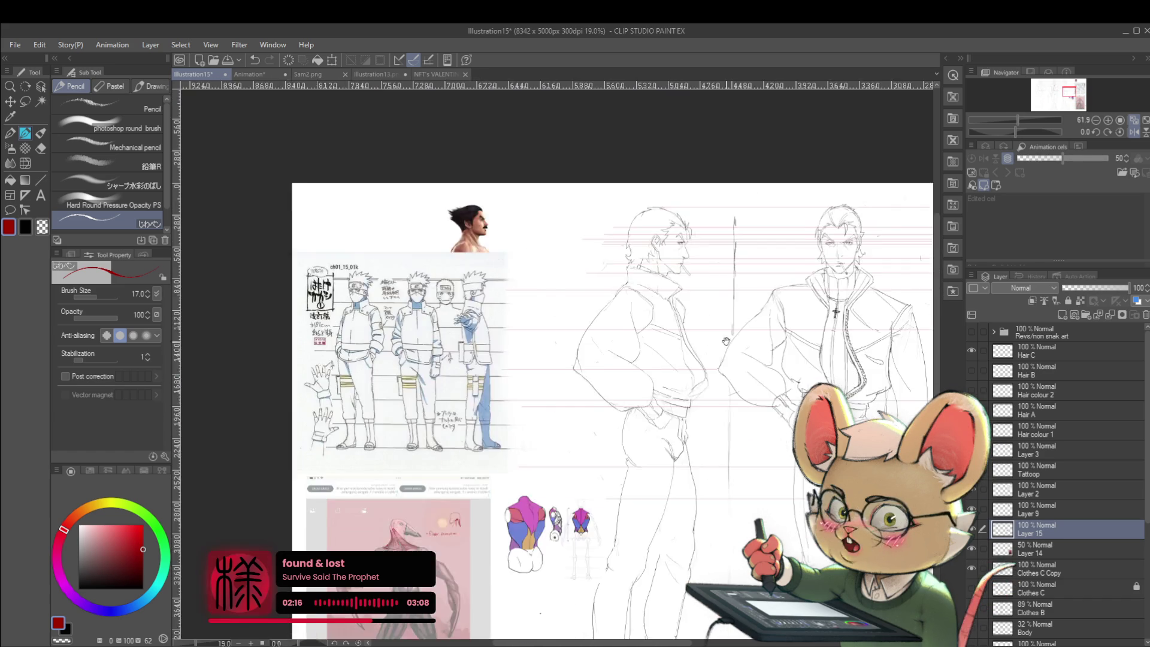
scroll(728, 363, up, 1)
scroll(728, 363, up, 1)
drag(642, 314, 675, 295)
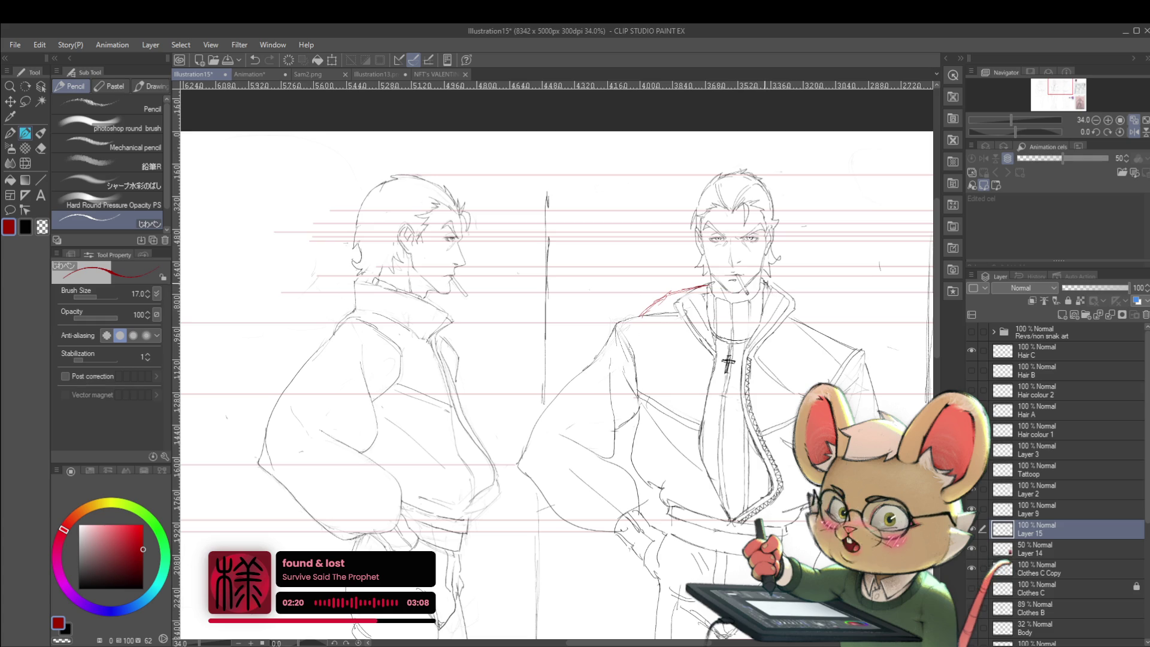
drag(813, 304, 840, 333)
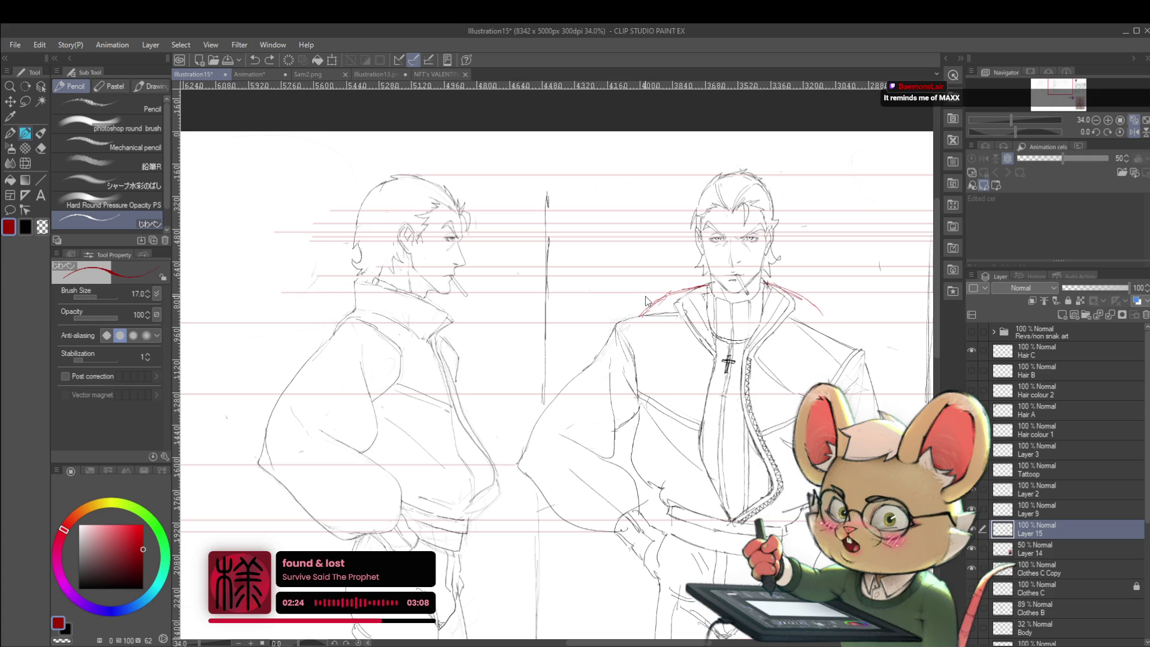
key(ctrl+z)
key(ctrl+z)
key(ctrl+z)
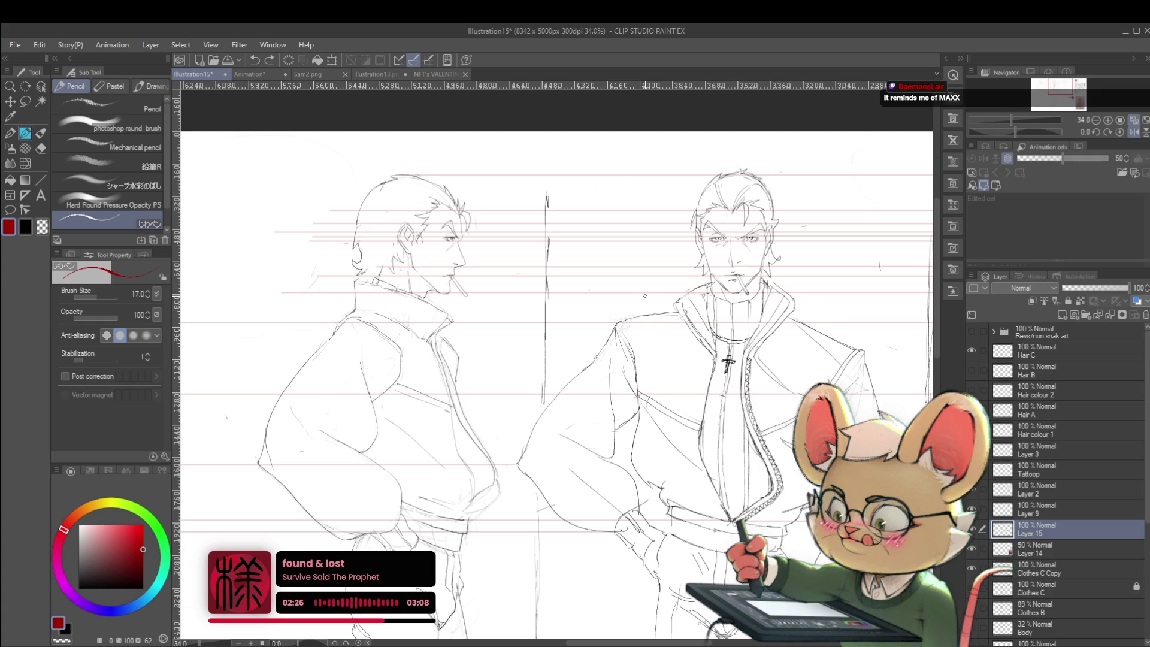
scroll(645, 294, down, 5)
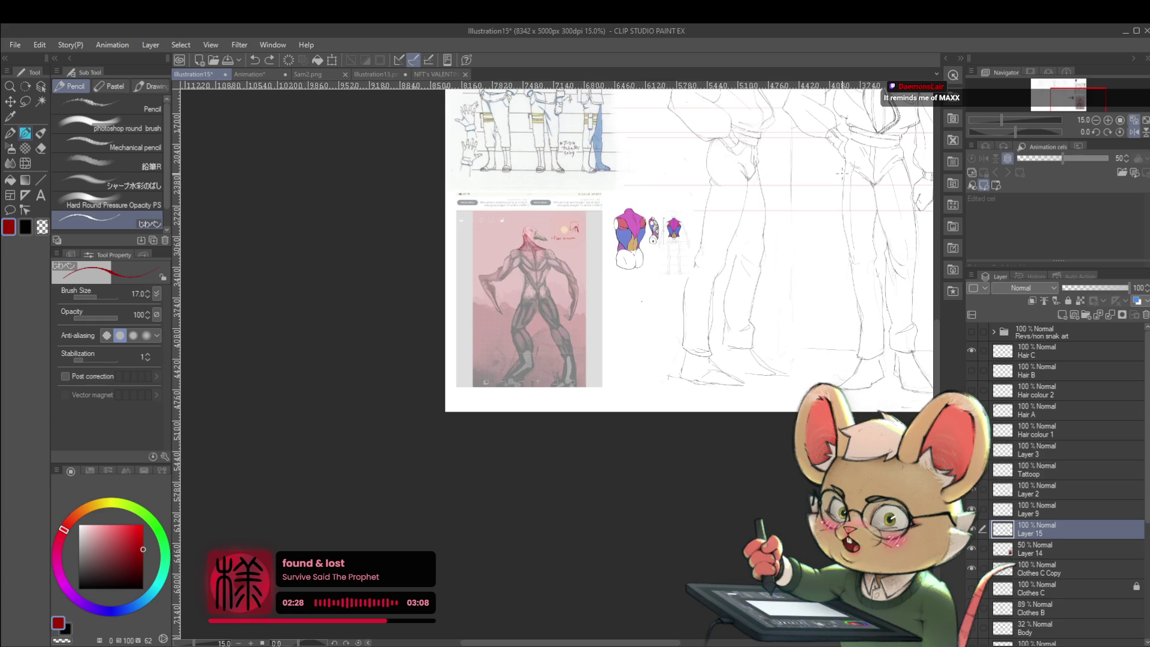
scroll(641, 302, up, 6)
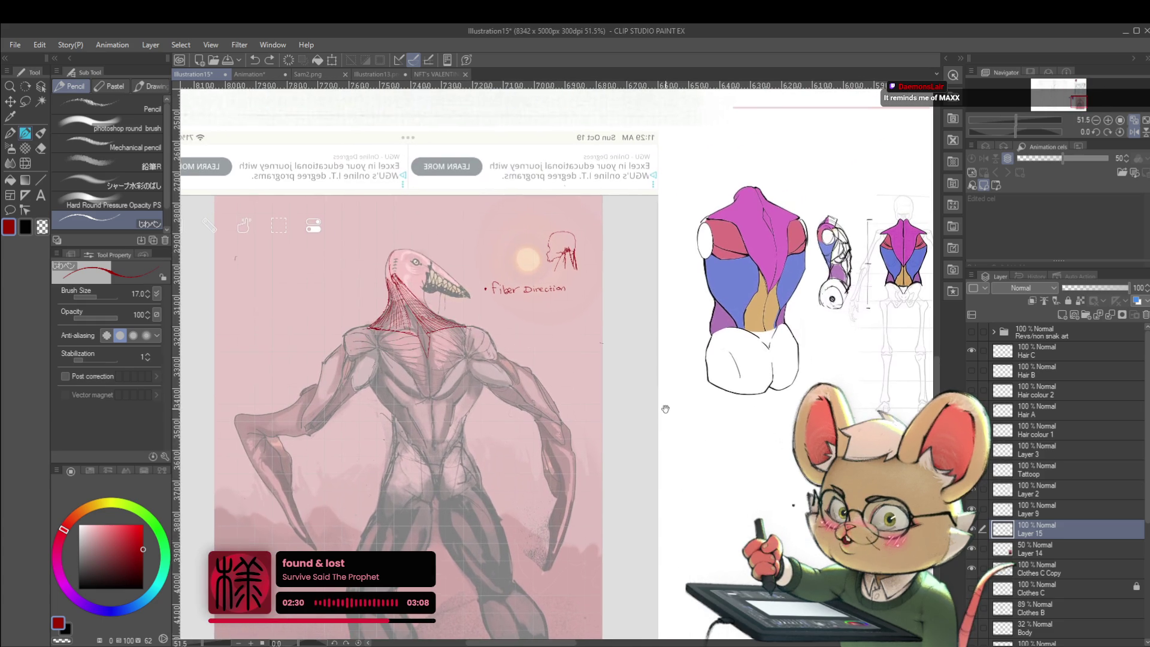
scroll(393, 355, up, 3)
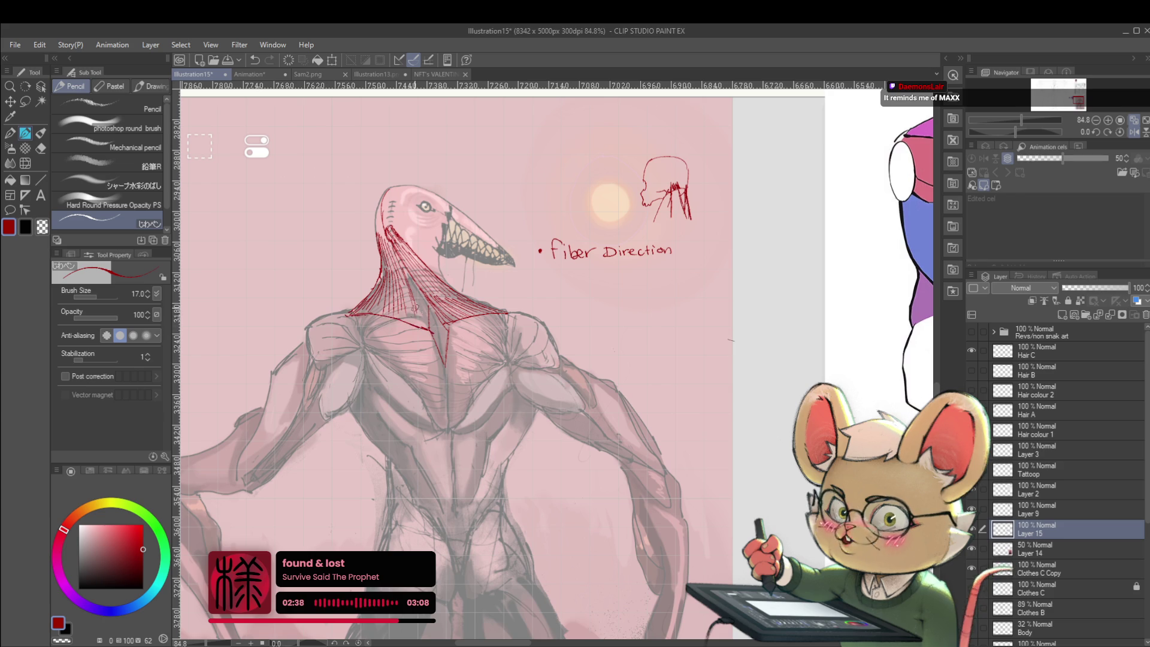
scroll(416, 307, down, 3)
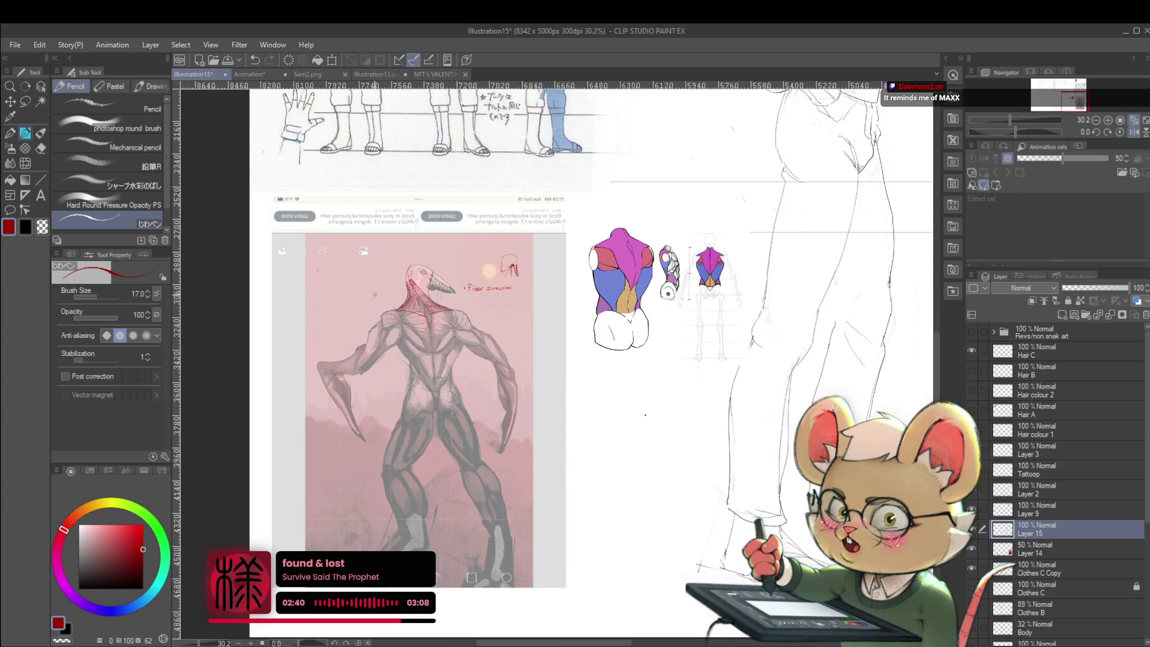
scroll(440, 329, up, 4)
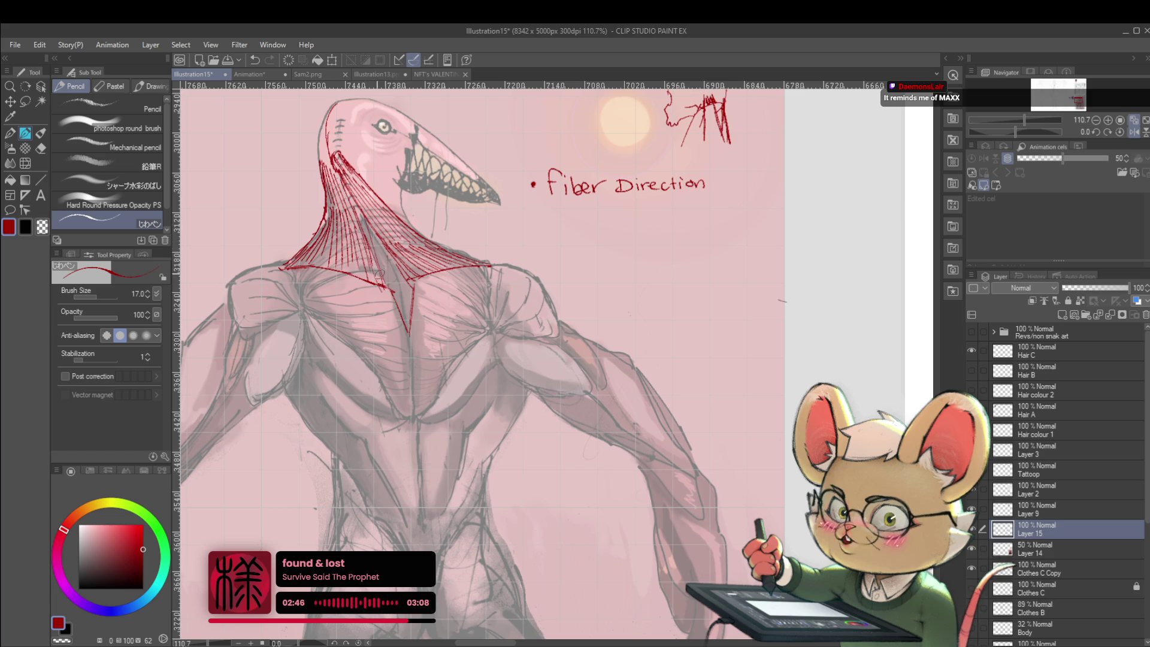
scroll(391, 288, down, 5)
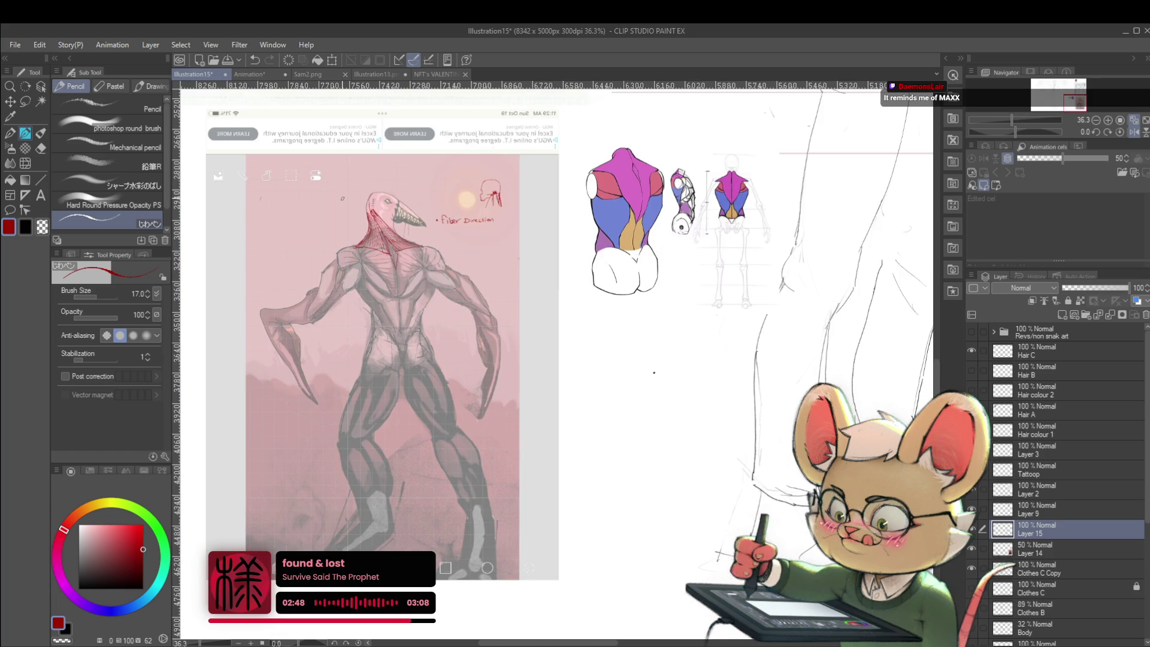
scroll(417, 282, up, 2)
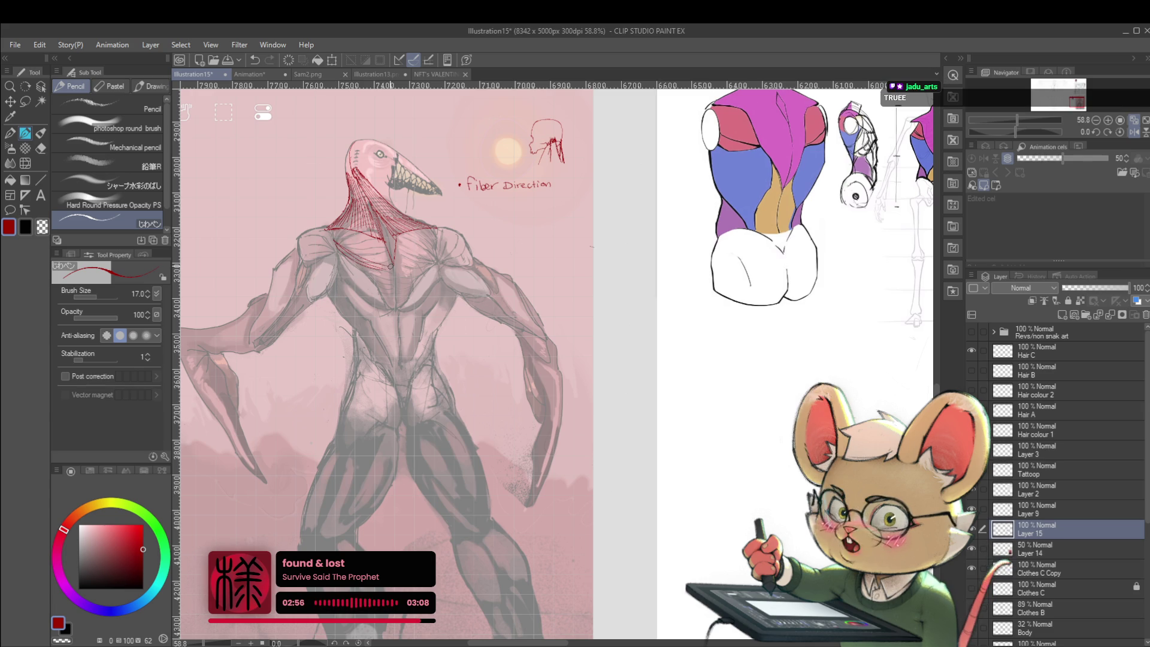
Step: Hatch the neck in red, undo the shoulder fan and draw a red muscle outline over the left shoulder
drag(334, 234, 363, 250)
drag(350, 238, 387, 244)
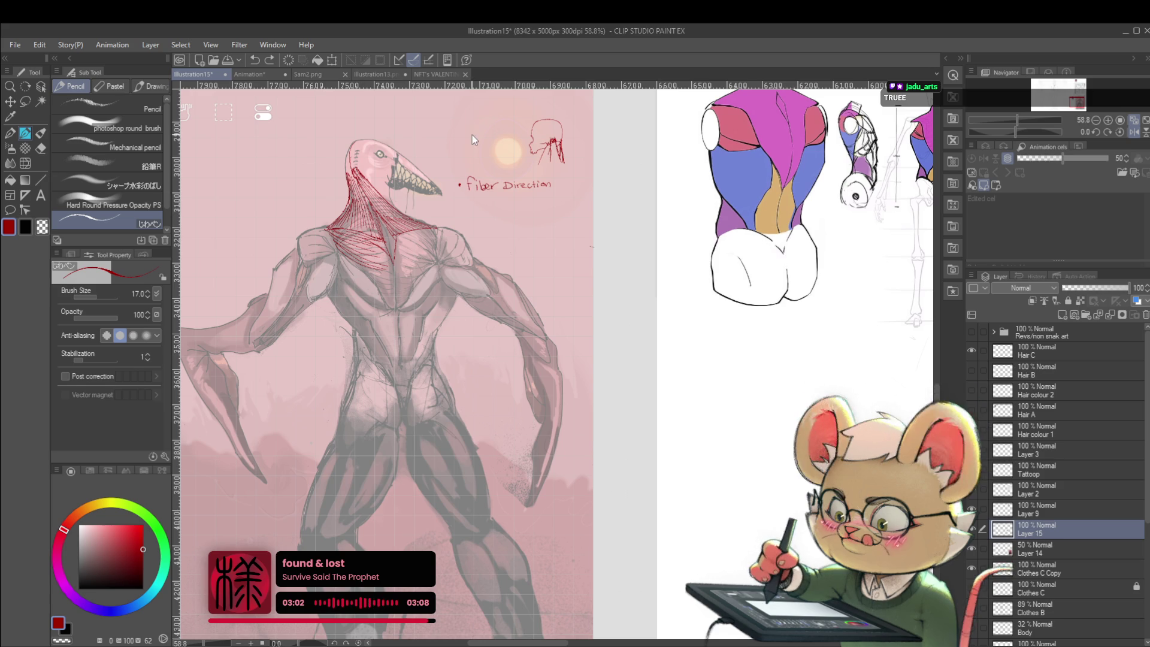
scroll(387, 249, up, 2)
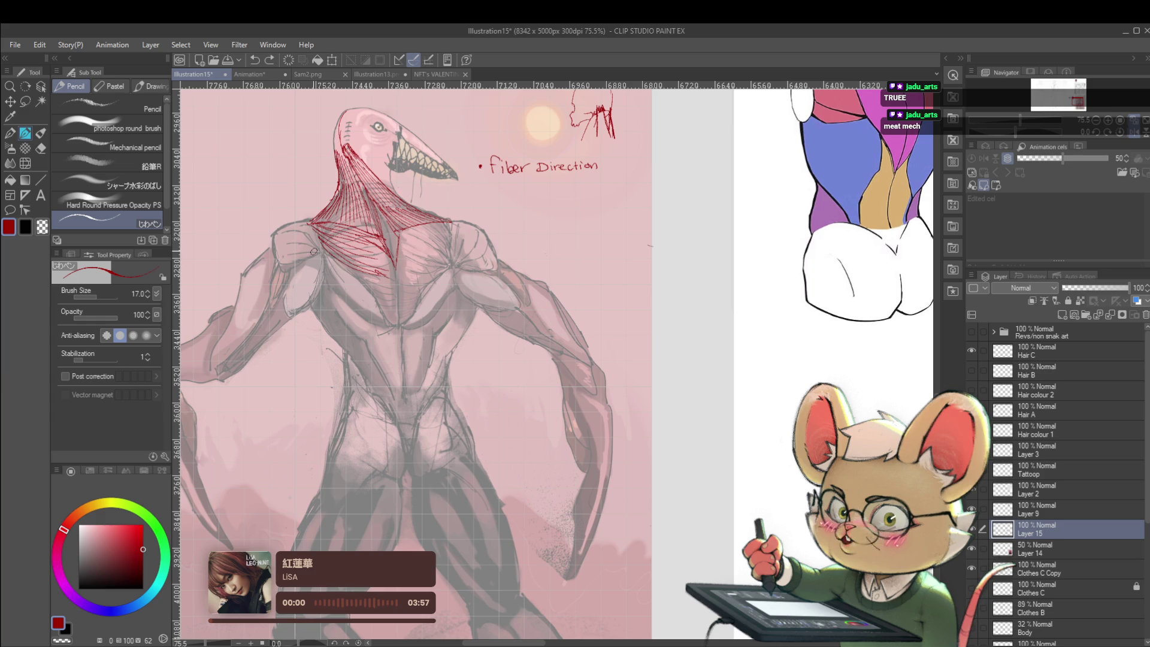
scroll(307, 203, up, 3)
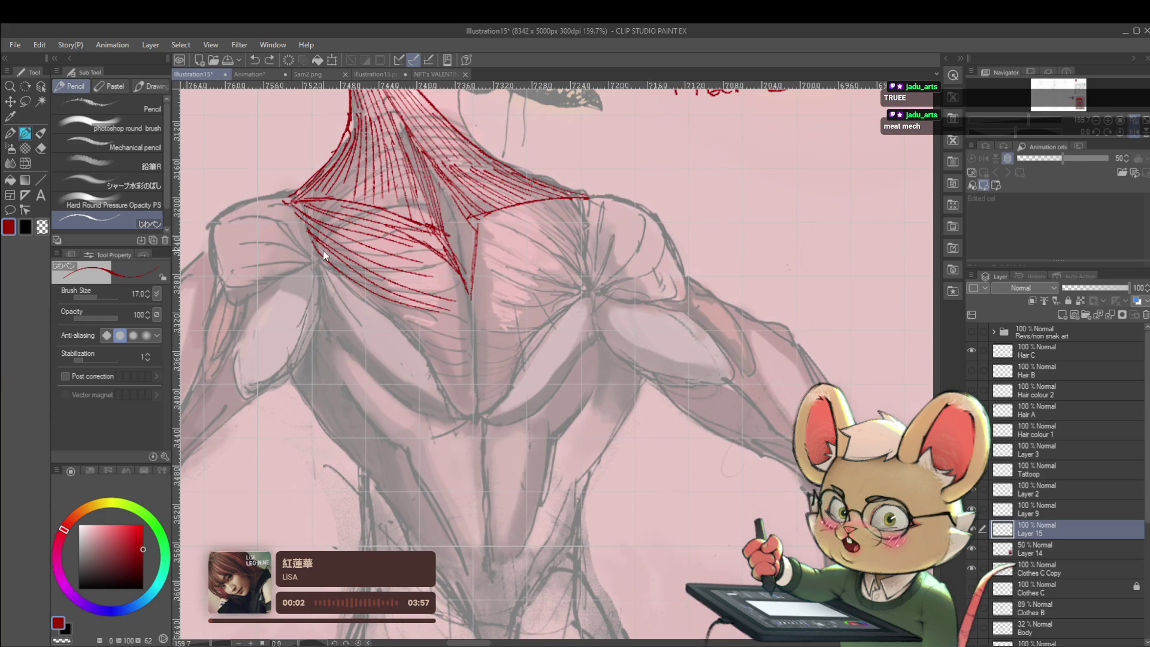
key(ctrl+z)
key(ctrl+z)
key(ctrl+z)
key(ctrl+z)
key(ctrl+z)
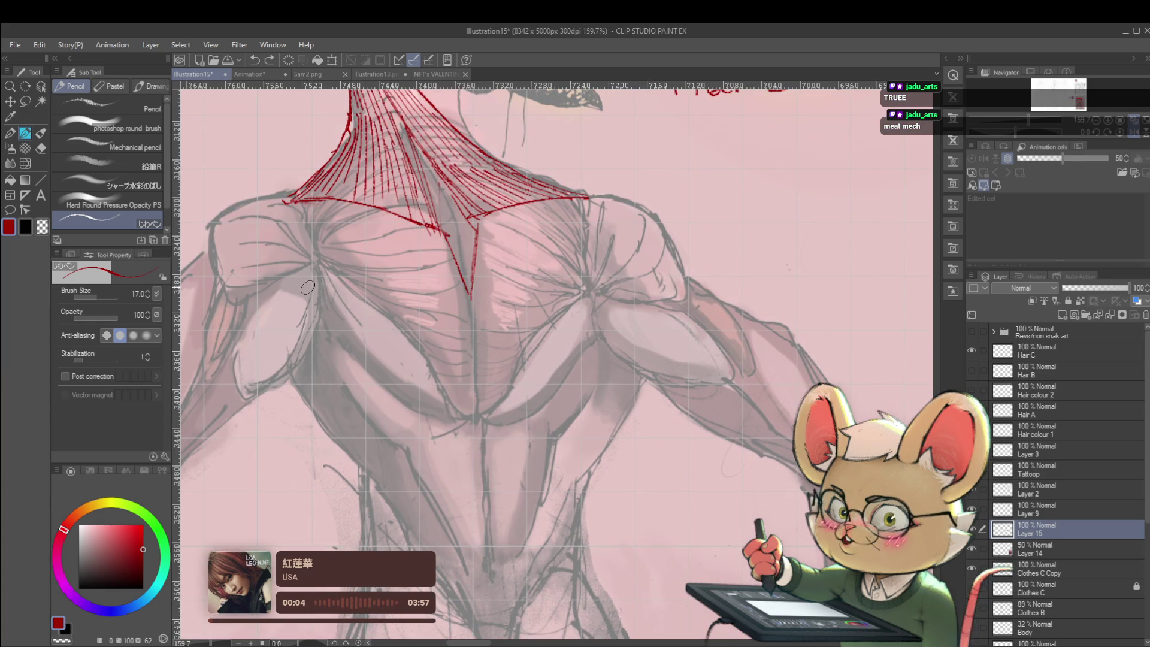
drag(318, 282, 410, 288)
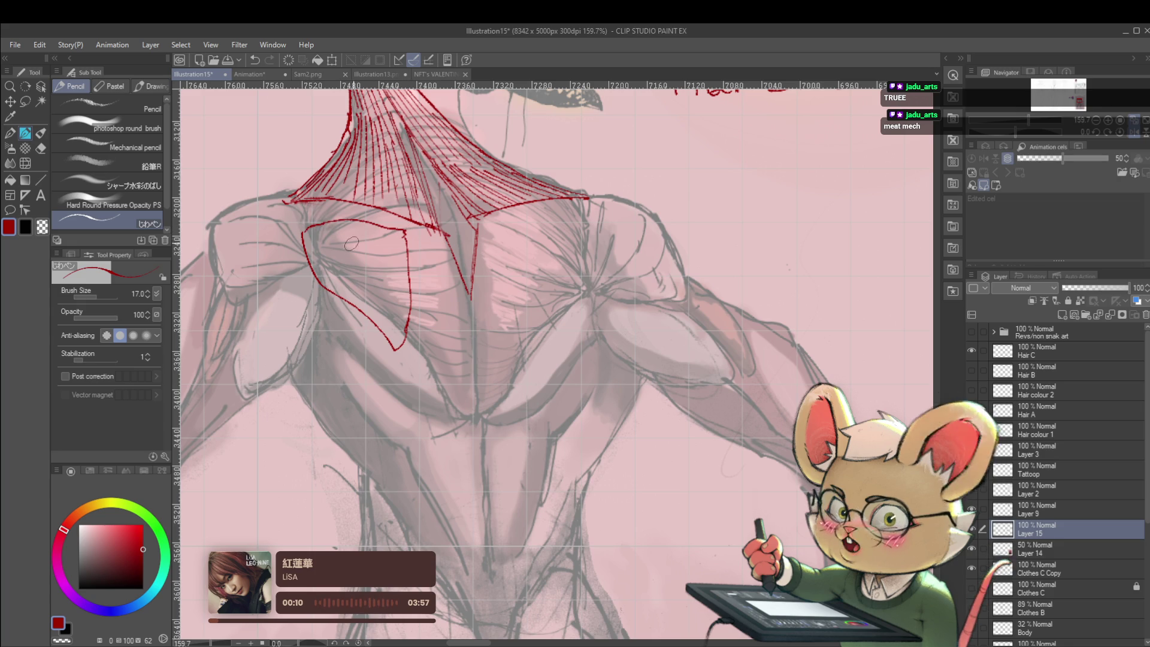
drag(337, 243, 400, 253)
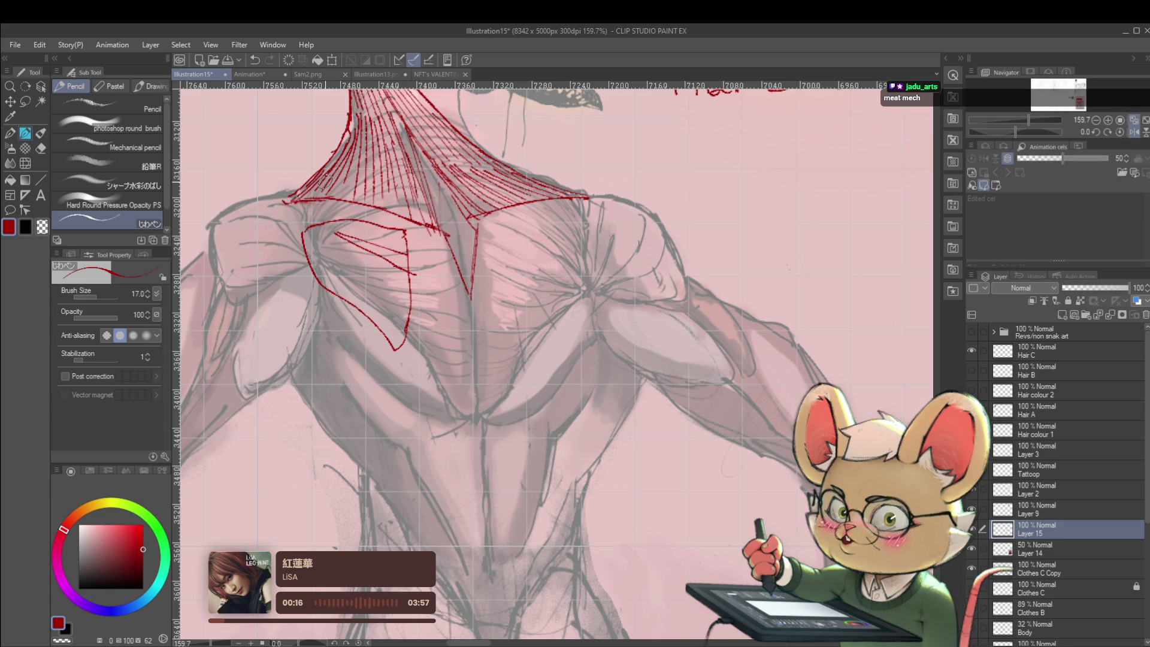
Step: Lasso the red shoulder outline and move it slightly left with Transform, then deselect
key(m)
drag(364, 351, 364, 209)
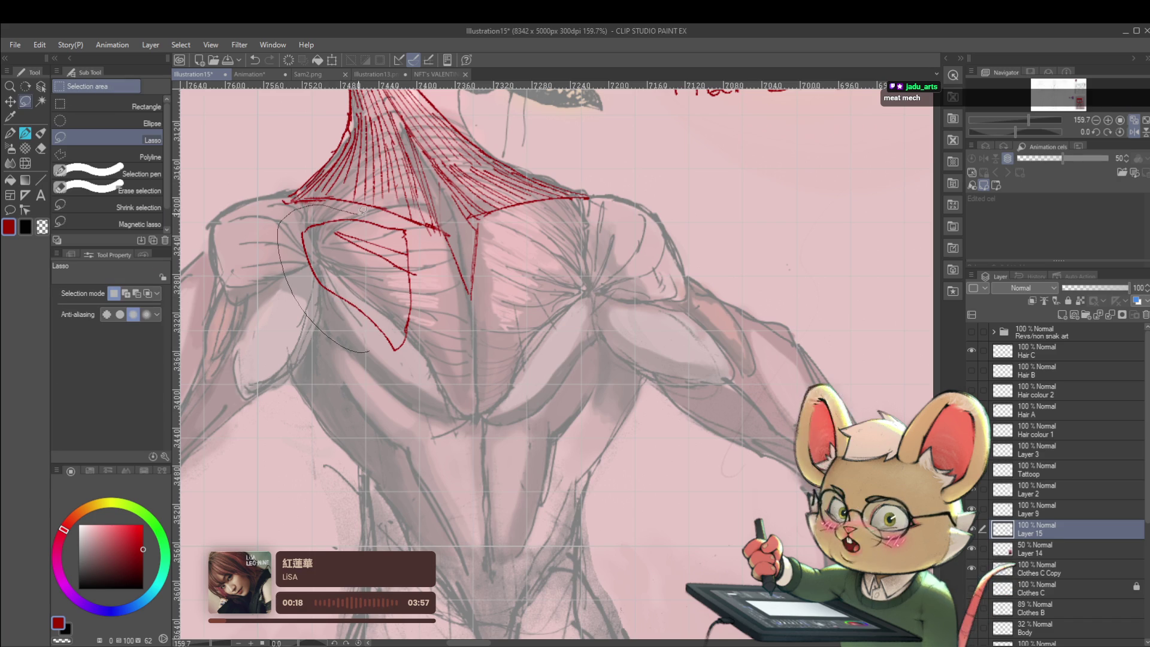
key(ctrl+t)
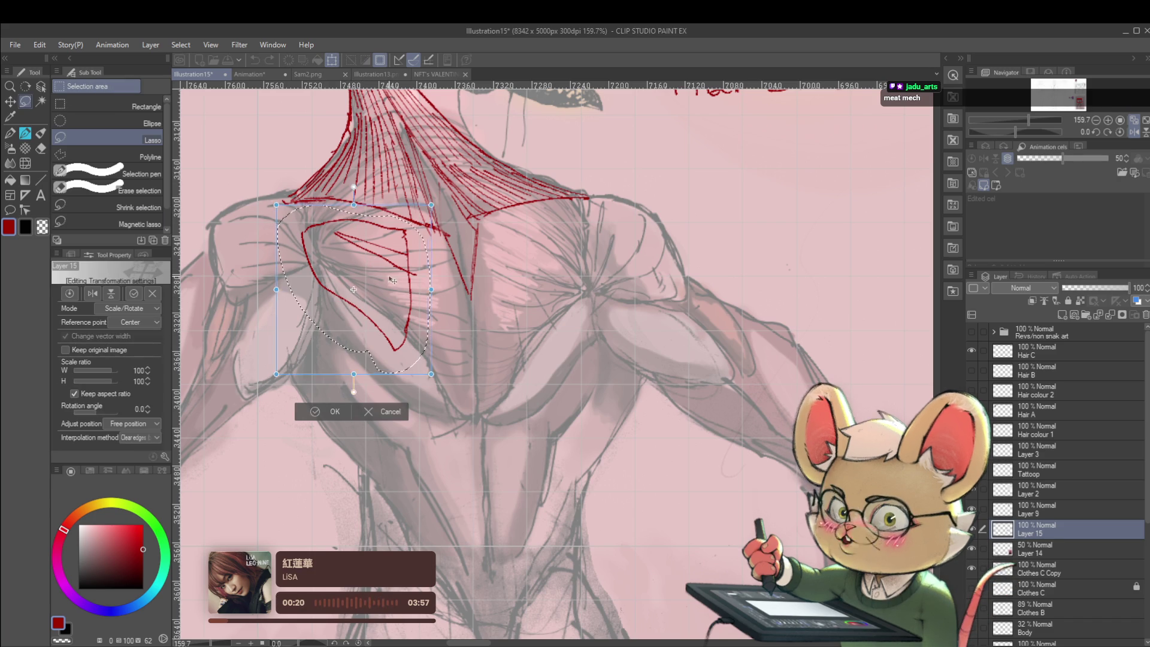
drag(382, 290, 347, 286)
key(Return)
key(ctrl+d)
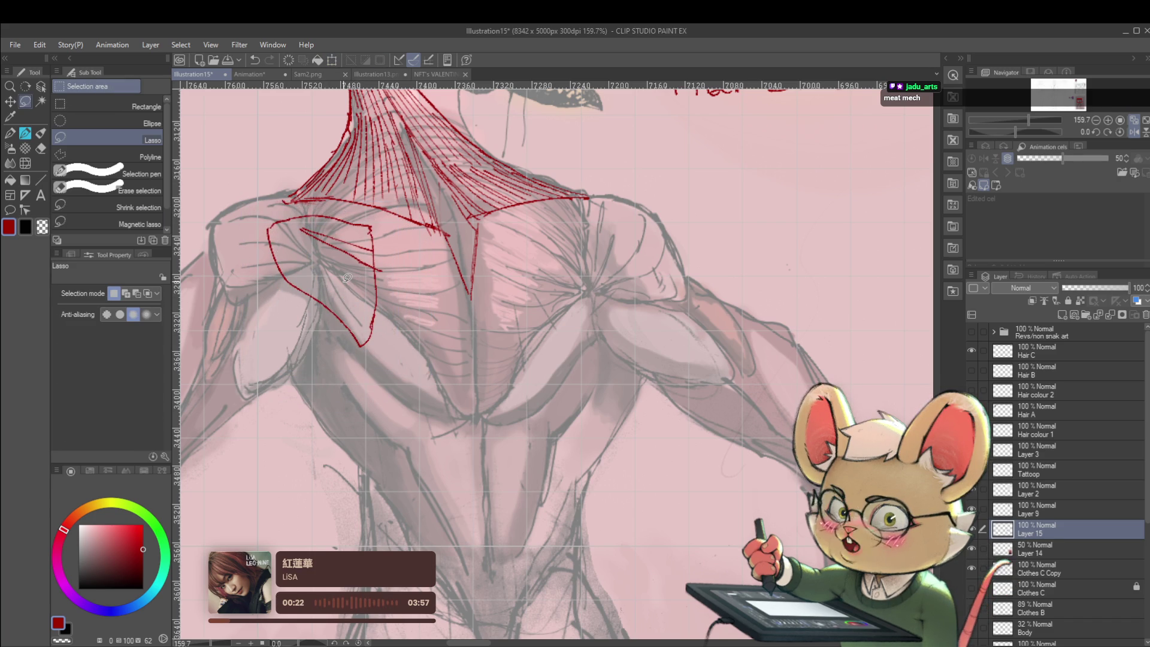
key(p)
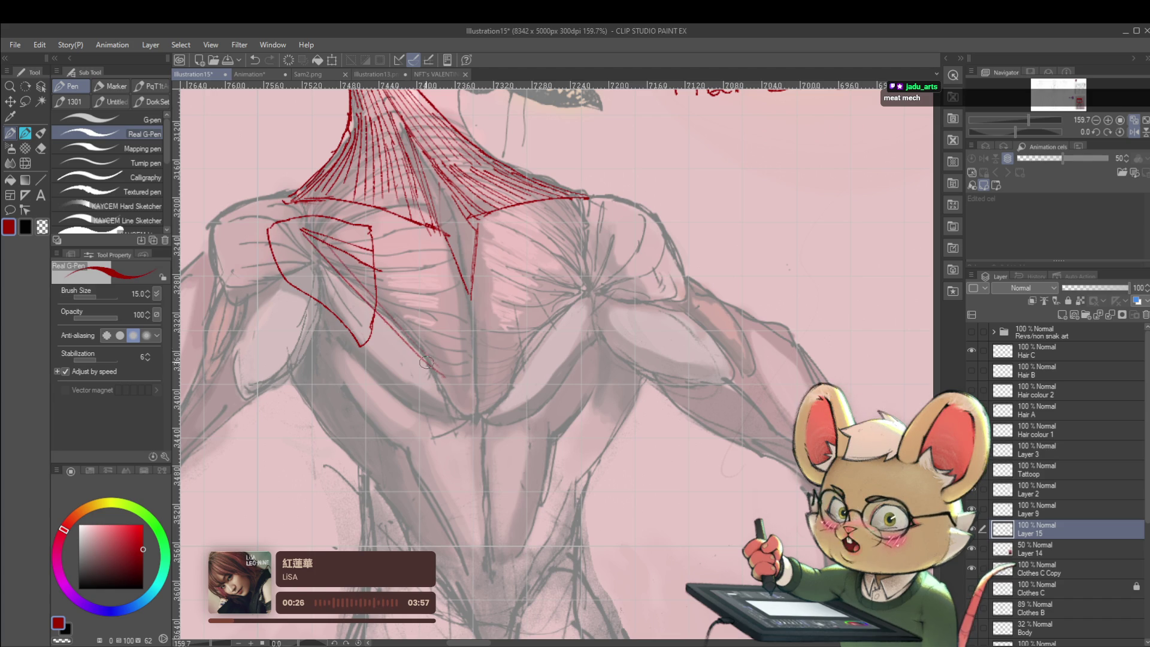
scroll(339, 267, down, 3)
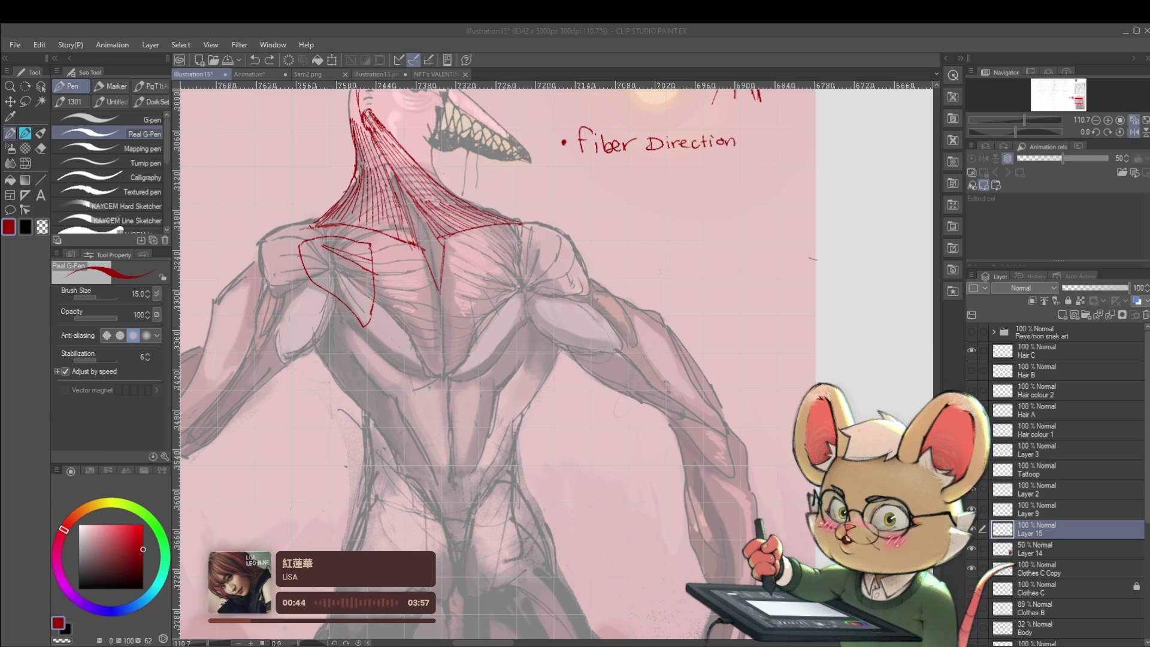
Step: On a new layer, move the trapezius diagram beside the torso references and flip it horizontally
click(570, 372)
scroll(570, 371, down, 5)
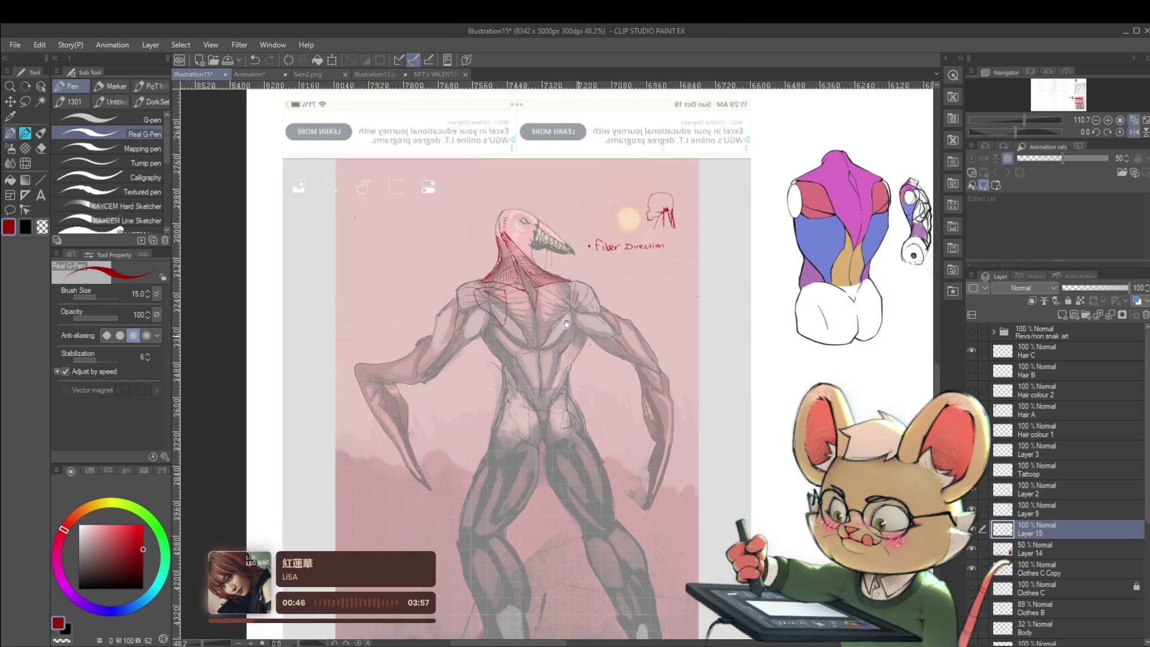
key(ctrl+shift+n)
key(ctrl+t)
scroll(650, 302, down, 2)
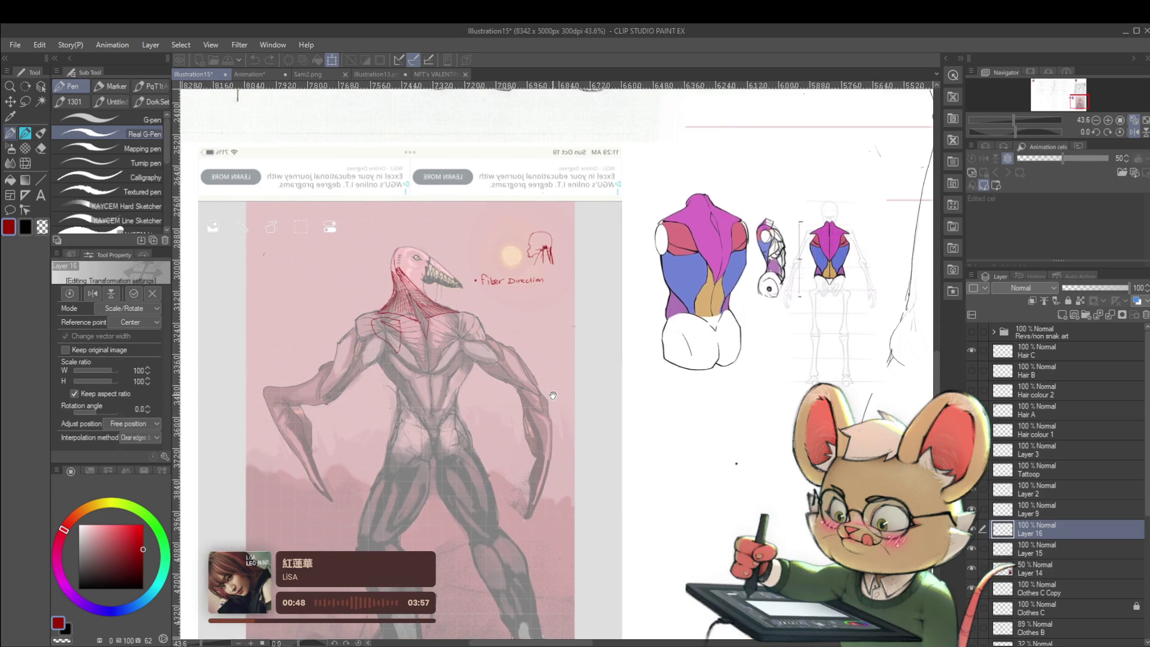
scroll(651, 302, down, 2)
scroll(429, 524, down, 2)
scroll(430, 524, down, 2)
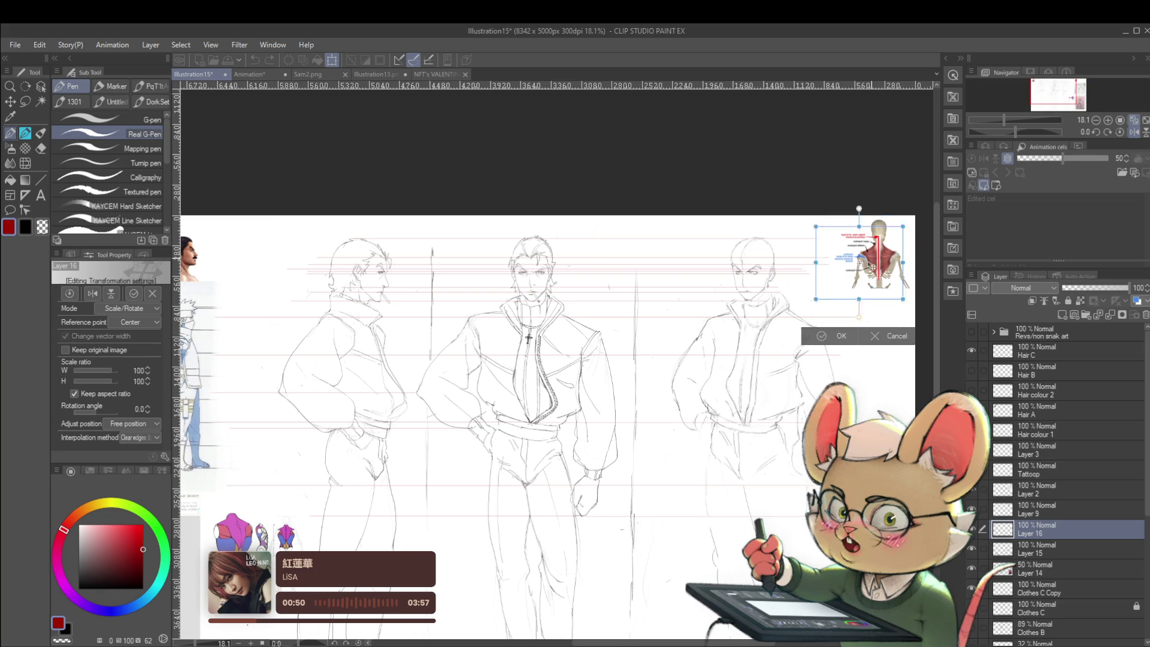
mouse_move(863, 256)
mouse_down()
mouse_move(342, 540)
mouse_move(620, 306)
mouse_move(540, 396)
mouse_up()
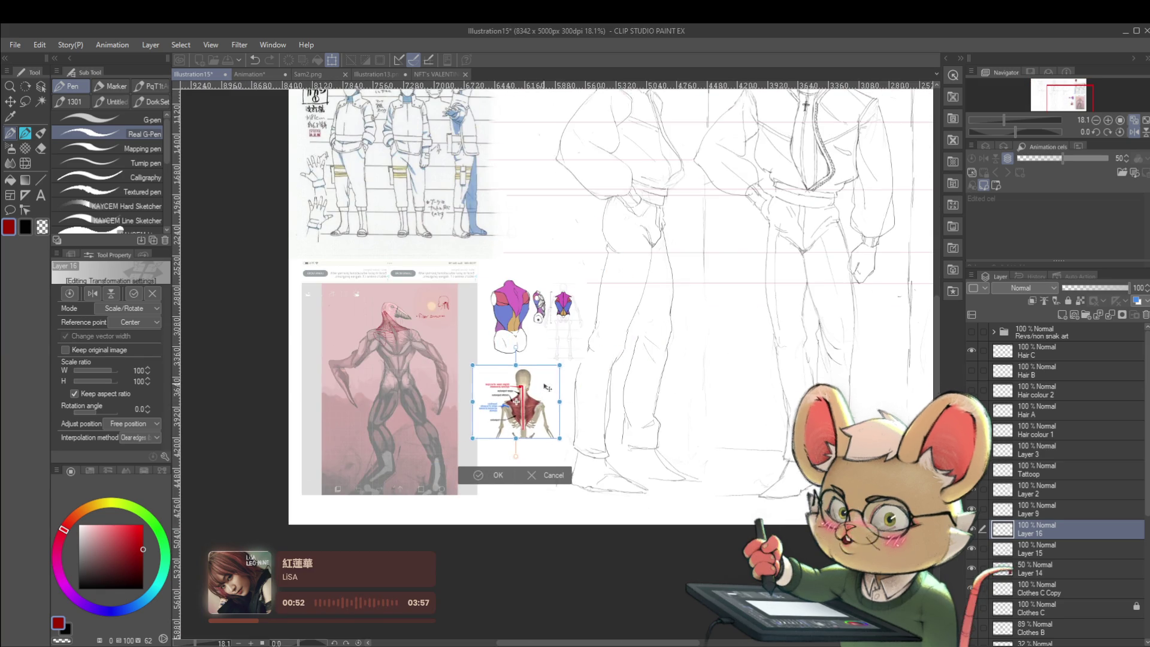
scroll(539, 396, up, 4)
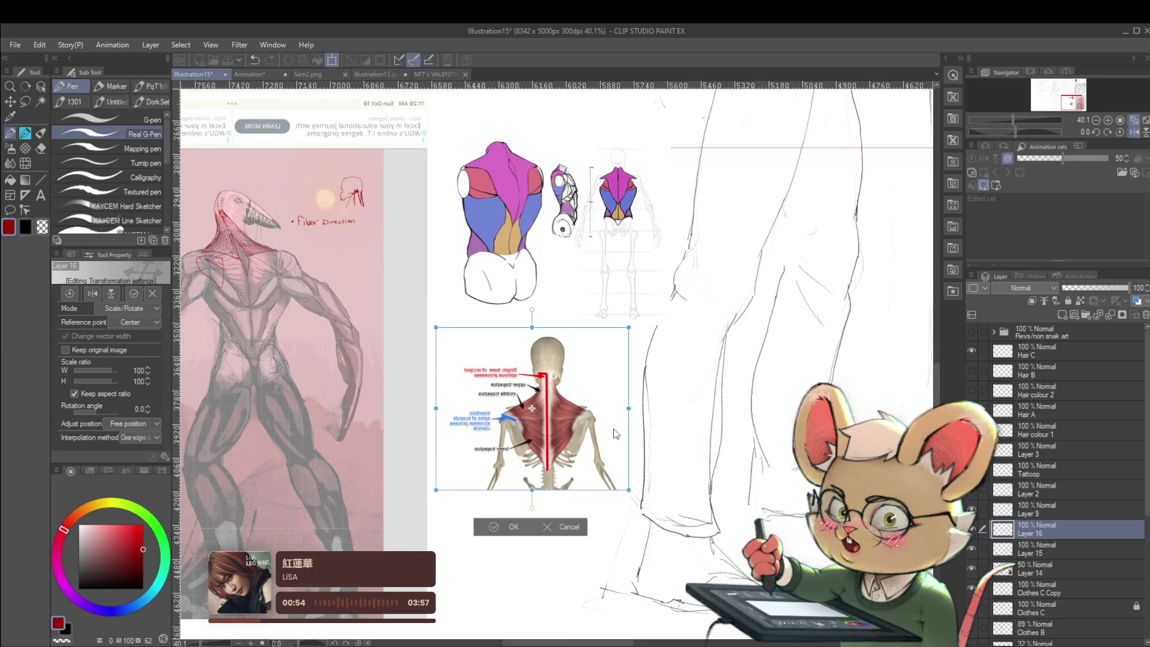
key(h)
key(Return)
Step: Enlarge the trapezius diagram, confirm the transform and trace red along its insertion mark
key(ctrl+t)
scroll(637, 386, up, 1)
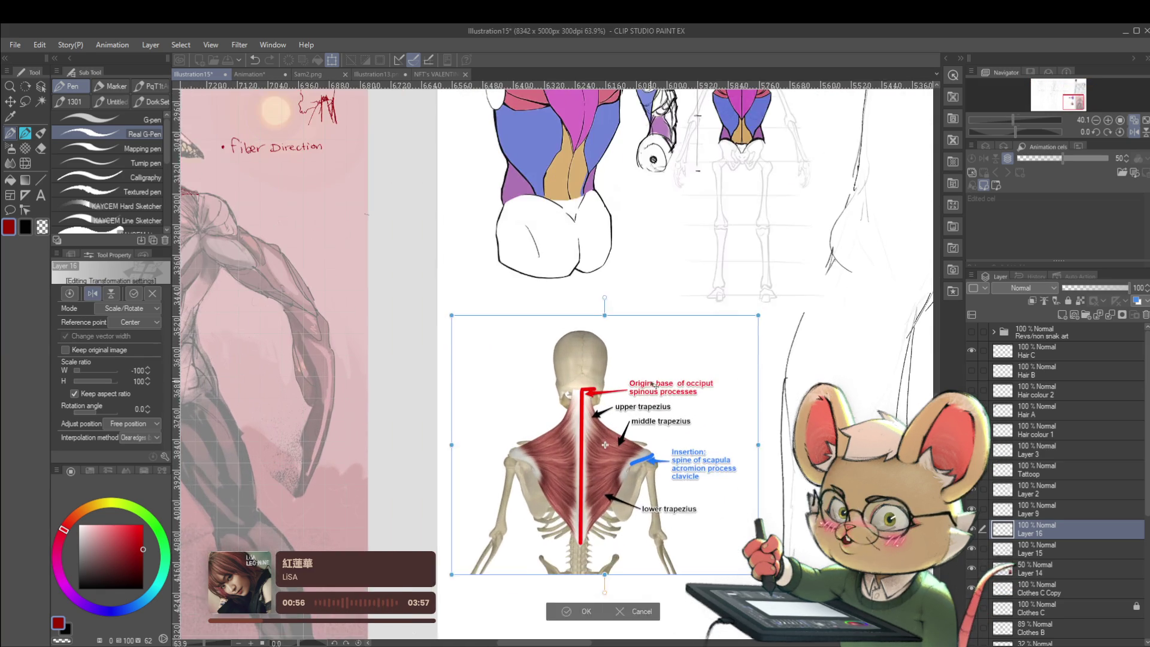
scroll(636, 387, up, 1)
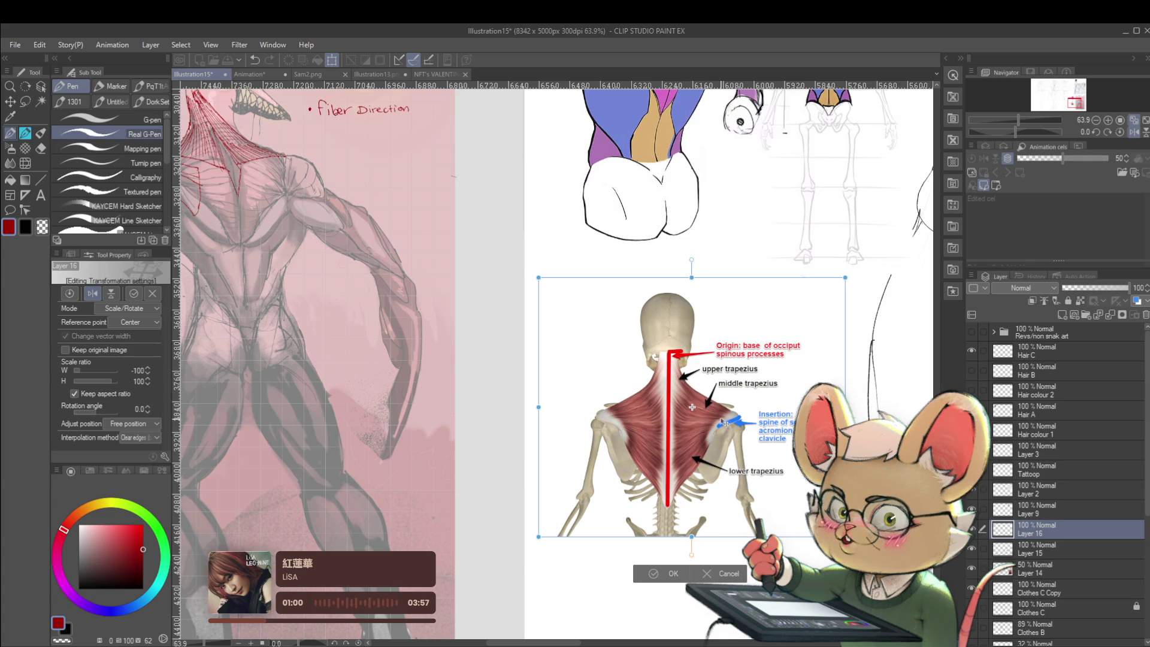
key(Return)
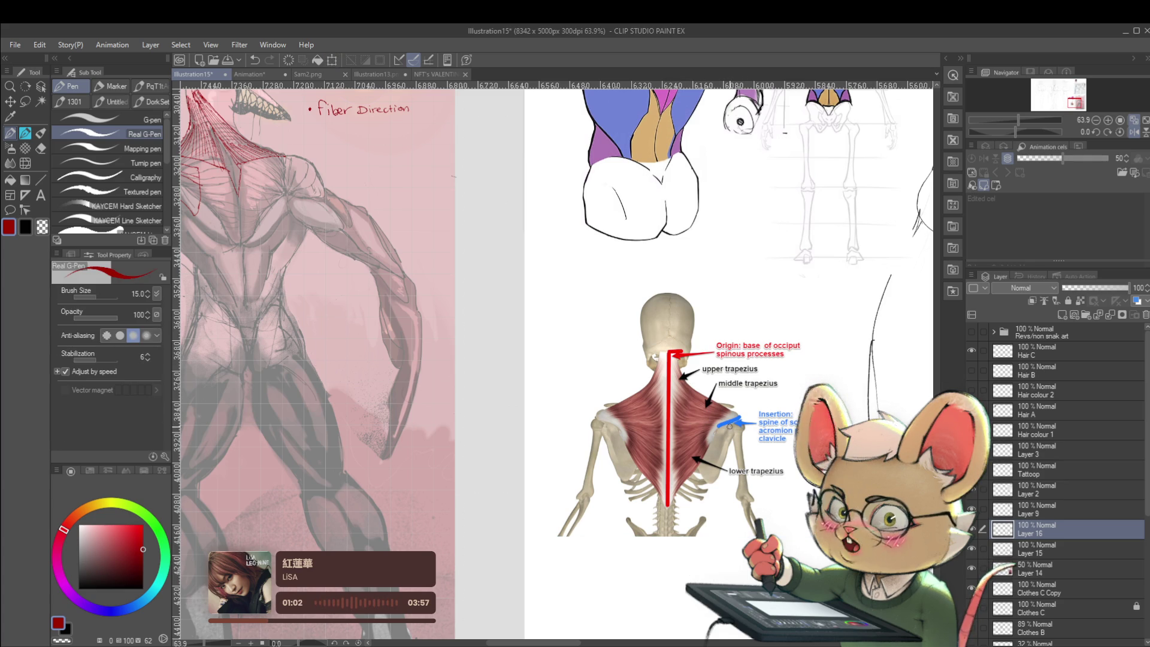
scroll(755, 420, up, 4)
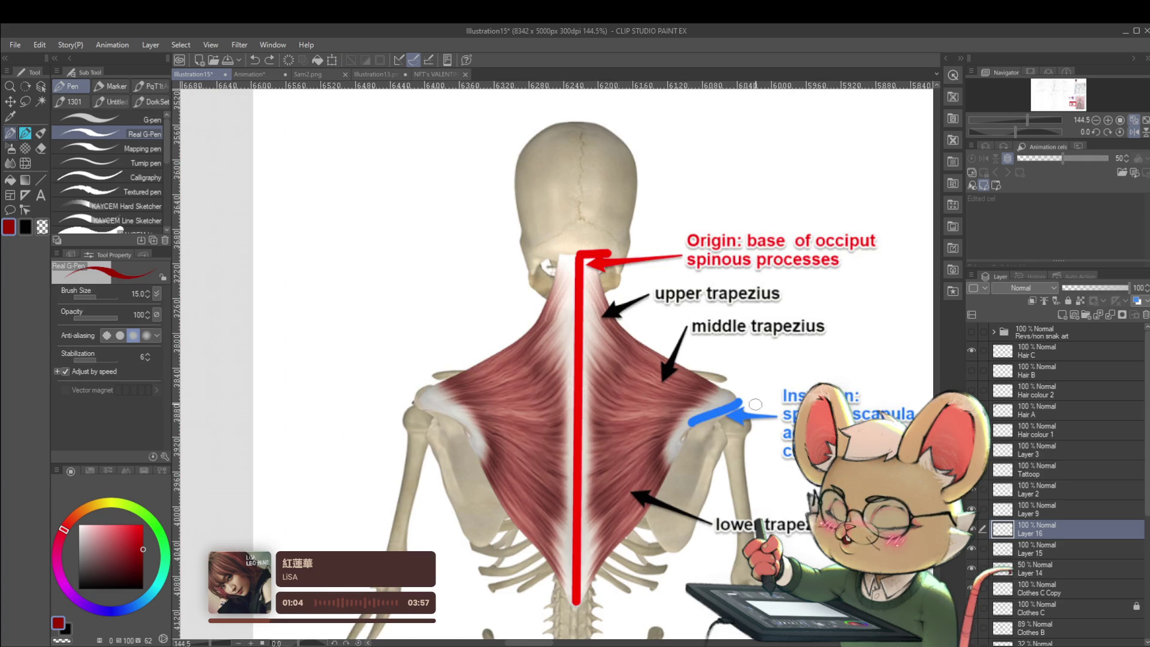
drag(744, 406, 690, 423)
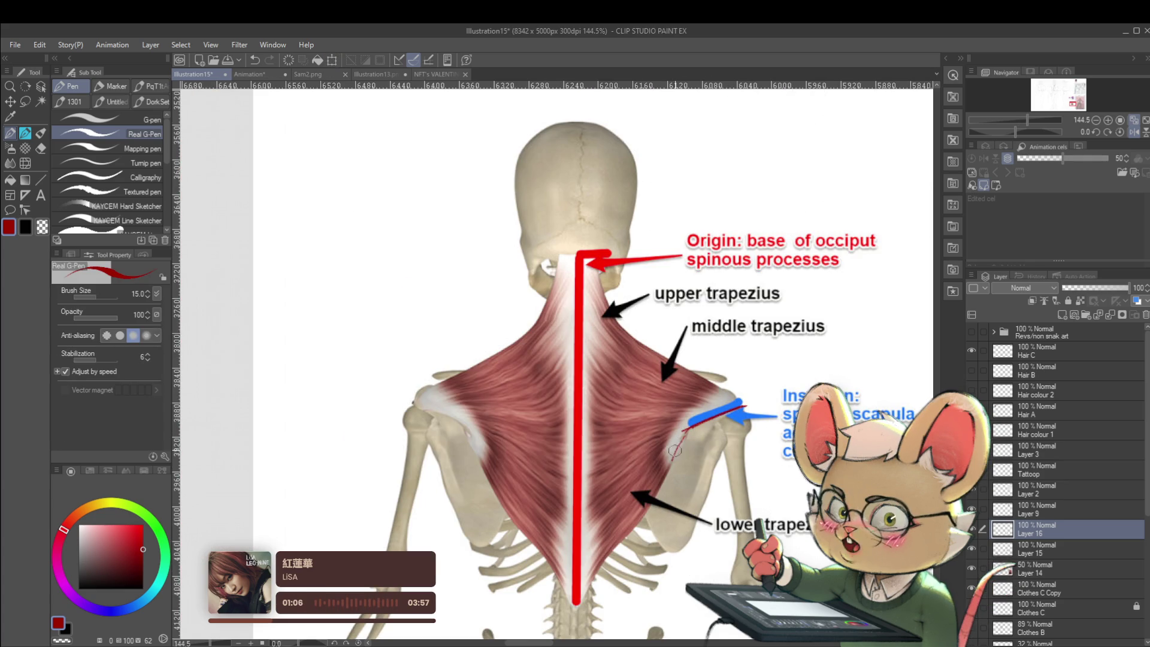
scroll(692, 420, down, 3)
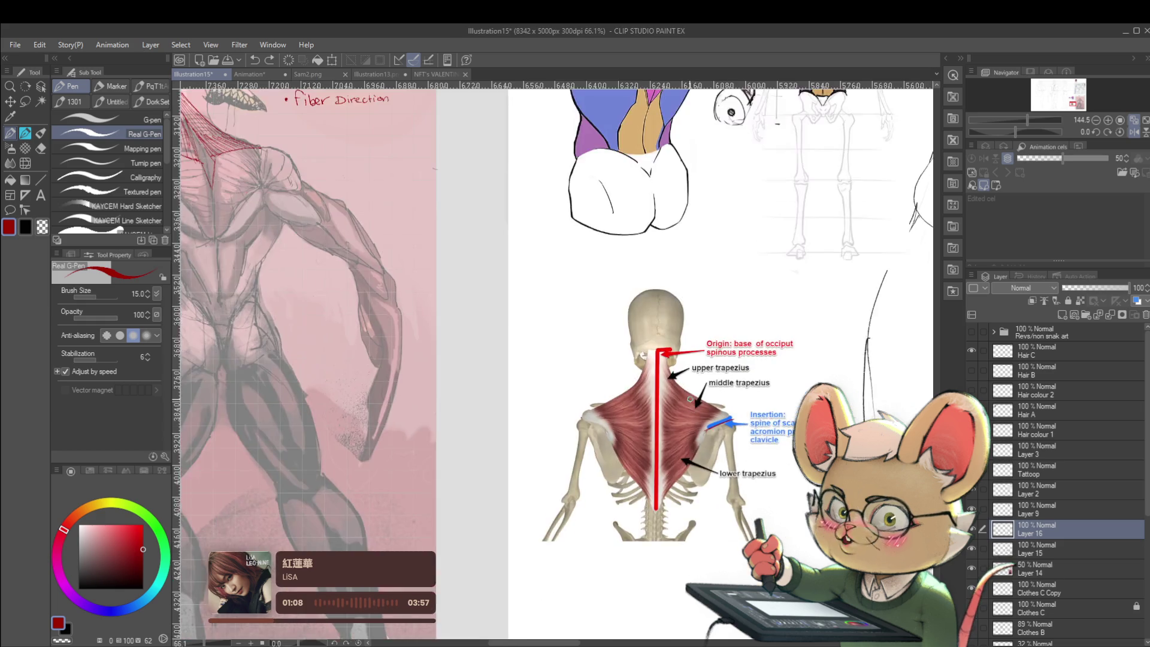
scroll(322, 139, up, 2)
scroll(322, 139, up, 1)
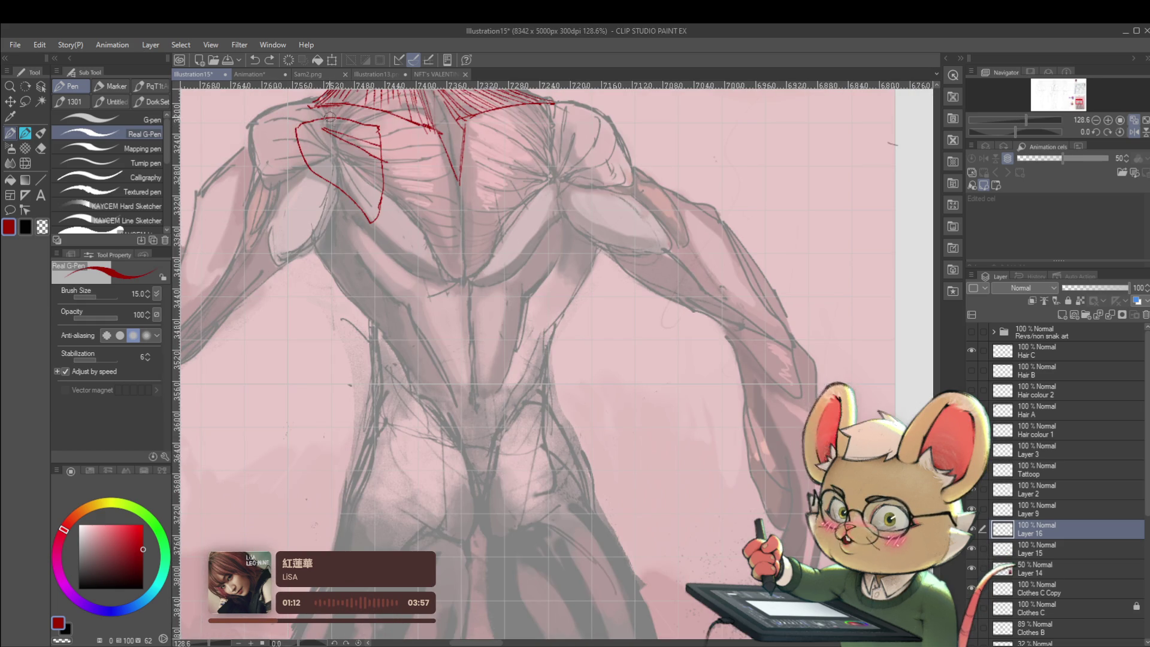
scroll(306, 271, down, 5)
scroll(333, 449, down, 4)
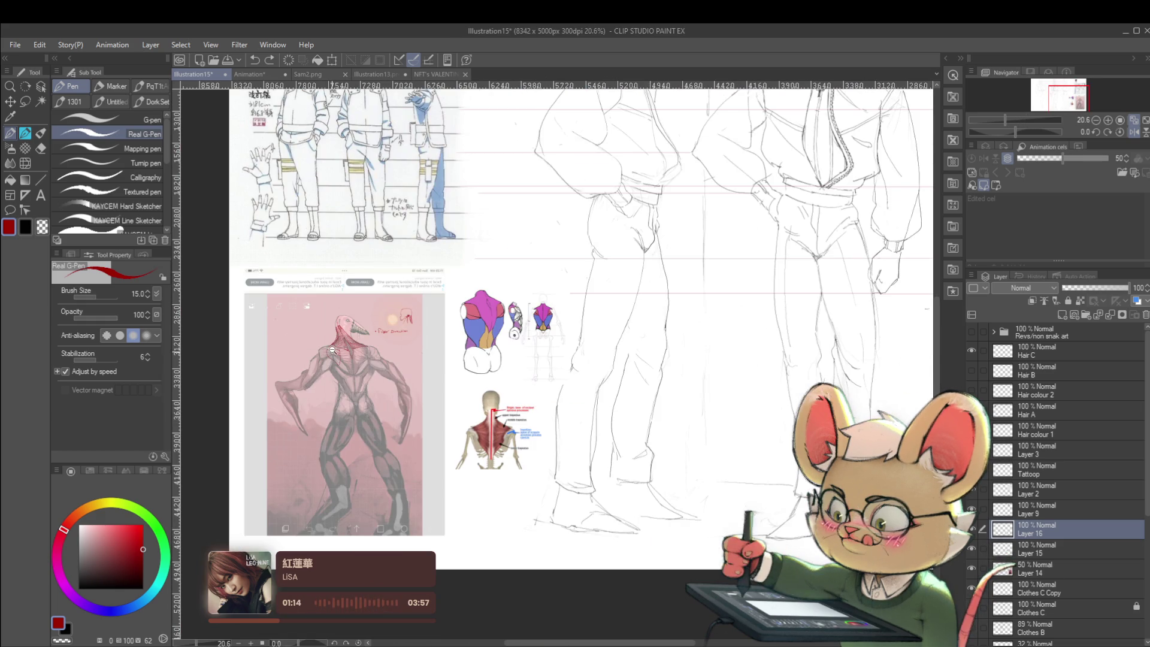
scroll(328, 353, up, 3)
scroll(327, 354, up, 3)
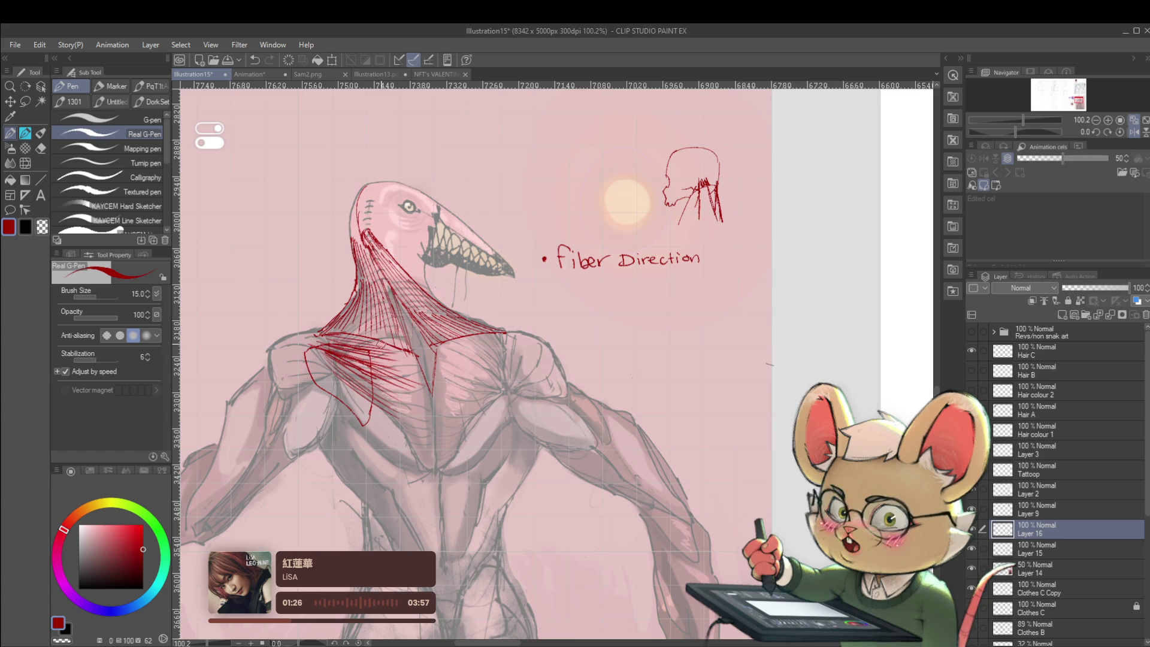
scroll(477, 358, down, 1)
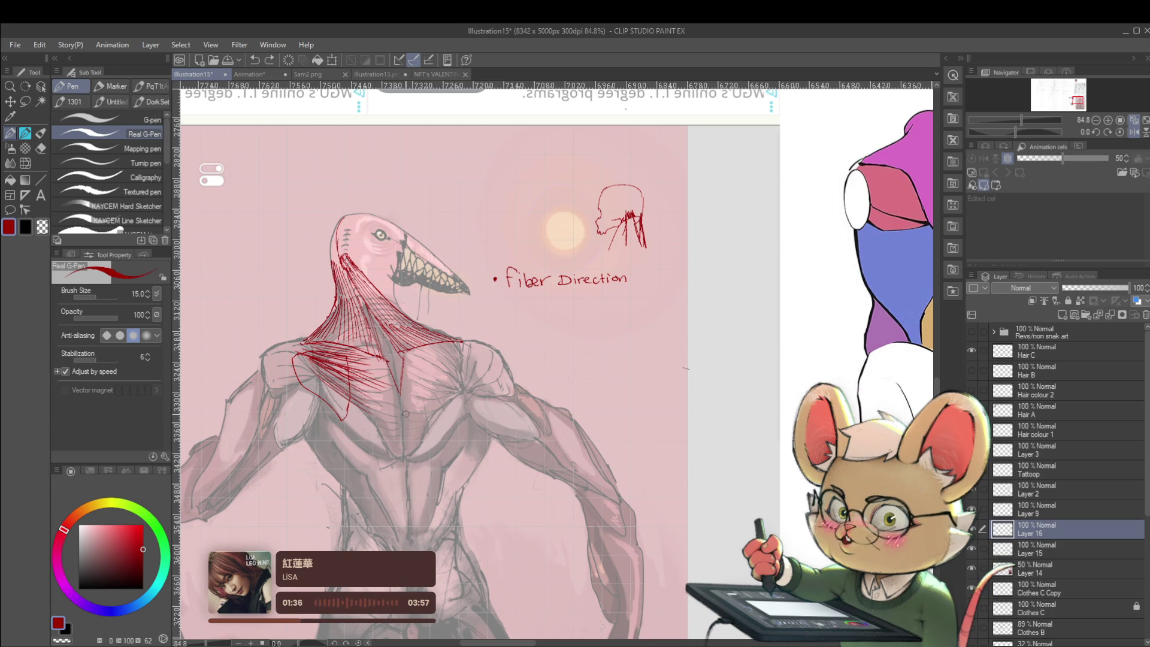
Step: Hatch a diagonal red fiber line across the creature's upper back toward the right shoulder
drag(471, 363, 403, 412)
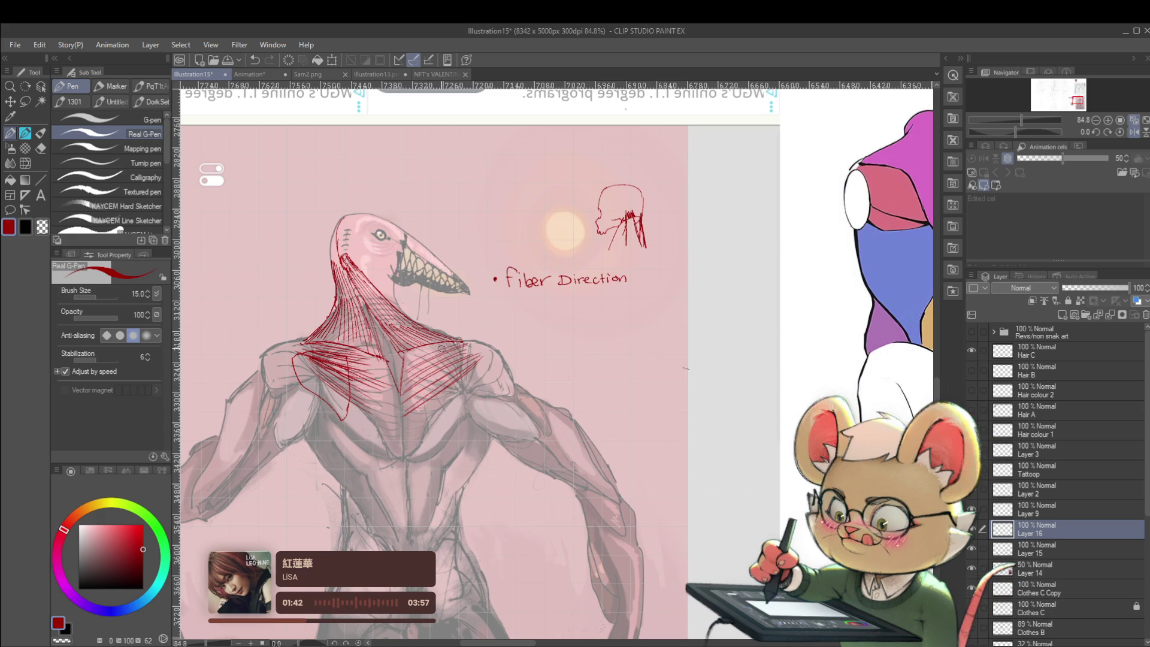
scroll(455, 354, down, 5)
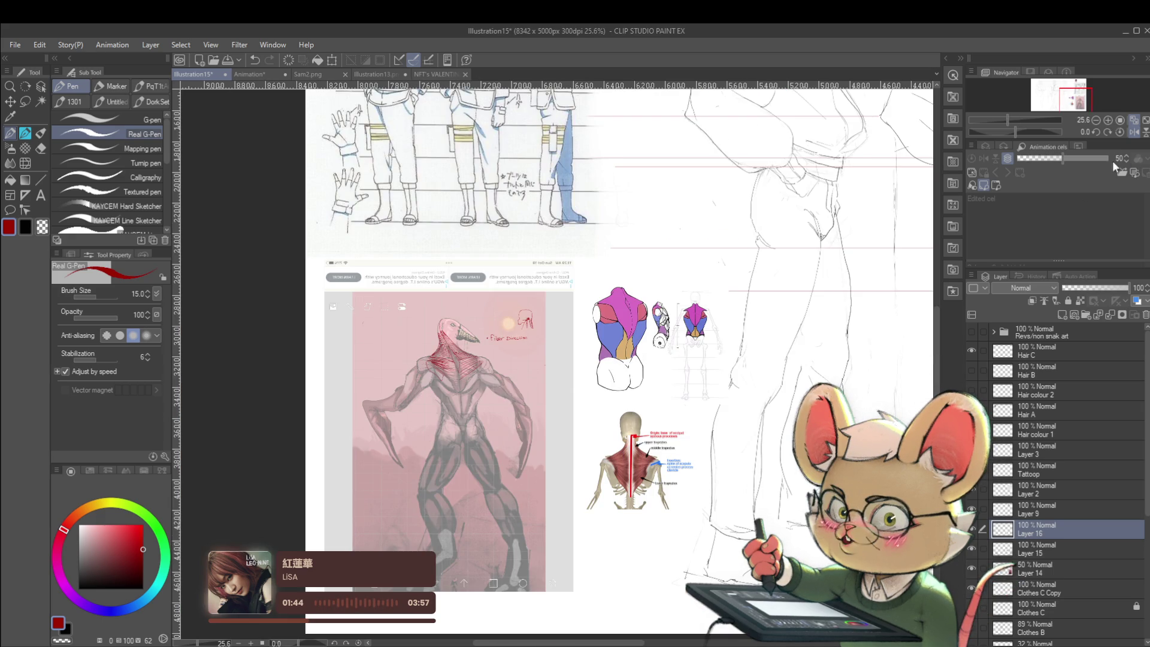
Step: Mirror the canvas view and draw a red outline down the trapezius diagram's right shoulder edge
click(1140, 134)
scroll(594, 297, up, 2)
scroll(594, 297, up, 2)
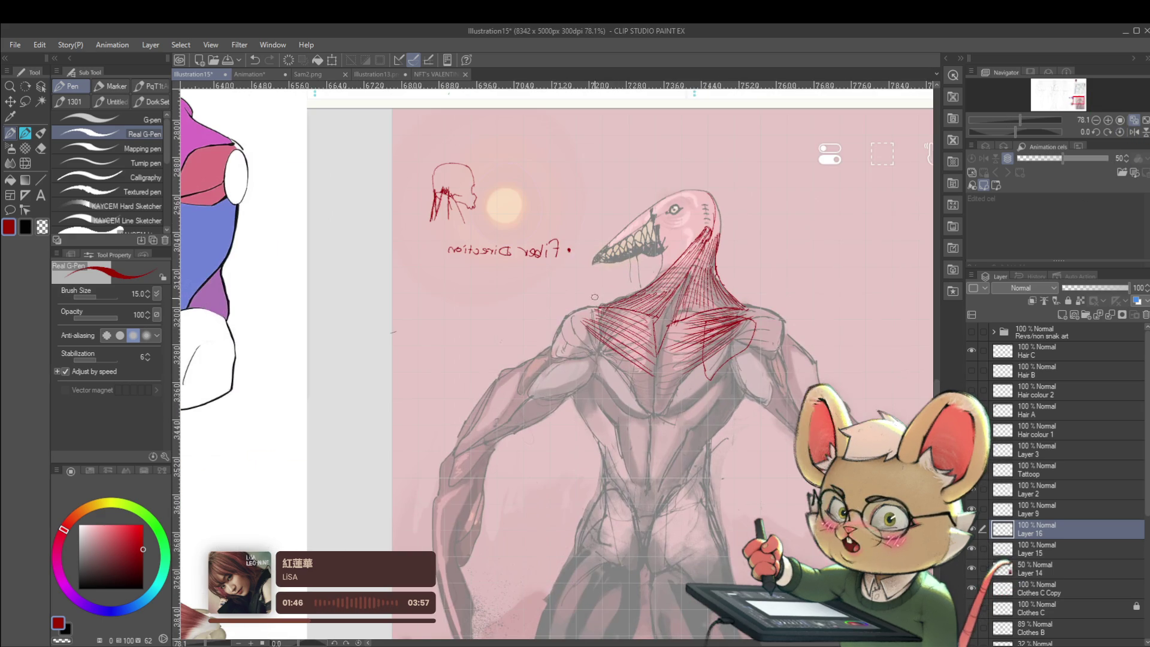
scroll(597, 314, down, 2)
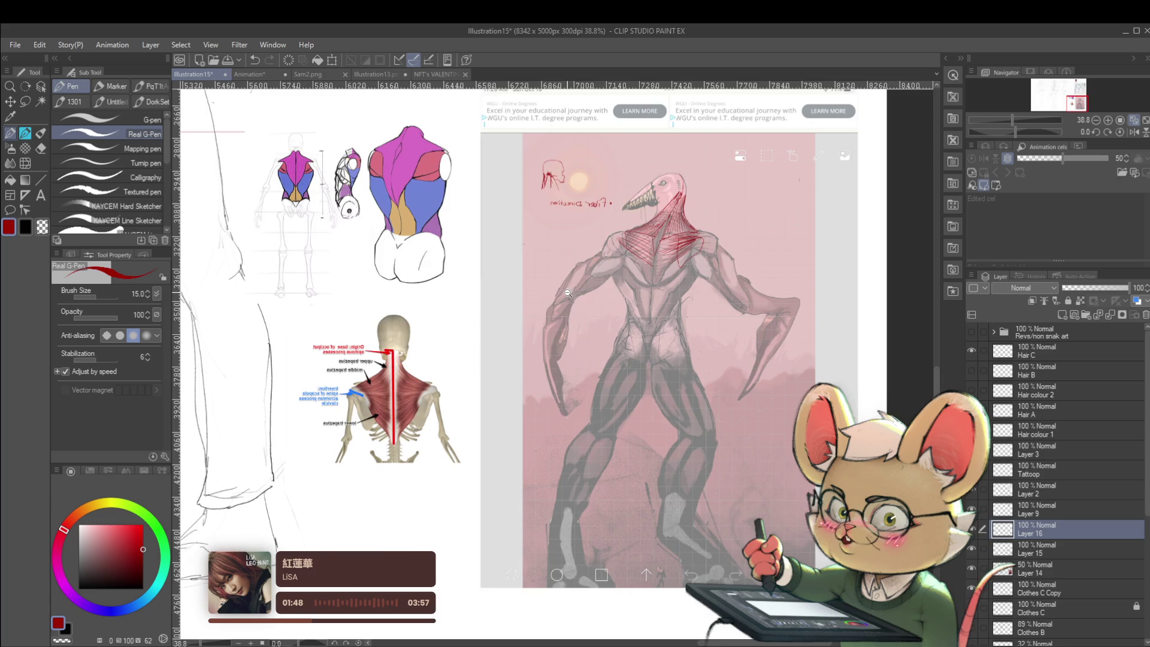
scroll(414, 411, up, 3)
mouse_move(453, 357)
mouse_down()
mouse_move(422, 395)
mouse_move(456, 419)
mouse_up()
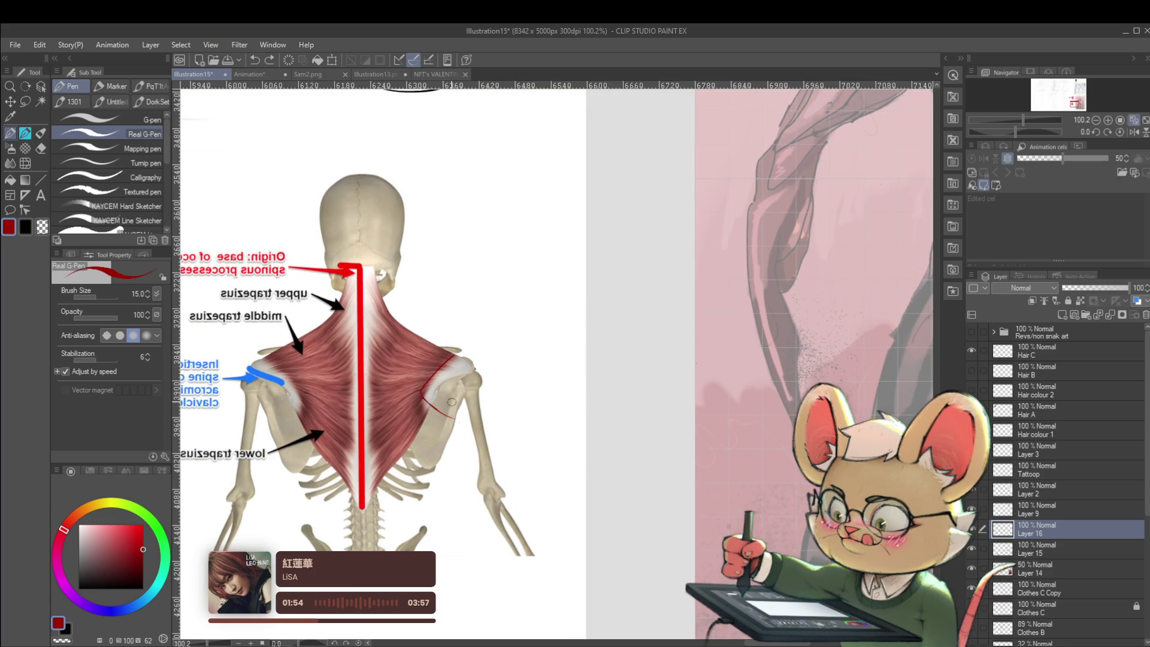
drag(424, 400, 468, 430)
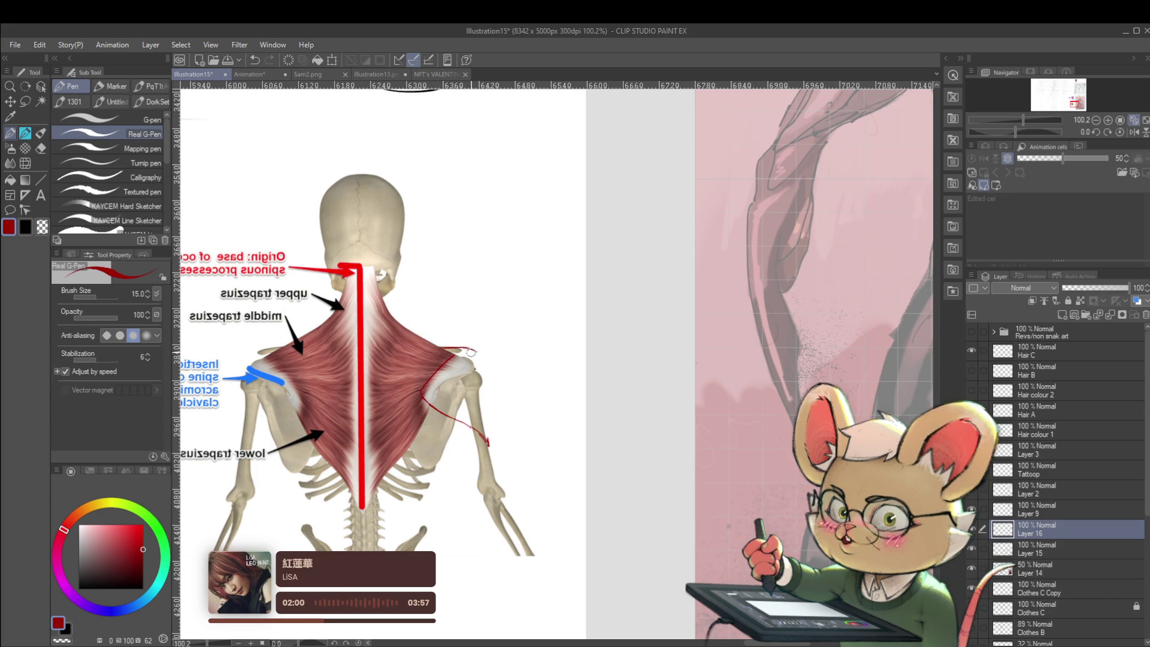
drag(469, 348, 483, 358)
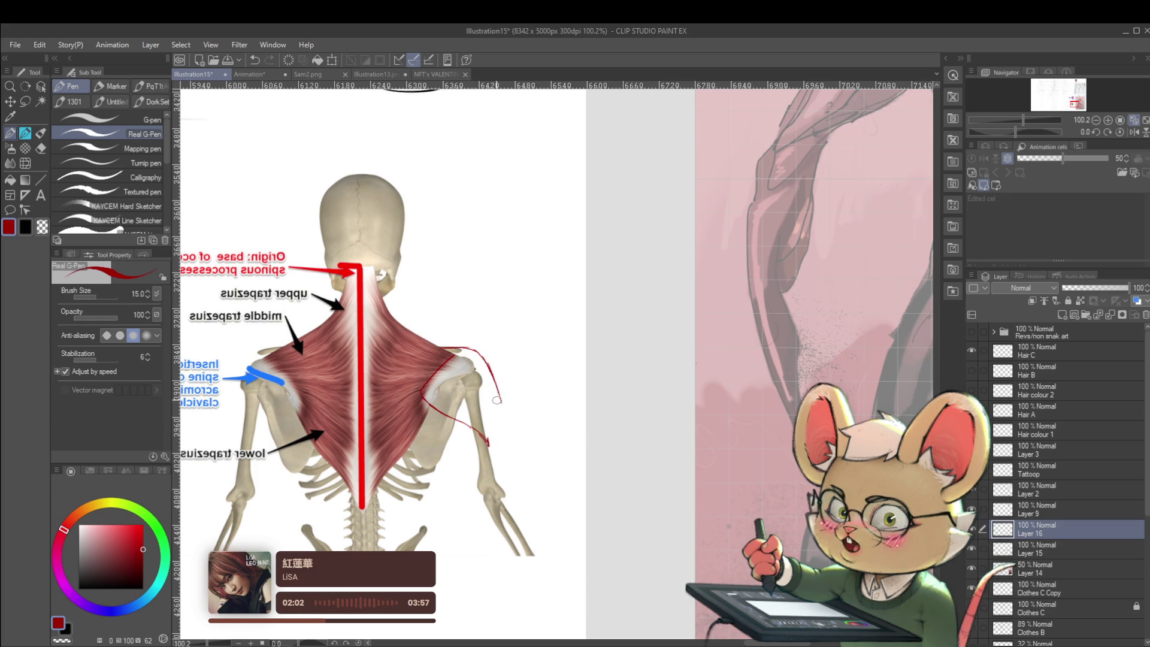
scroll(528, 376, down, 5)
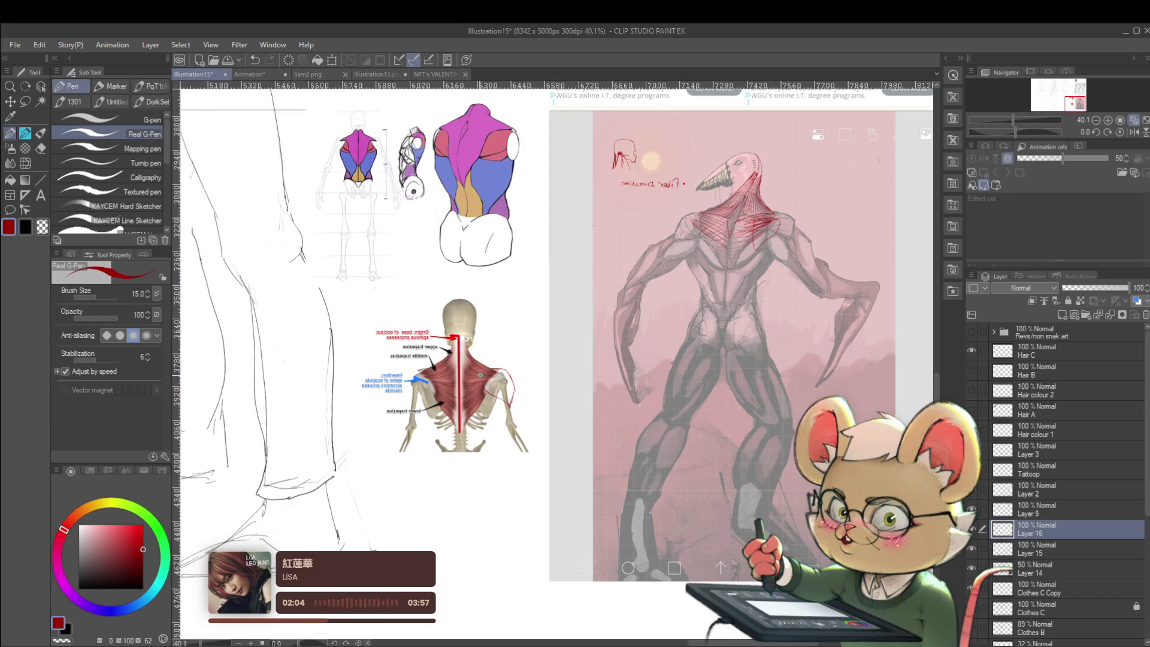
Step: Extend the red stroke on the creature's right shoulder, then pick a blue shade on the colour wheel
drag(659, 344, 562, 387)
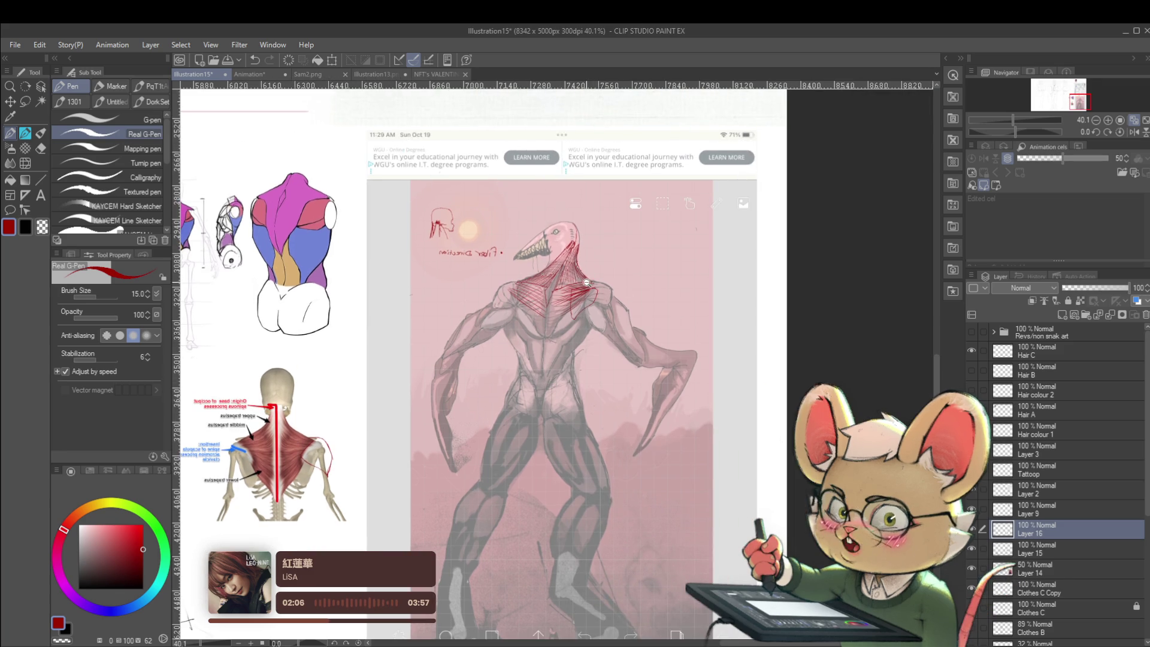
scroll(586, 284, up, 5)
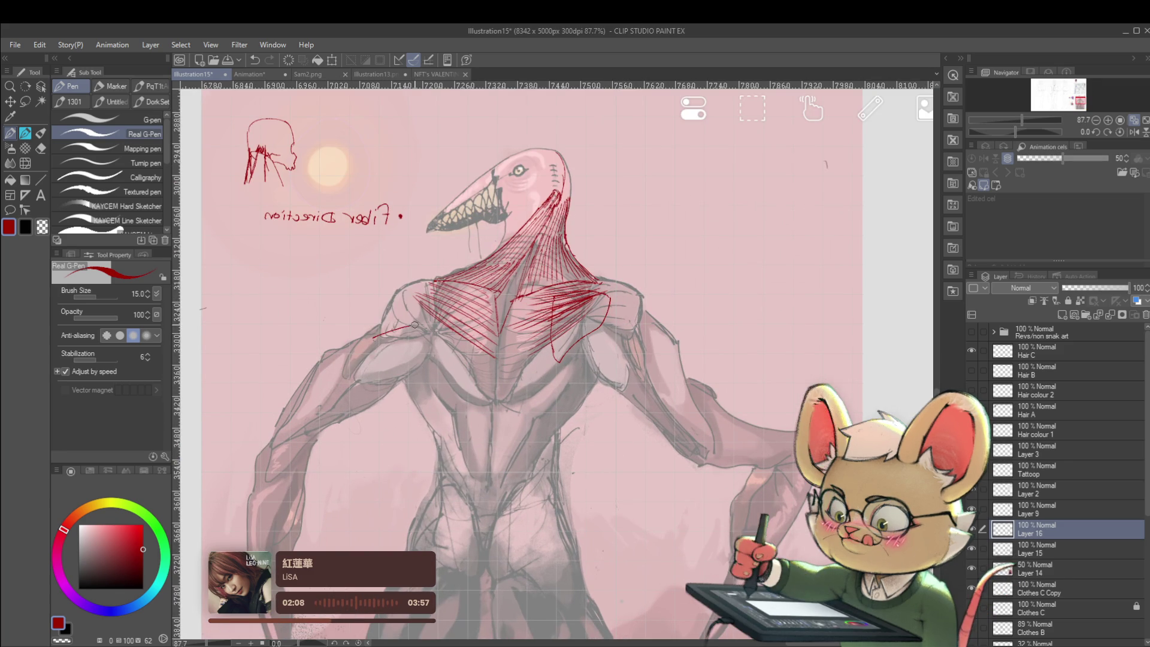
mouse_move(376, 340)
mouse_down()
mouse_move(431, 326)
mouse_move(409, 290)
mouse_move(424, 281)
mouse_up()
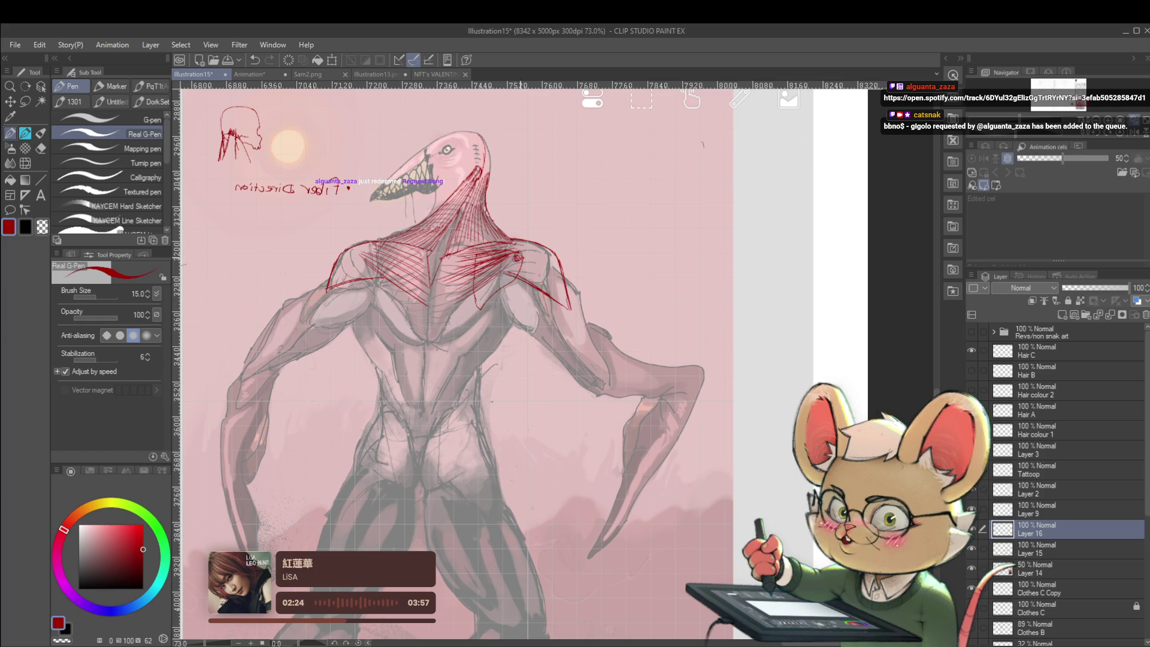
click(116, 611)
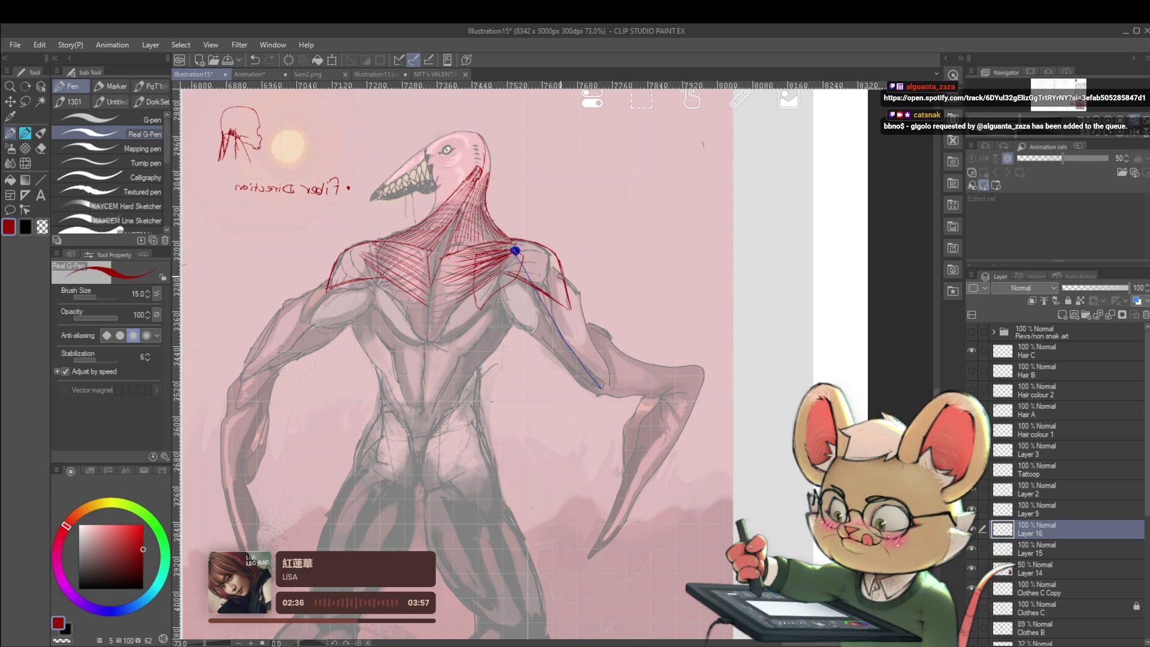
alt+click(559, 275)
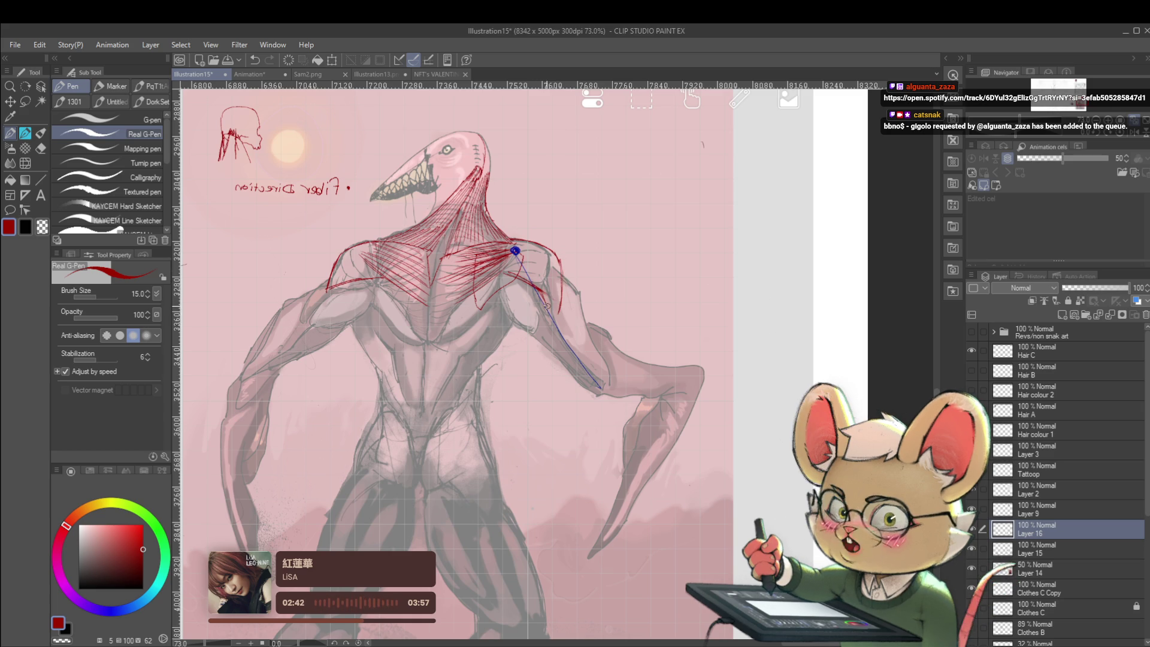
scroll(587, 271, down, 3)
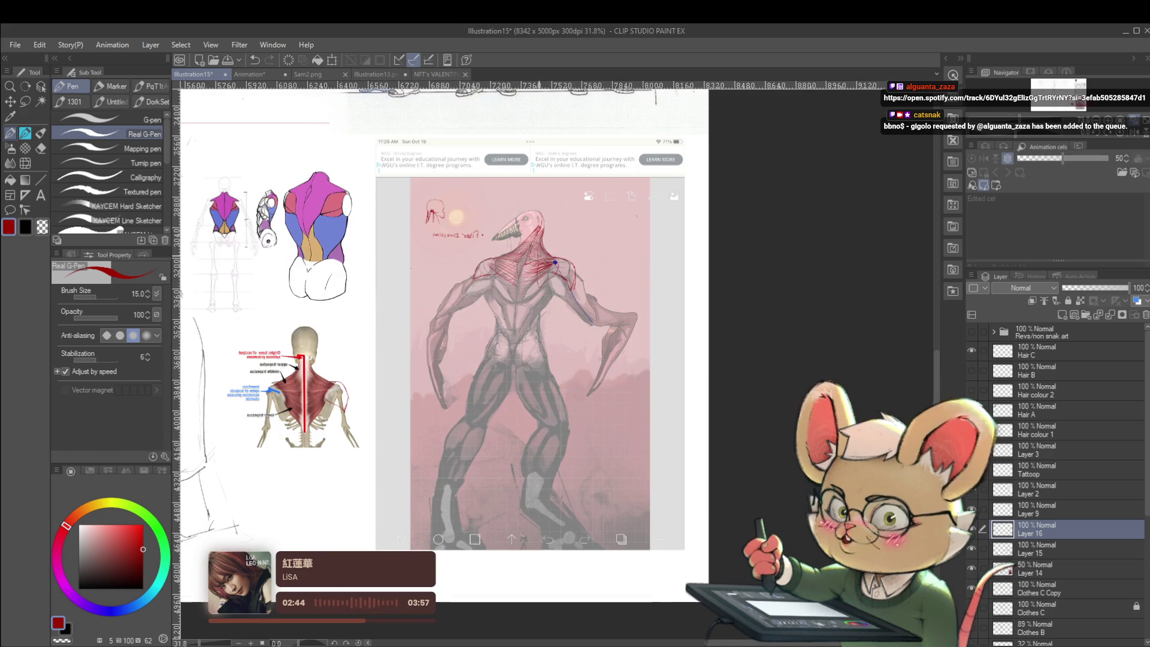
Step: Mirror the canvas view and draw red fiber lines from the creature's shoulder toward its chest
click(1110, 141)
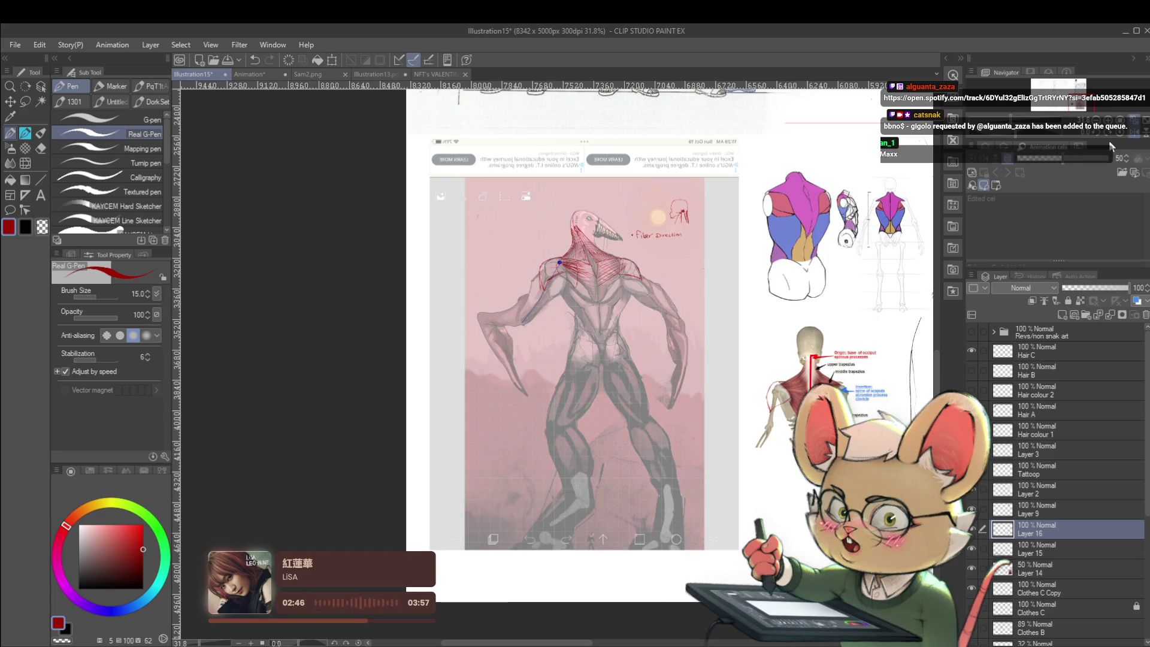
scroll(810, 248, up, 2)
scroll(808, 247, up, 1)
scroll(809, 247, up, 1)
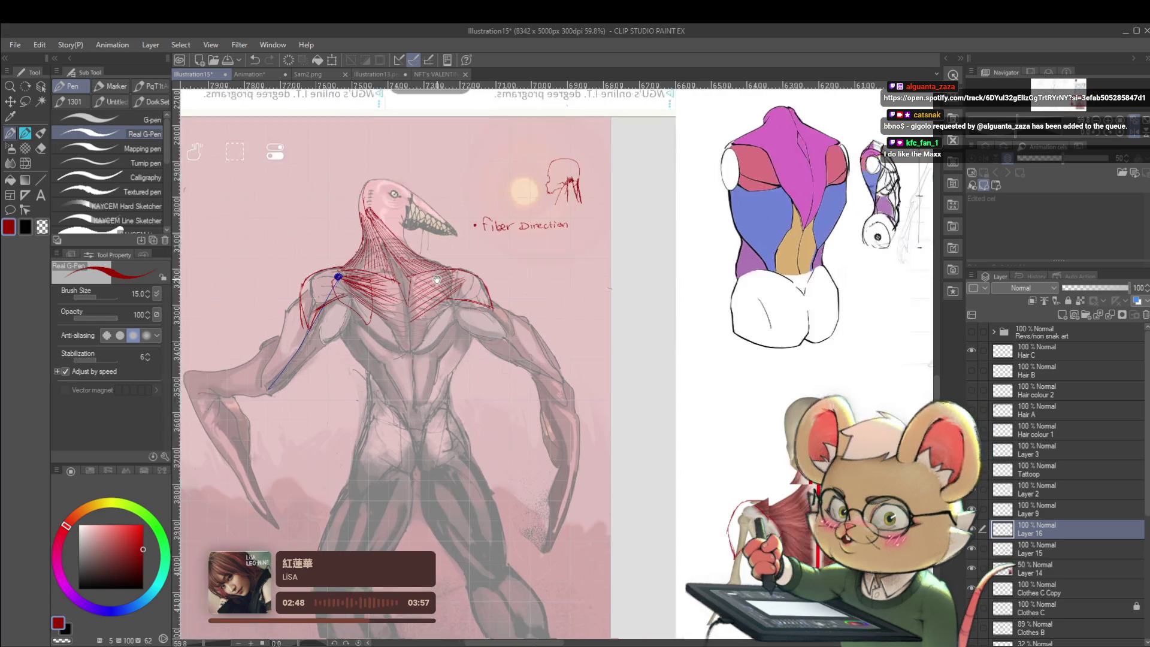
drag(437, 279, 399, 217)
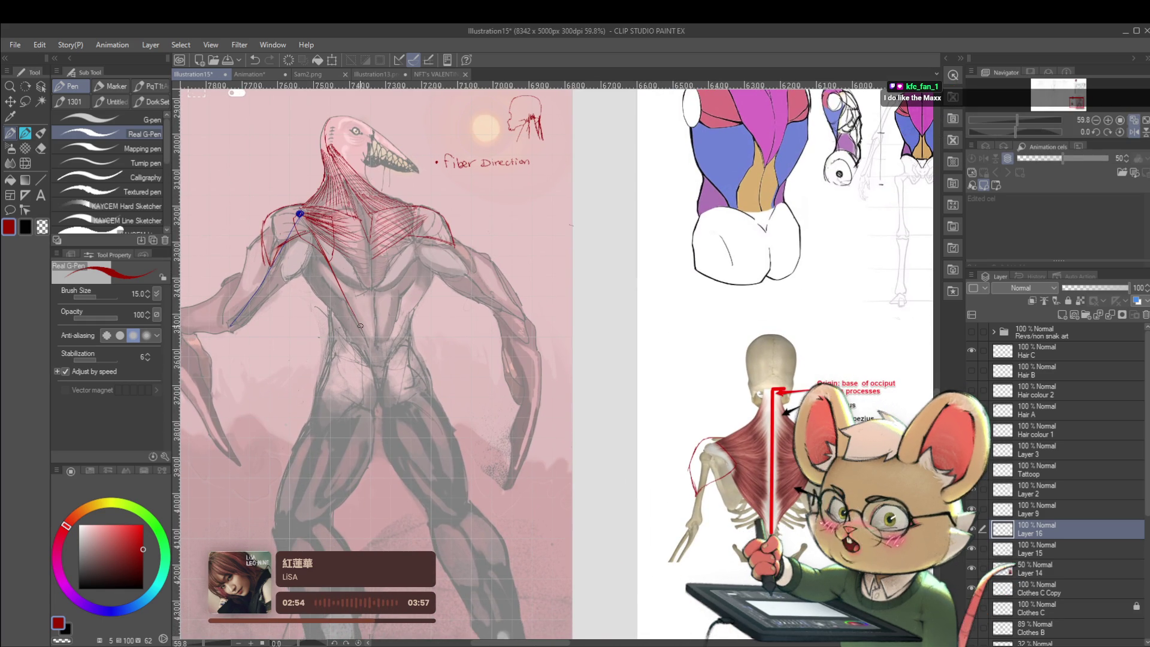
mouse_move(317, 230)
mouse_down()
mouse_move(357, 310)
mouse_move(323, 252)
mouse_up()
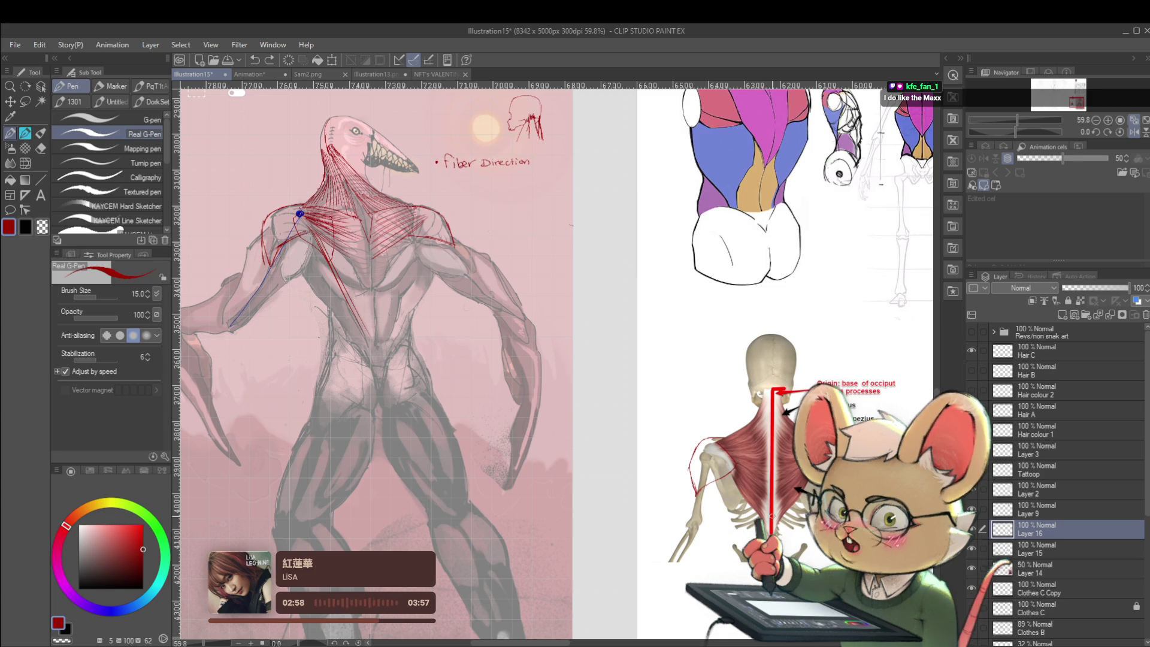
Step: Undo the overly long diagonal stroke and redraw shorter red fiber strokes on the shoulder and chest
key(ctrl+z)
drag(300, 216, 364, 318)
drag(342, 270, 370, 309)
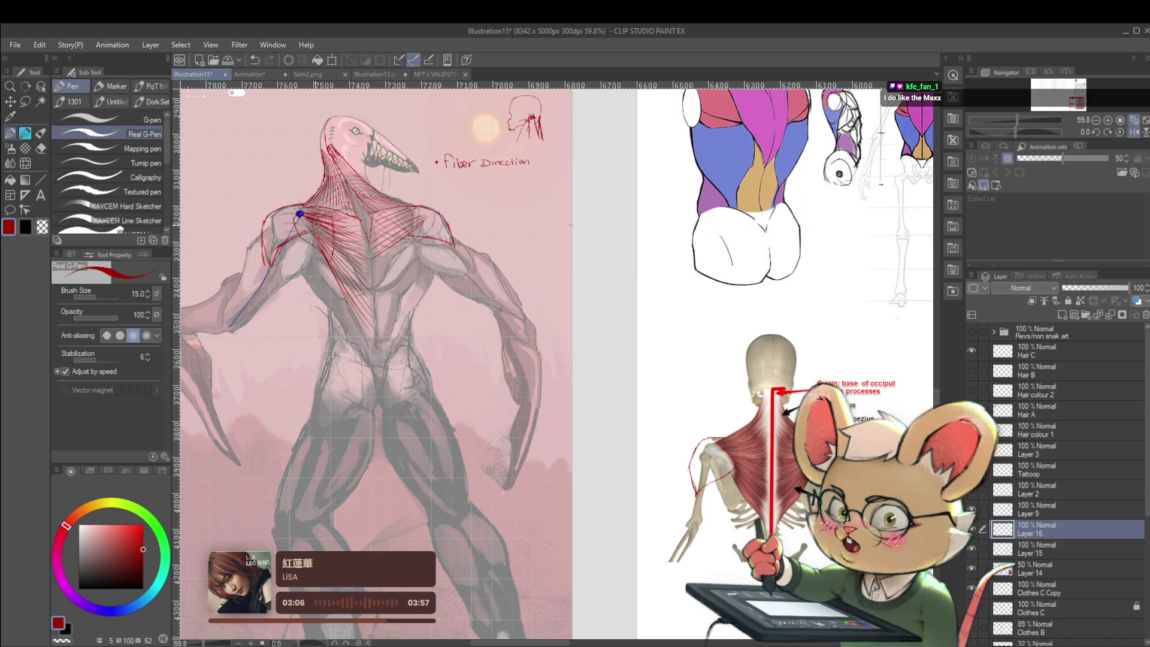
drag(660, 322, 414, 383)
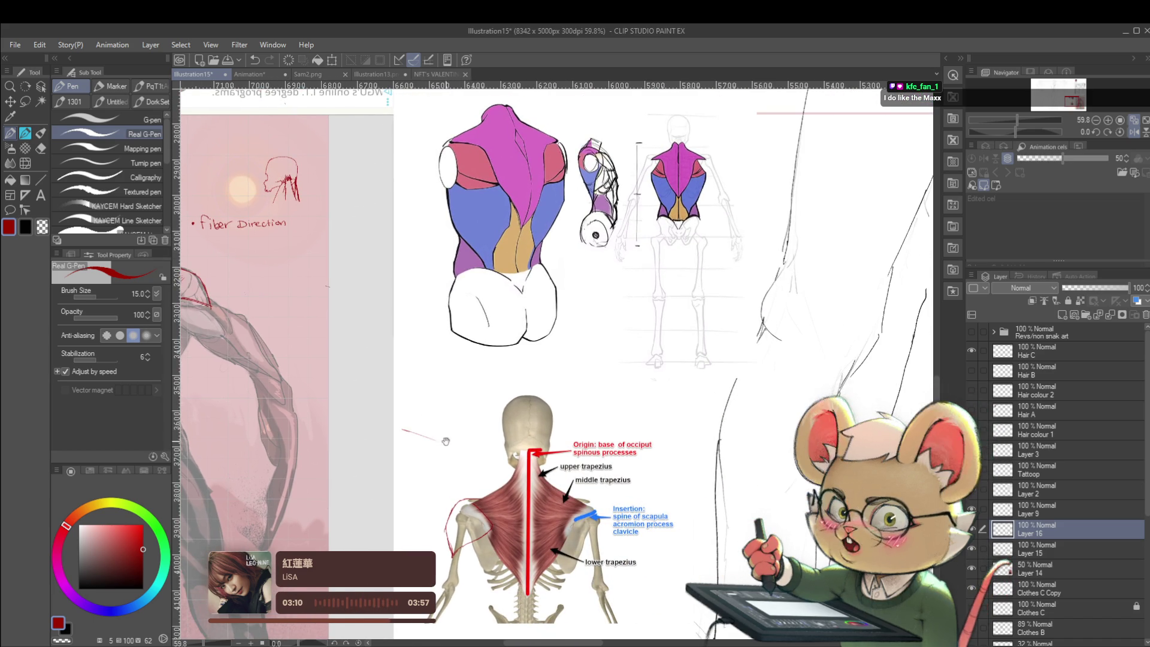
Step: Draw red fiber strokes converging down the creature's back into a trapezius-shaped V
drag(405, 430, 366, 405)
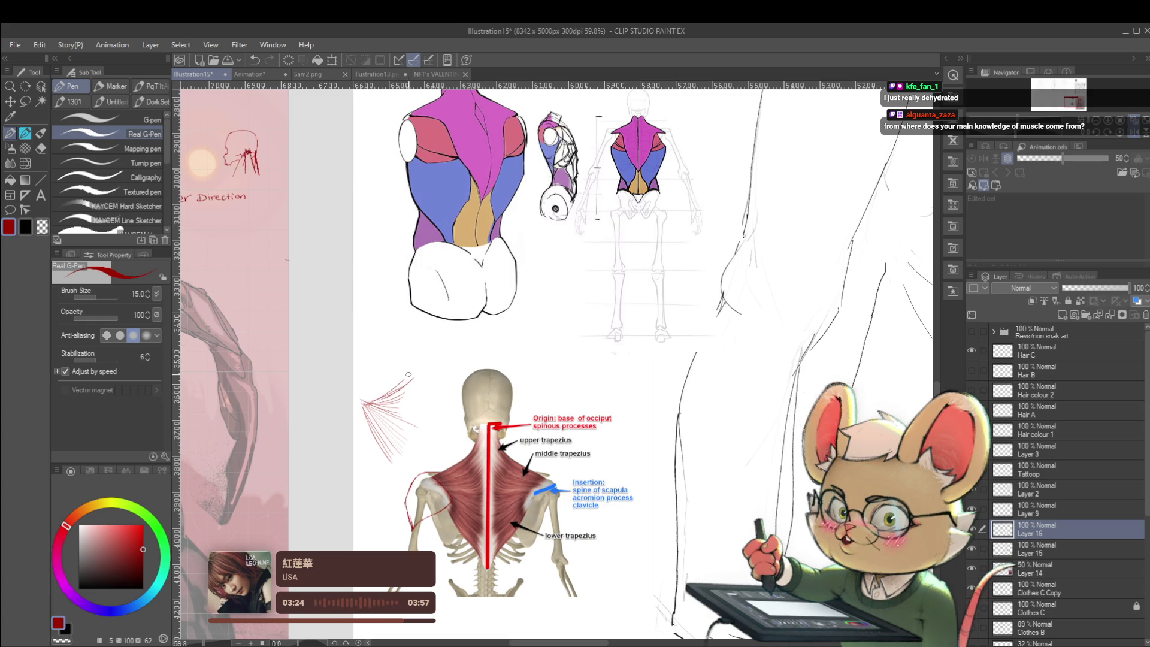
scroll(414, 376, down, 3)
scroll(393, 362, up, 3)
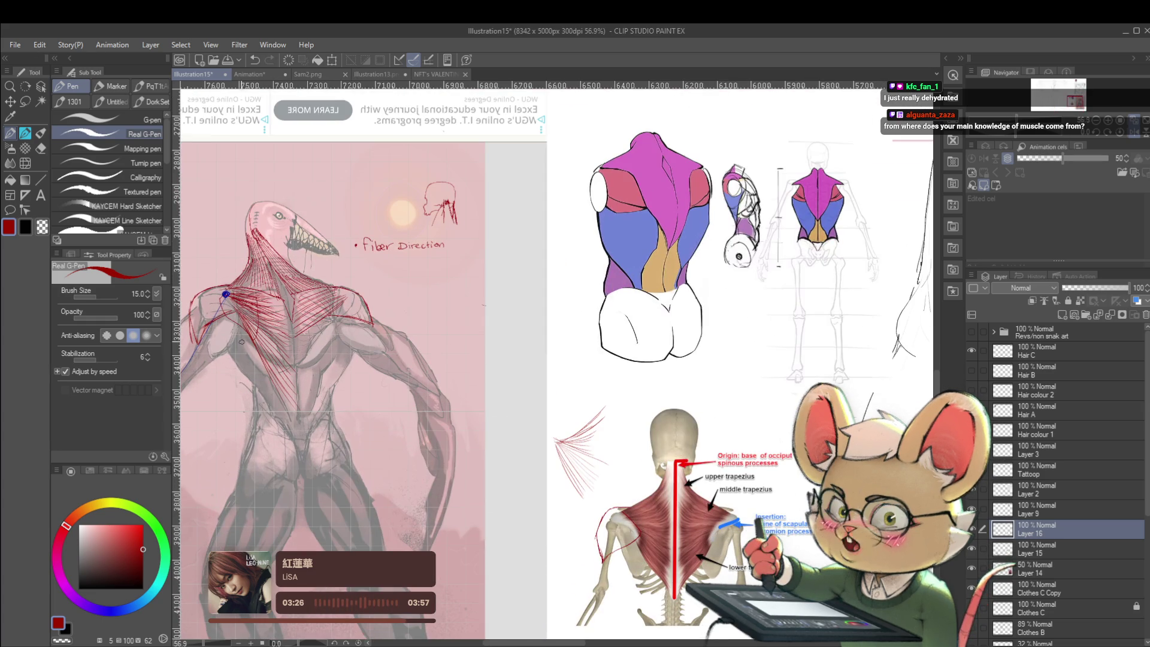
drag(243, 329, 282, 402)
drag(257, 354, 286, 413)
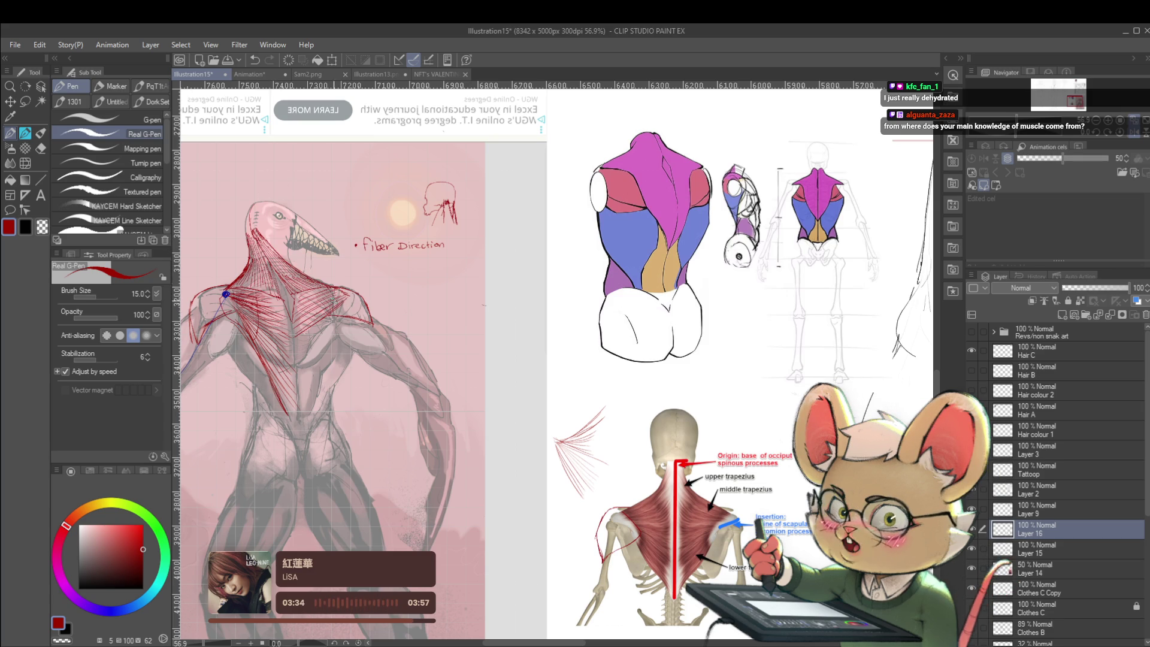
drag(349, 302, 308, 408)
mouse_move(319, 360)
mouse_down()
mouse_move(303, 417)
mouse_move(299, 408)
mouse_up()
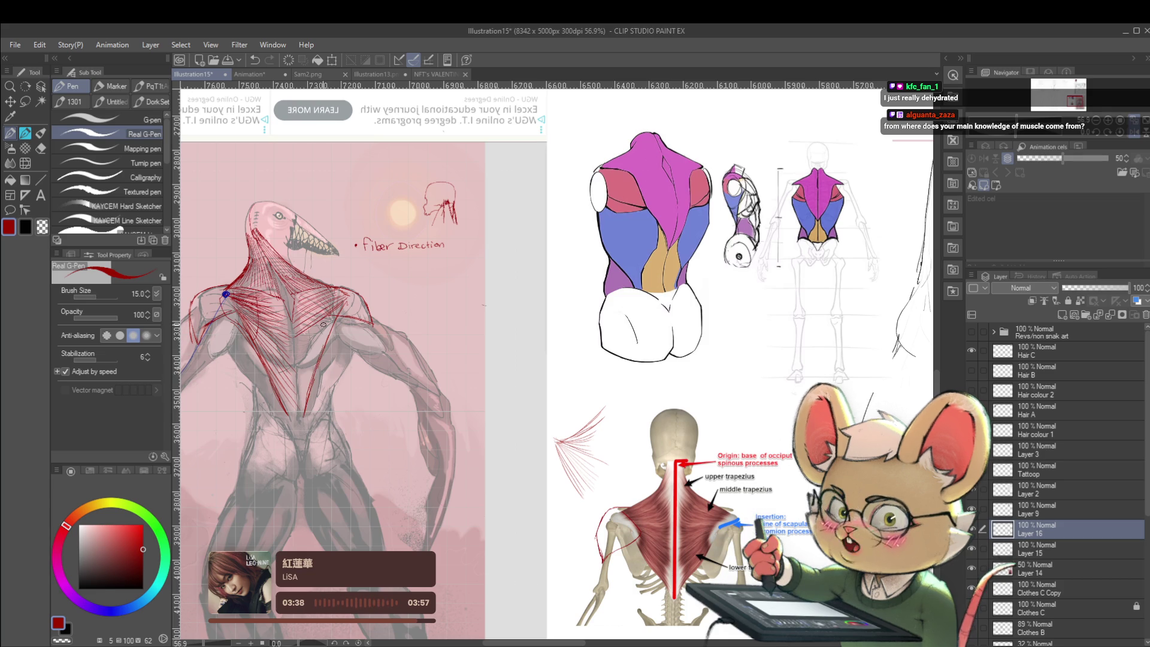
drag(292, 351, 299, 360)
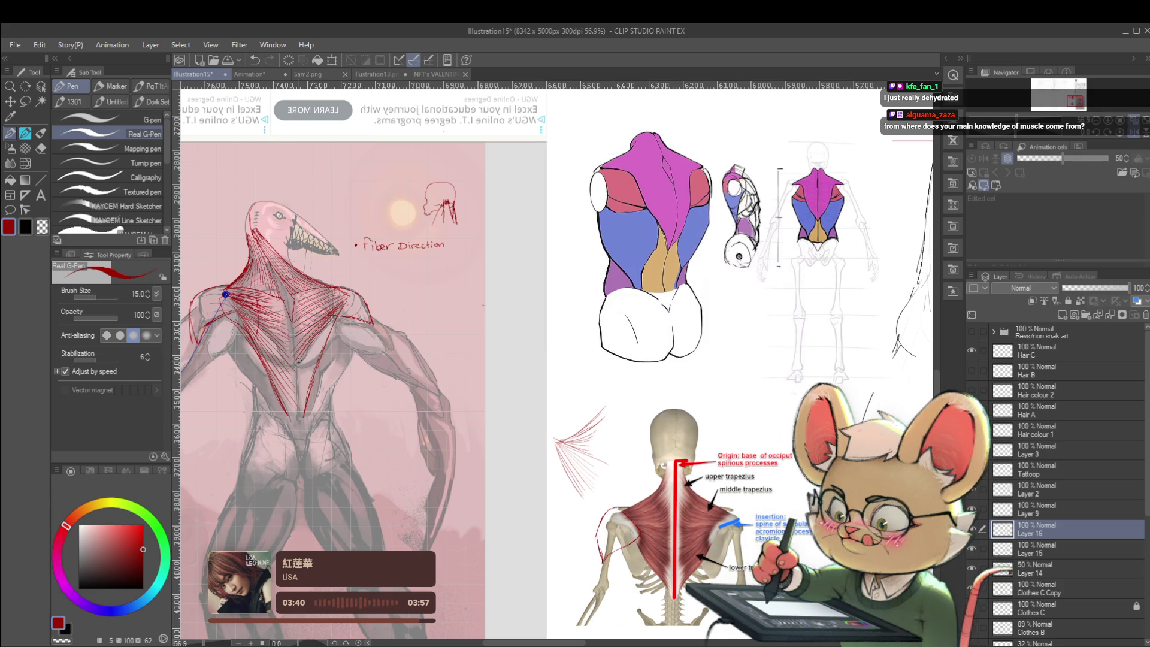
mouse_move(319, 355)
mouse_down()
mouse_move(293, 410)
mouse_move(303, 409)
mouse_up()
scroll(351, 379, down, 3)
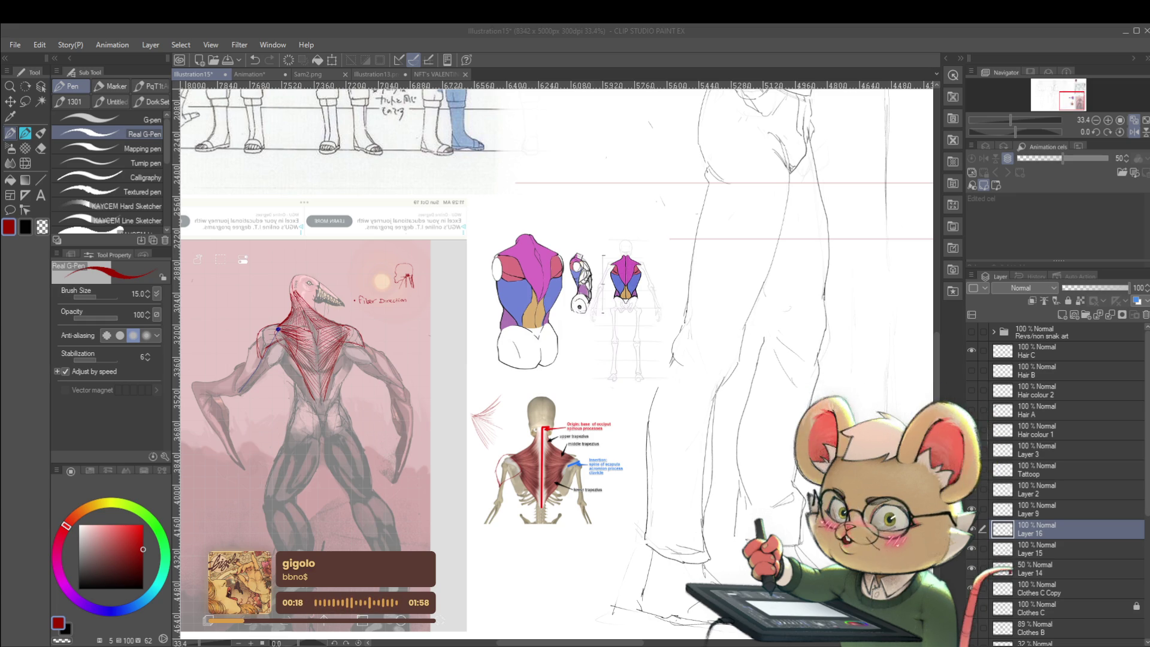
Step: Draw a thin blue line on the side-view figure, then red strokes outlining its shoulder muscle
click(113, 611)
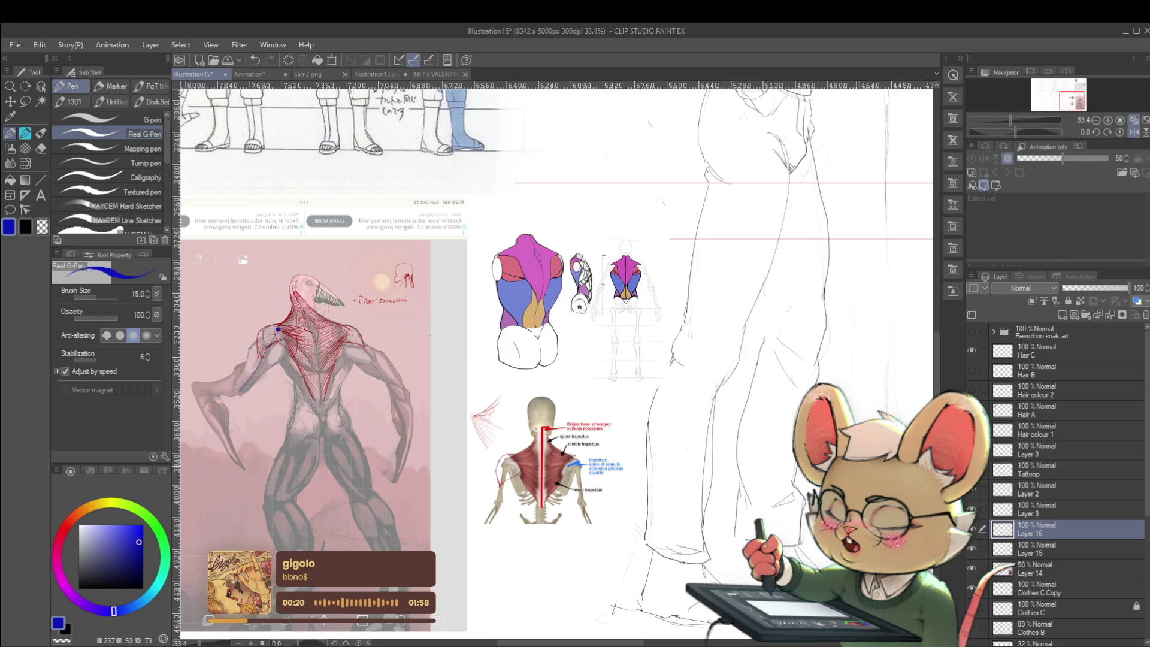
scroll(575, 360, down, 3)
scroll(575, 360, up, 2)
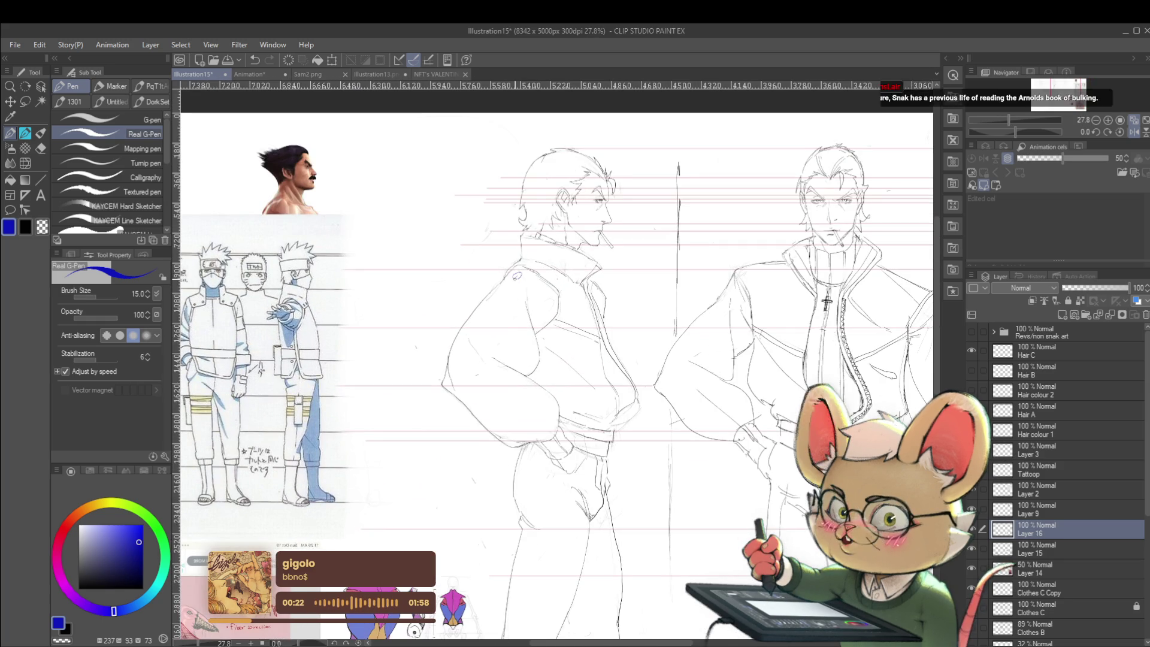
drag(445, 384, 518, 275)
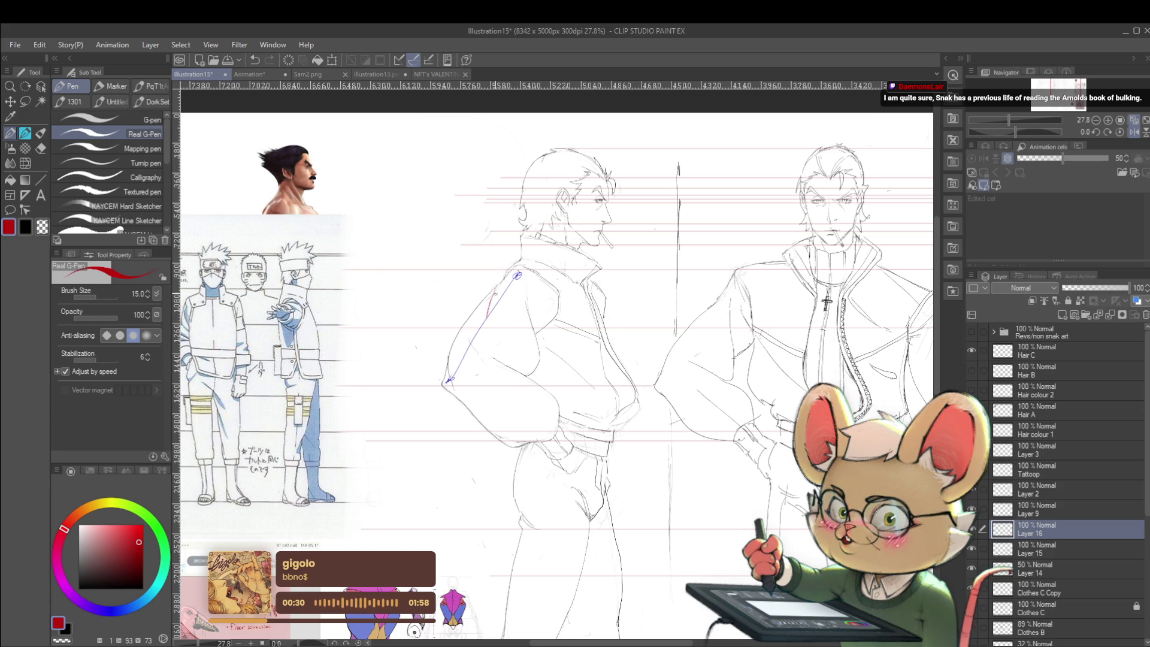
mouse_move(488, 321)
mouse_down()
mouse_move(497, 287)
mouse_move(518, 274)
mouse_up()
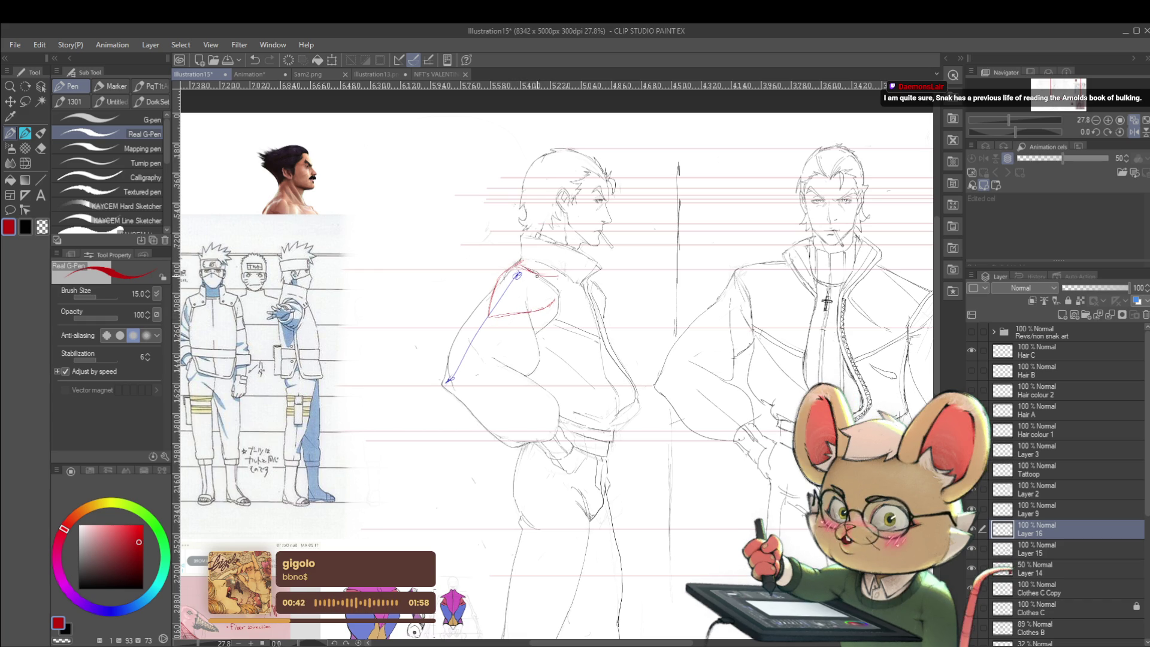
drag(555, 277, 562, 298)
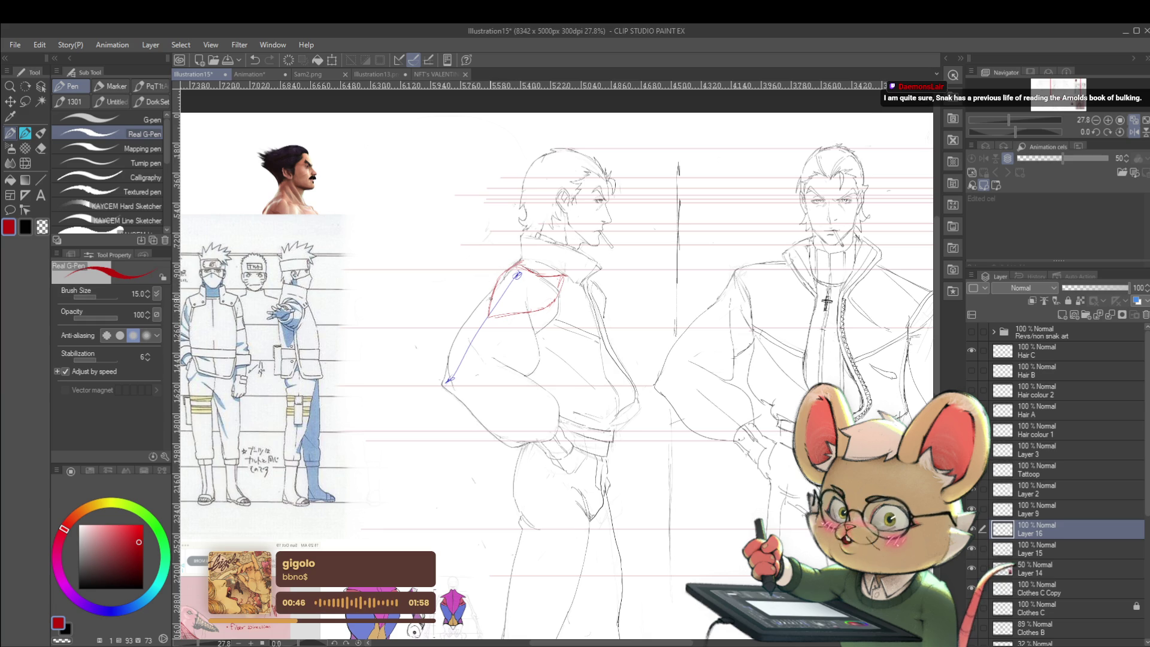
scroll(531, 223, down, 2)
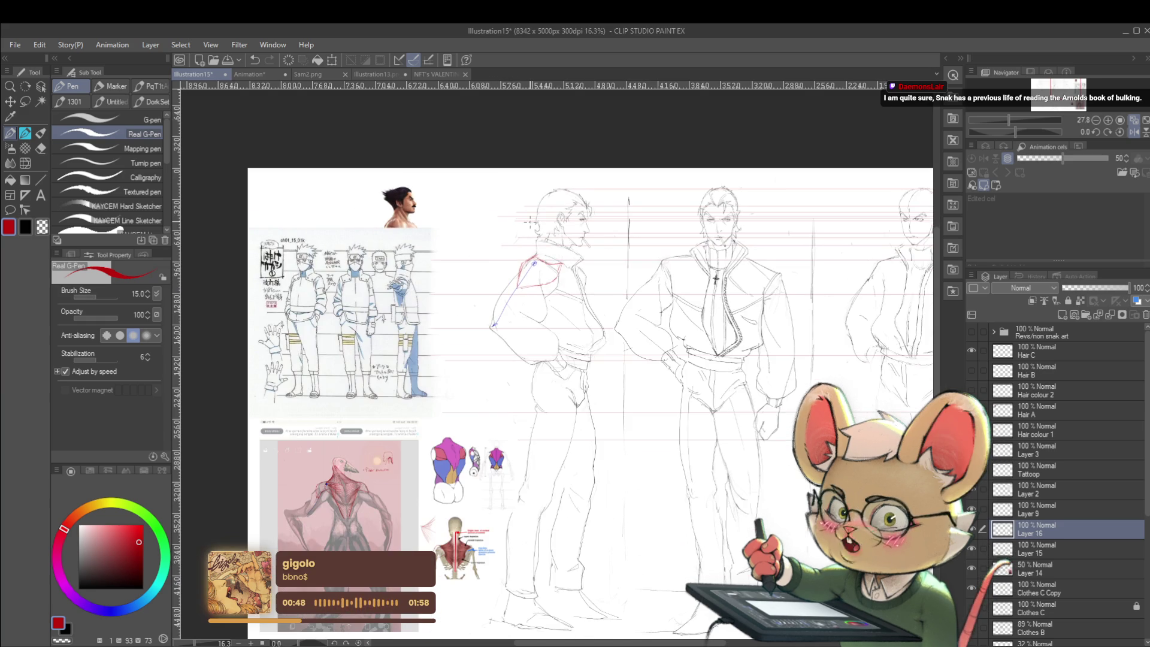
Step: Unmirror the view, trace the figure's lower forearm in blue and its upper arm and forearm in red
click(1136, 132)
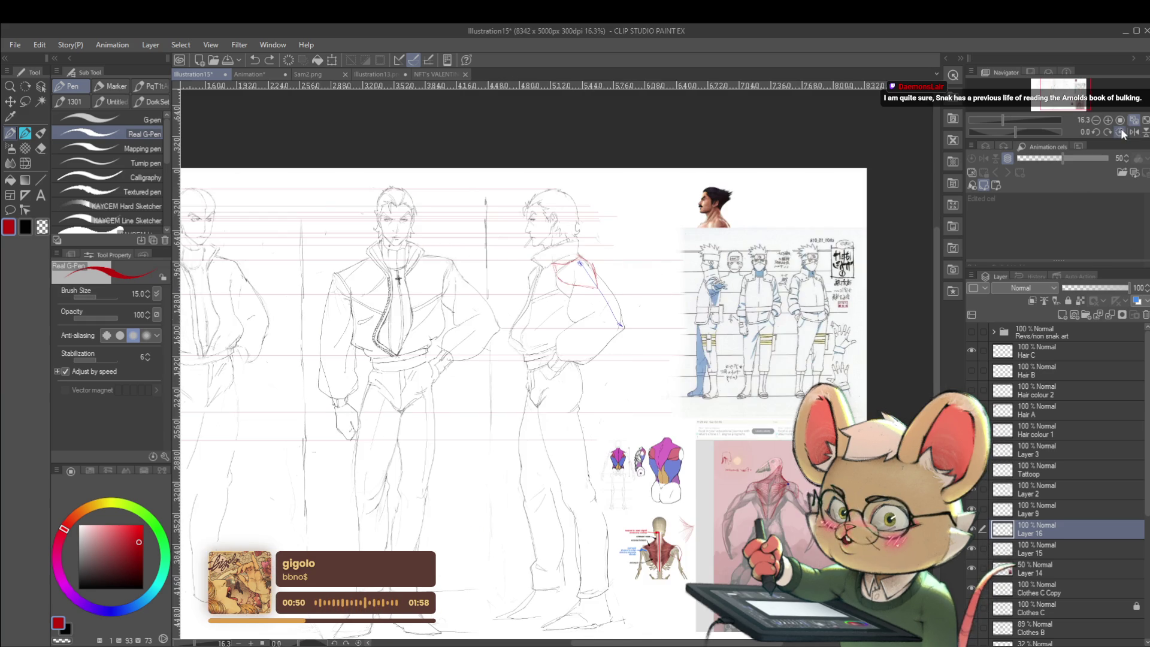
scroll(316, 279, up, 2)
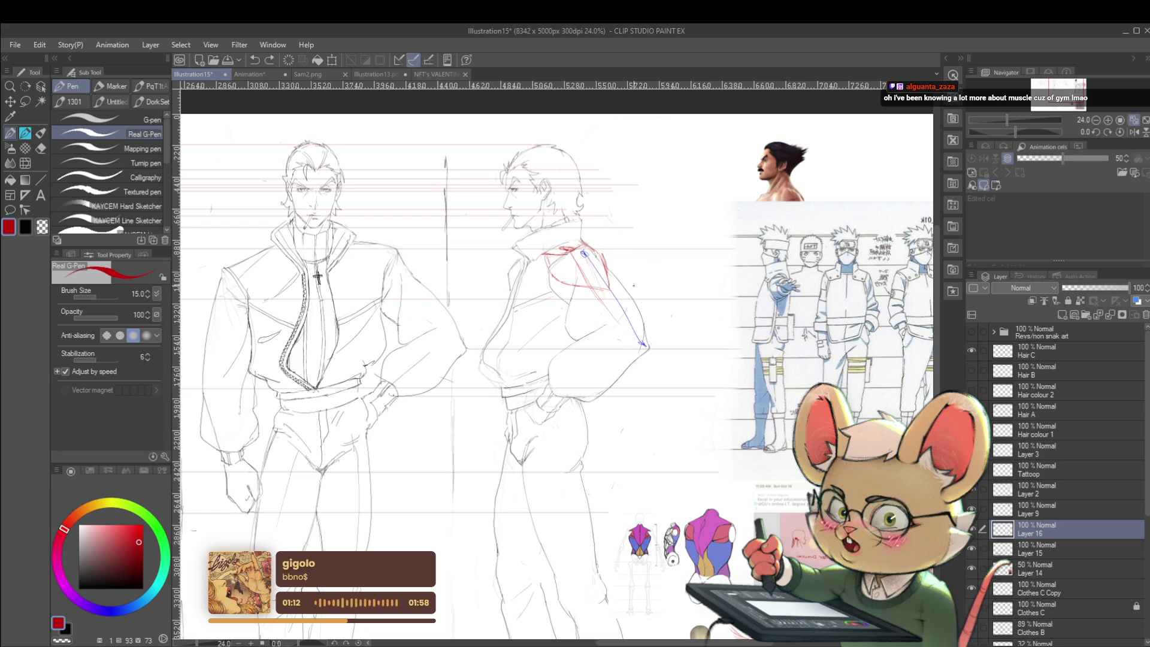
click(113, 608)
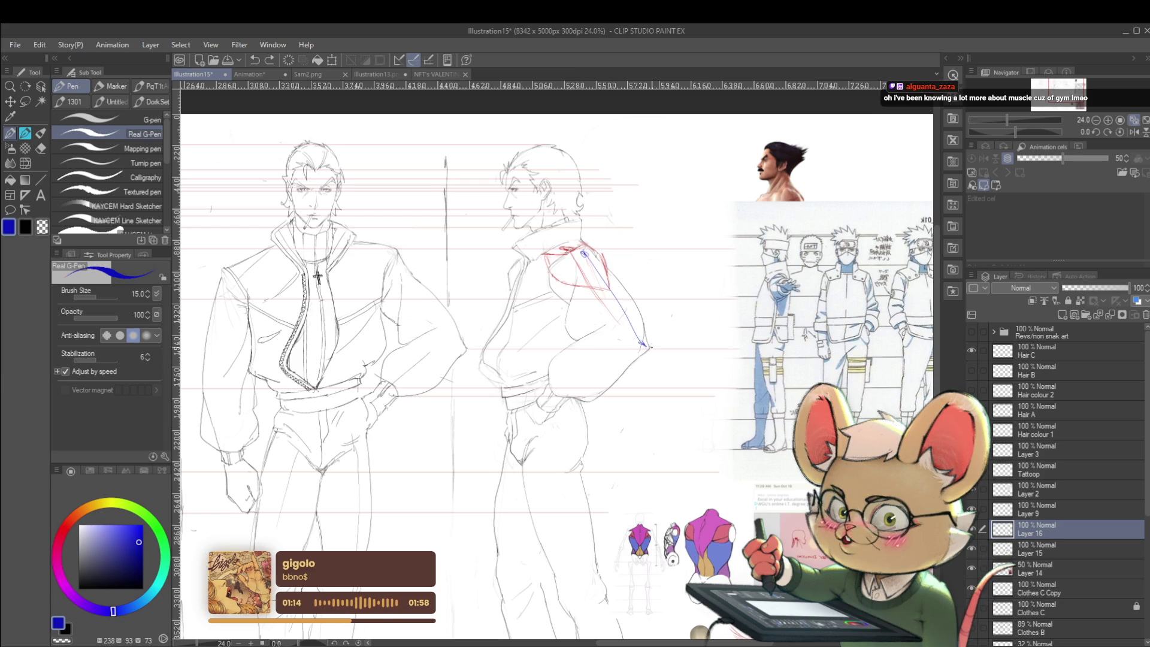
drag(556, 399, 638, 348)
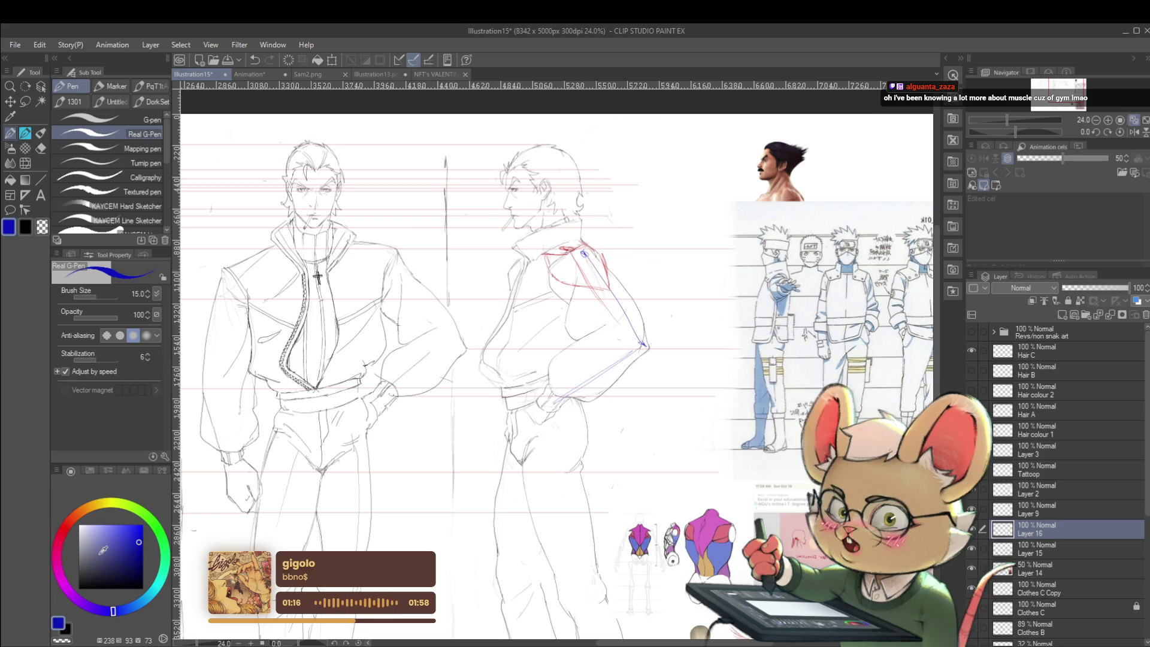
click(65, 529)
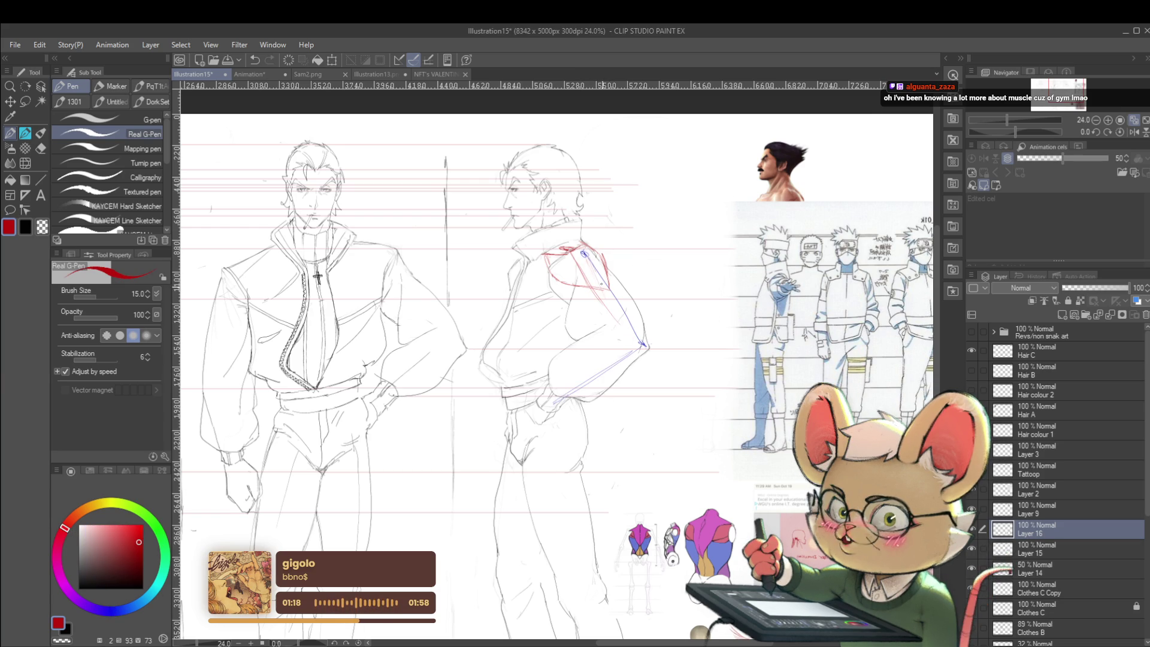
drag(604, 287, 622, 362)
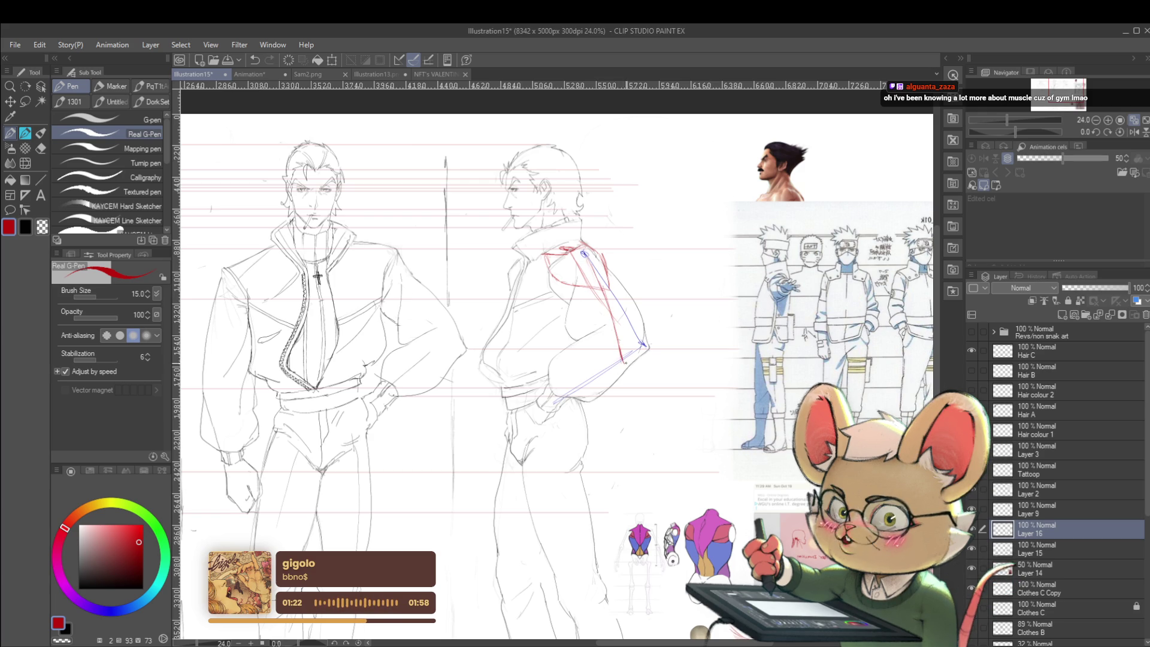
scroll(317, 277, up, 1)
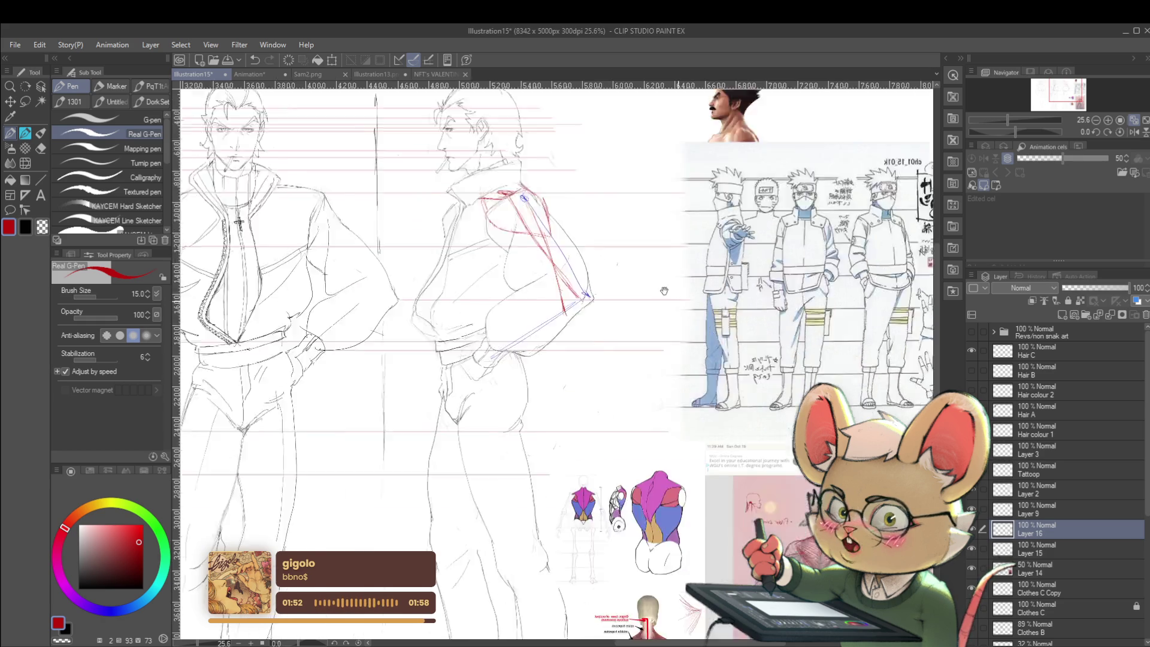
scroll(674, 404, up, 5)
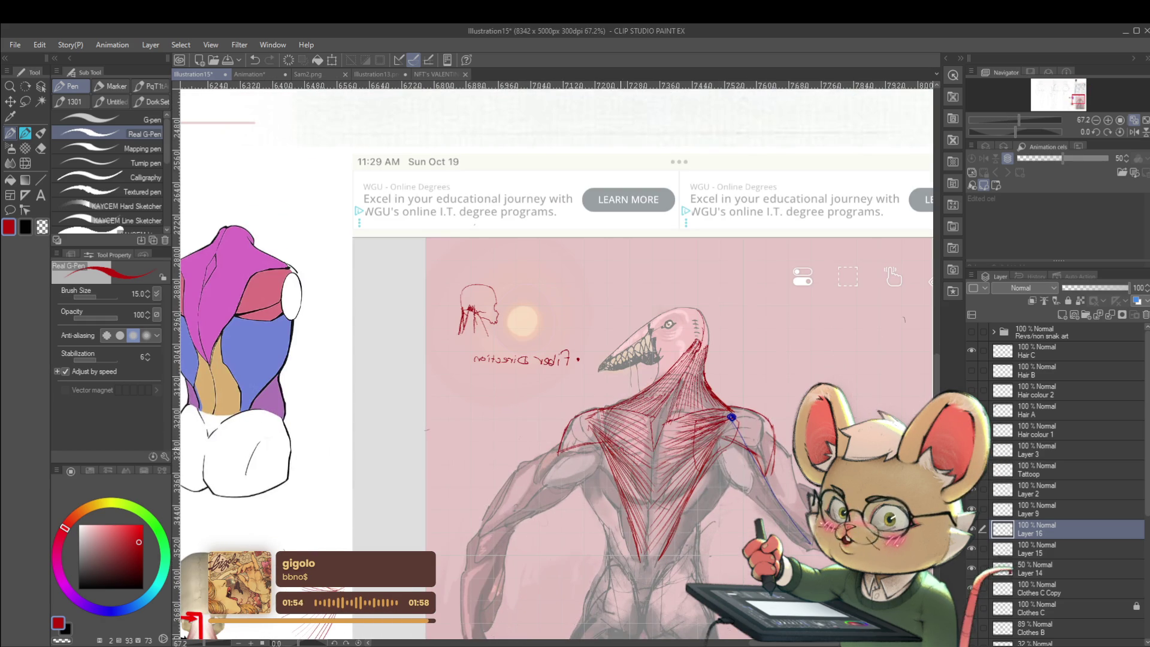
Step: Replace a stray red stroke on the torso study with a thin red stroke over its pink shoulder
drag(562, 415, 621, 418)
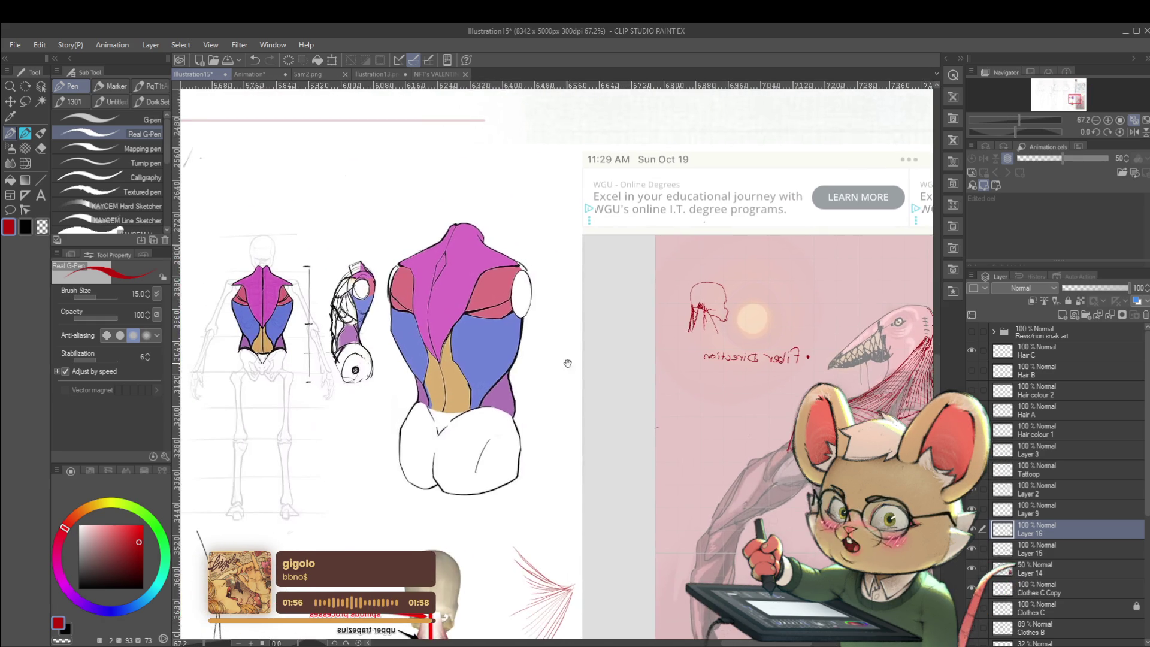
scroll(524, 241, up, 3)
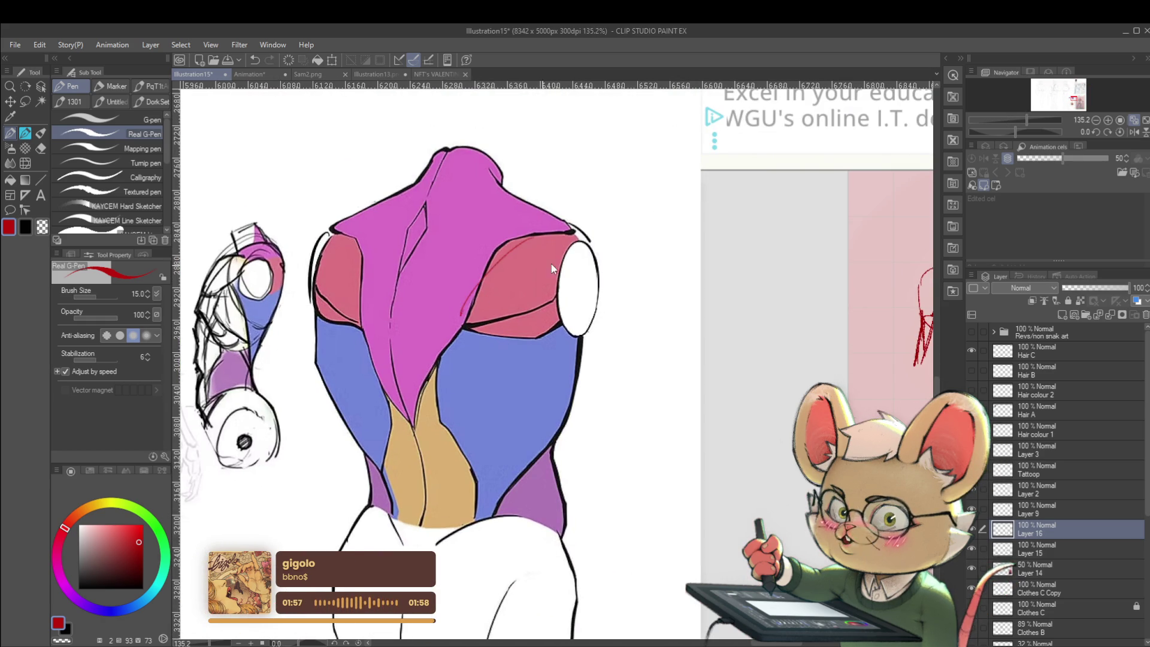
key(ctrl+z)
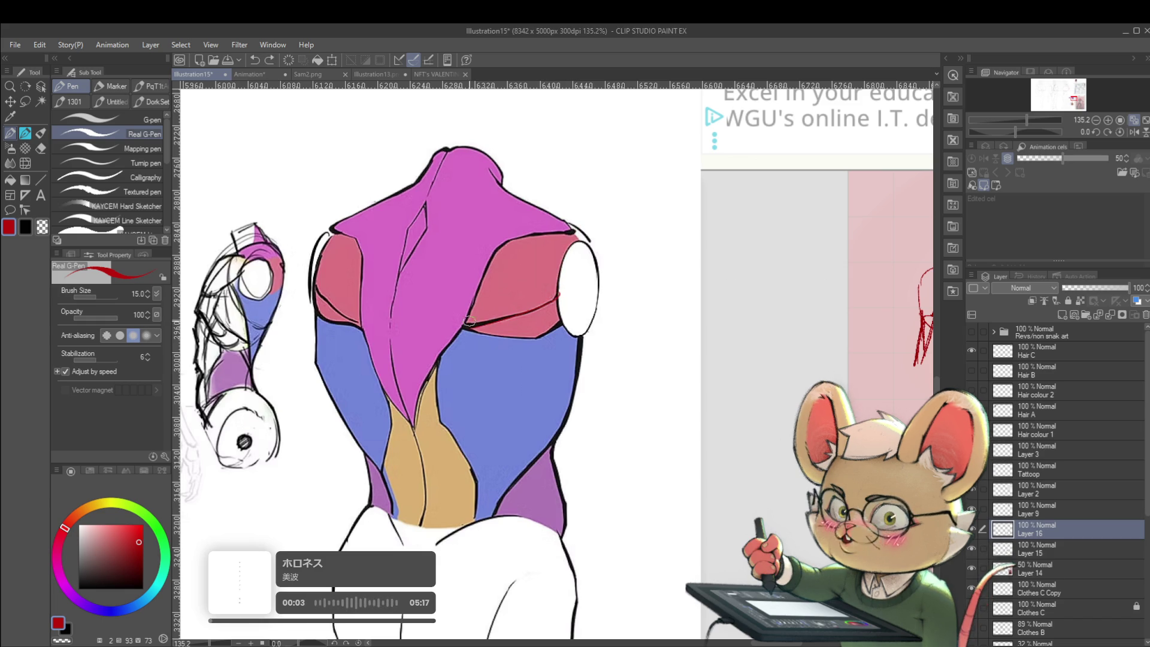
drag(484, 290, 505, 245)
scroll(575, 231, down, 3)
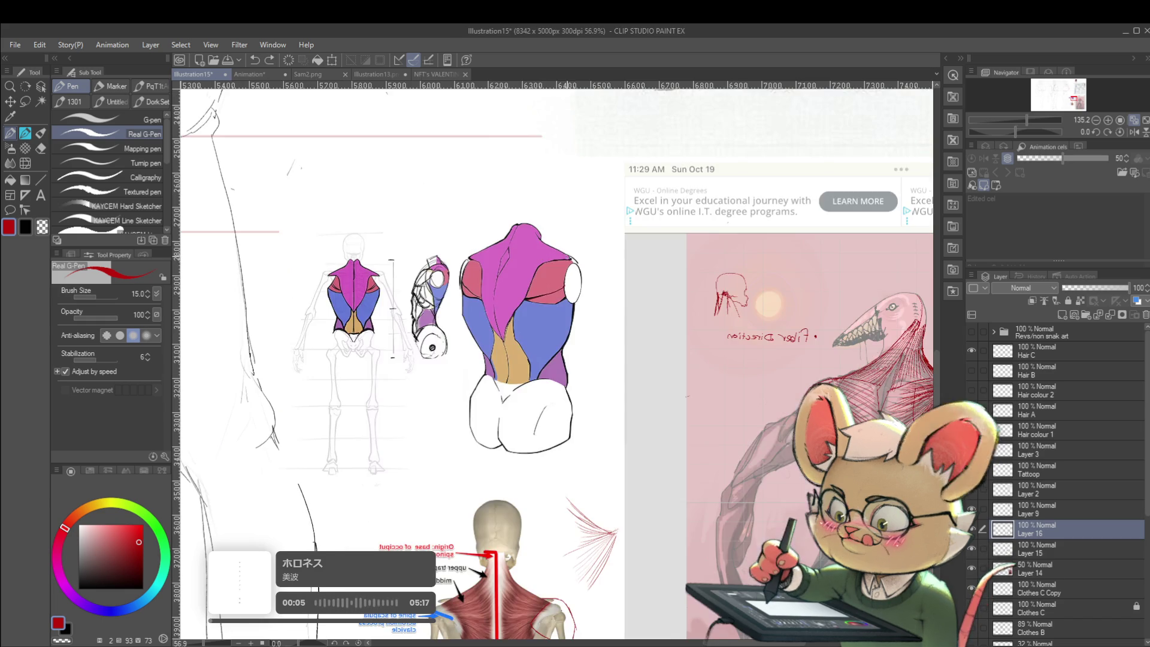
scroll(600, 467, up, 2)
scroll(600, 467, up, 1)
scroll(601, 466, up, 2)
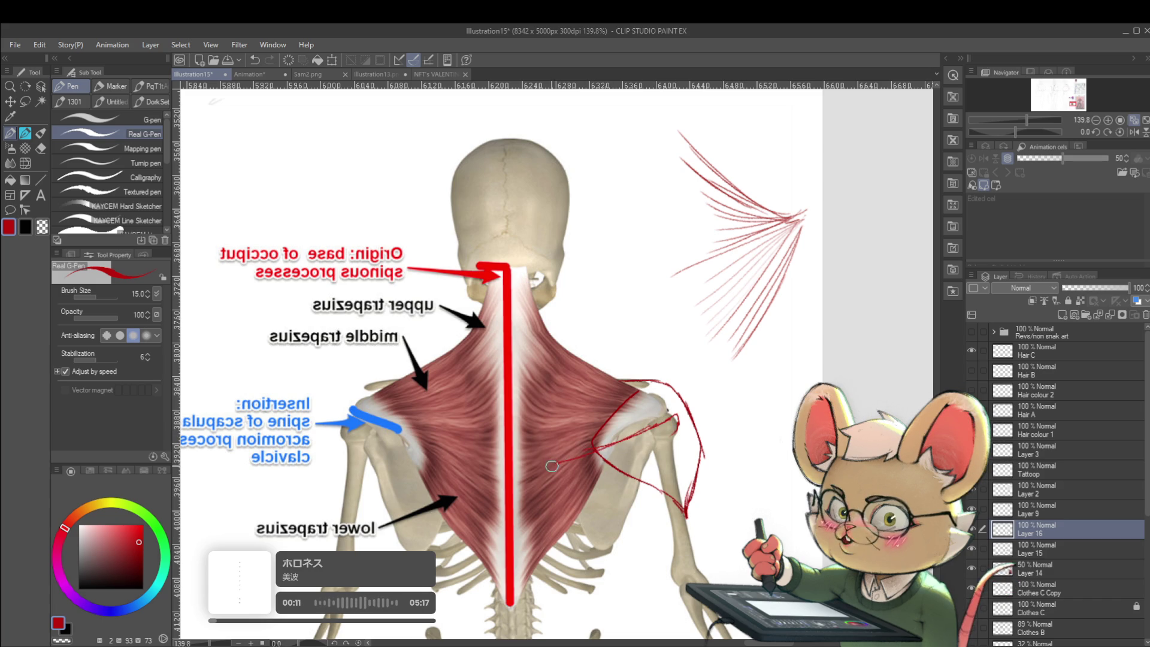
Step: Sketch red fiber lines fanning across the trapezius diagram's upper-right shoulder
drag(542, 466, 667, 436)
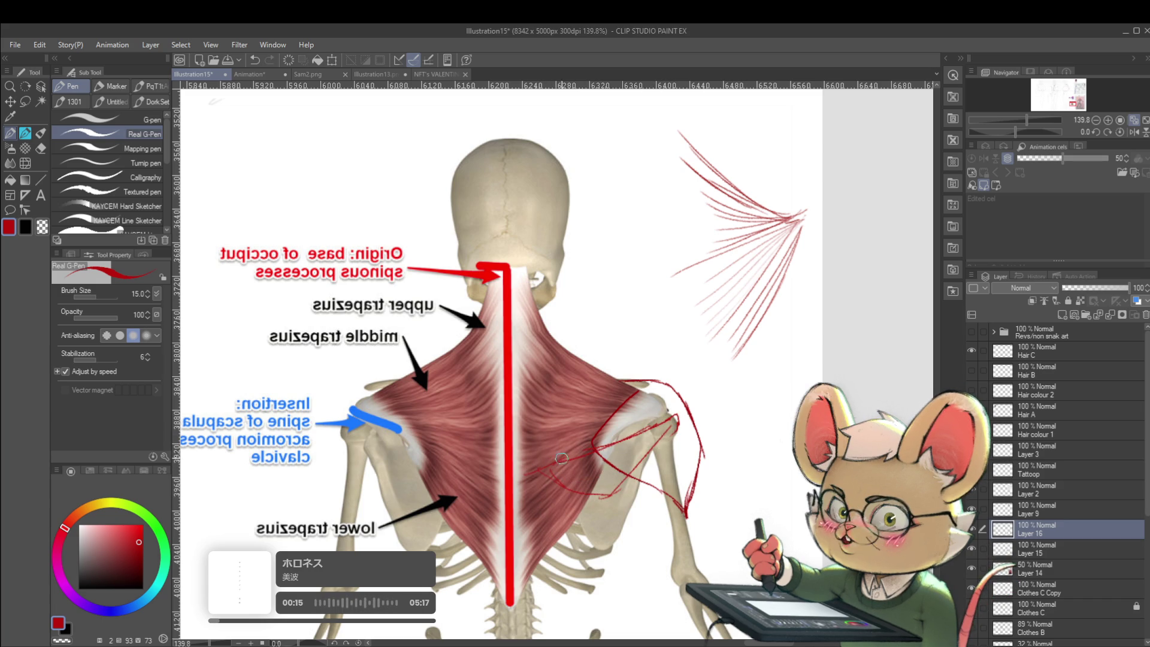
drag(538, 430, 667, 413)
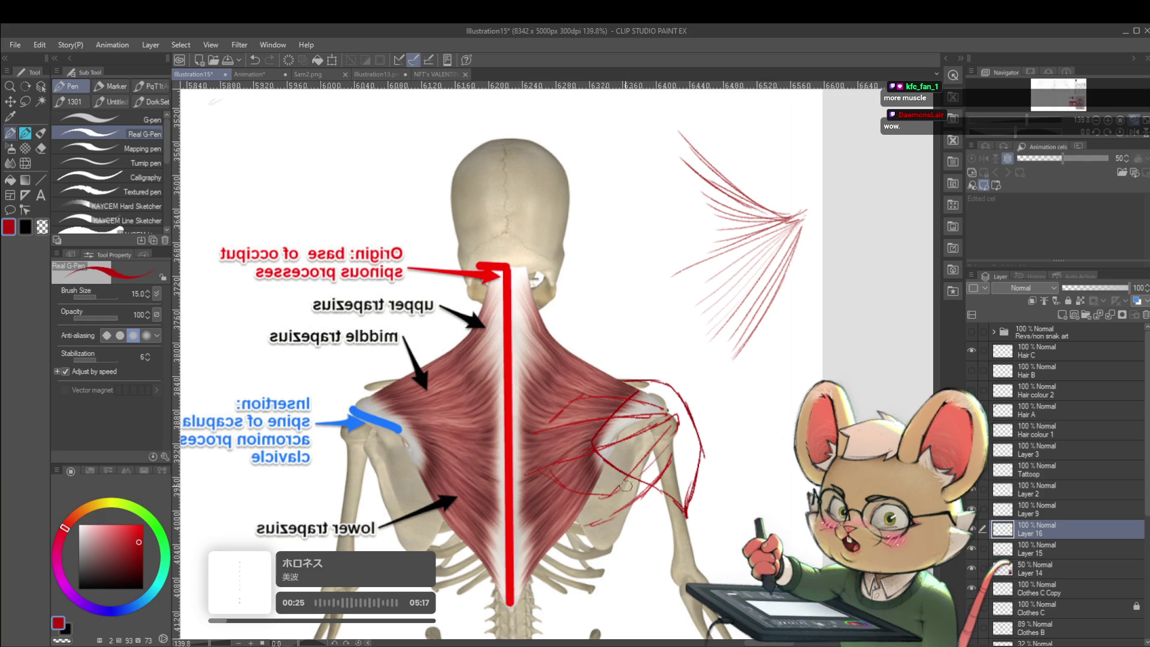
scroll(586, 506, down, 3)
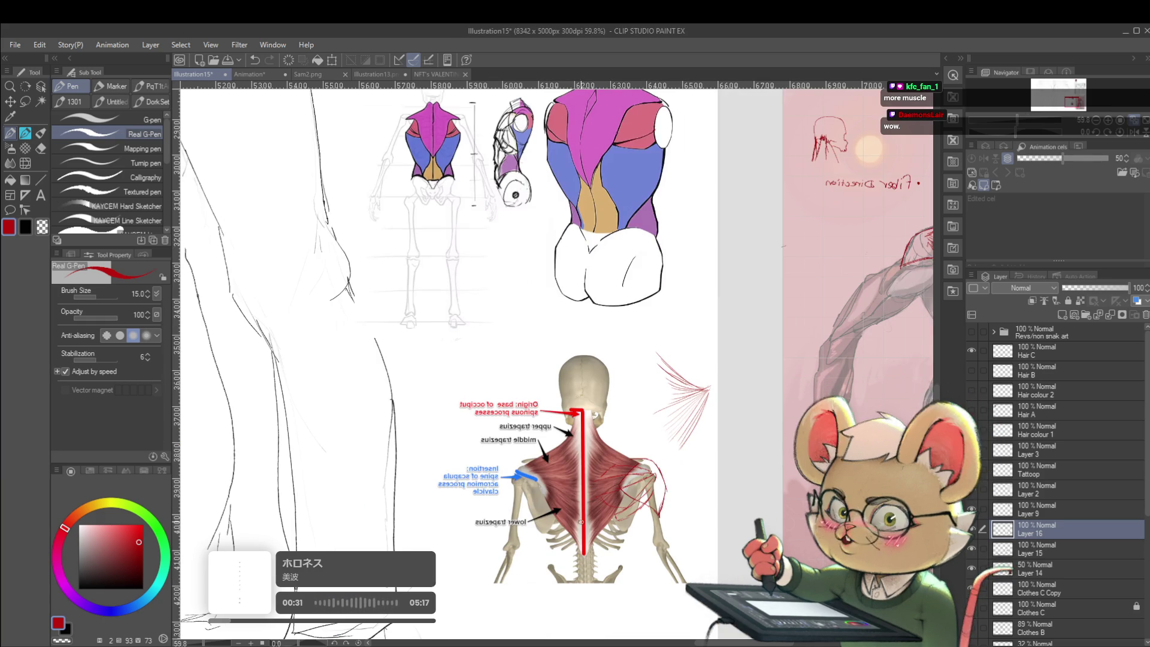
scroll(631, 535, up, 2)
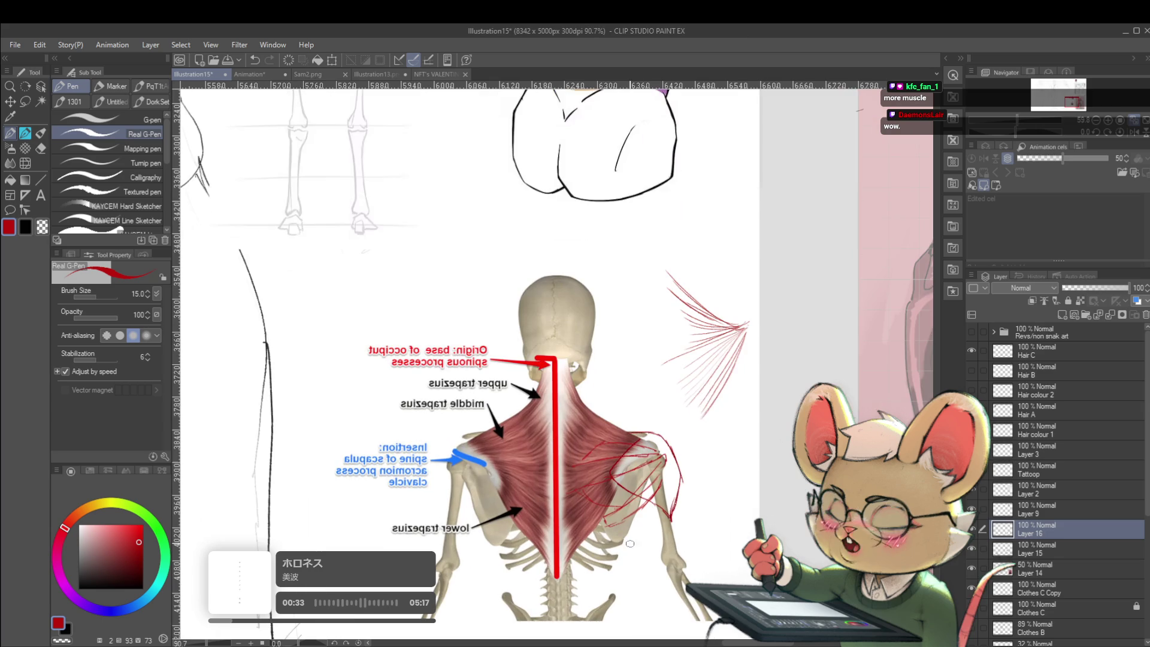
scroll(731, 446, down, 3)
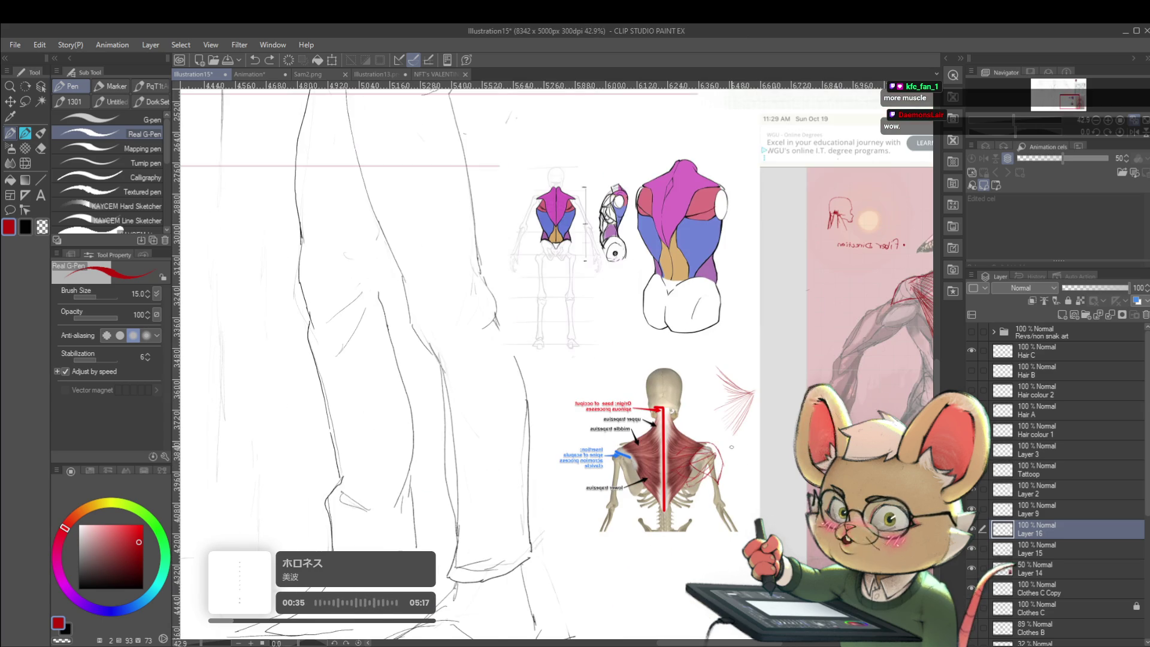
scroll(858, 347, down, 1)
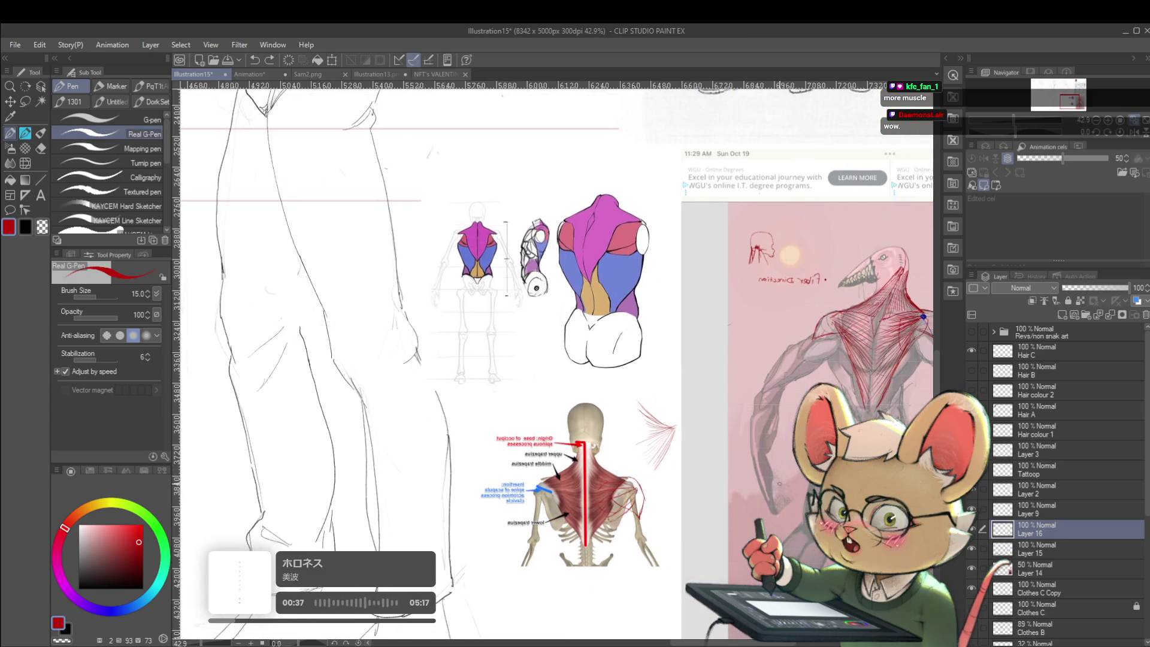
Step: Pan across the creature reference to bring the trapezius diagram and its back into view
drag(858, 347, 755, 342)
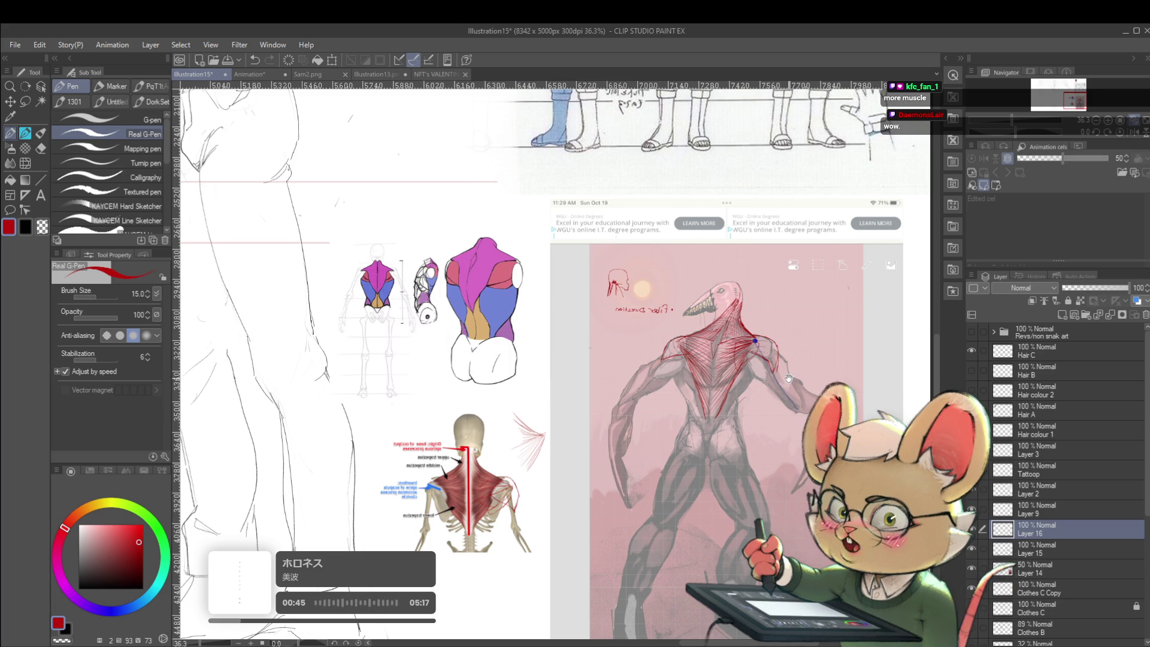
drag(551, 360, 529, 377)
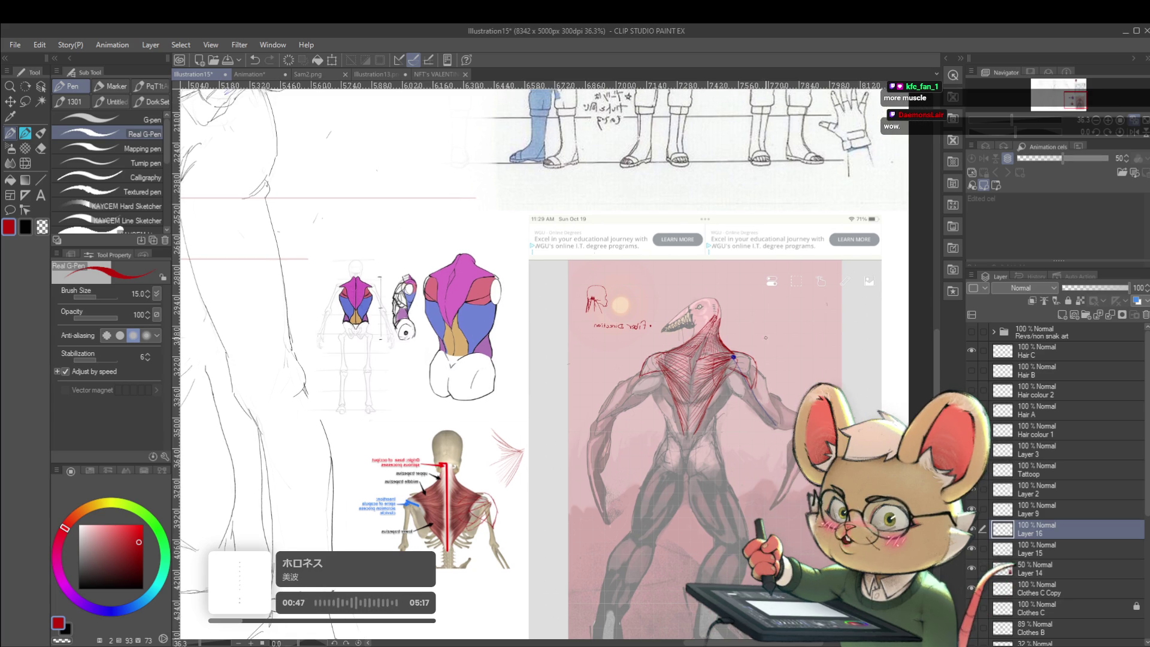
scroll(732, 357, up, 3)
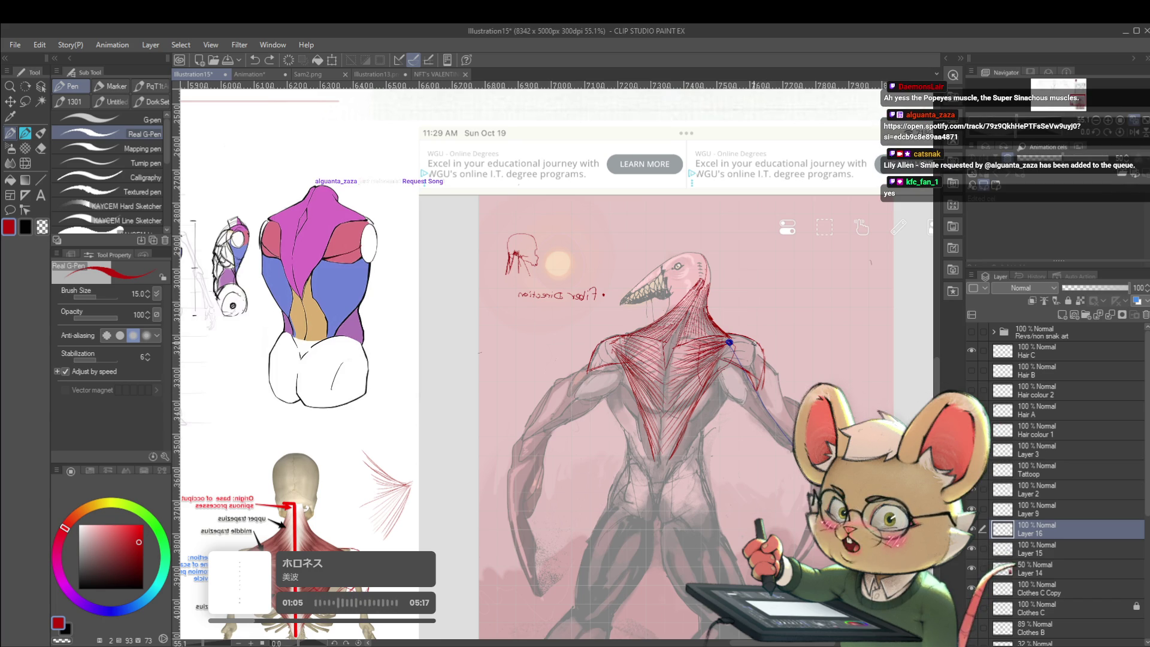
drag(705, 394, 822, 226)
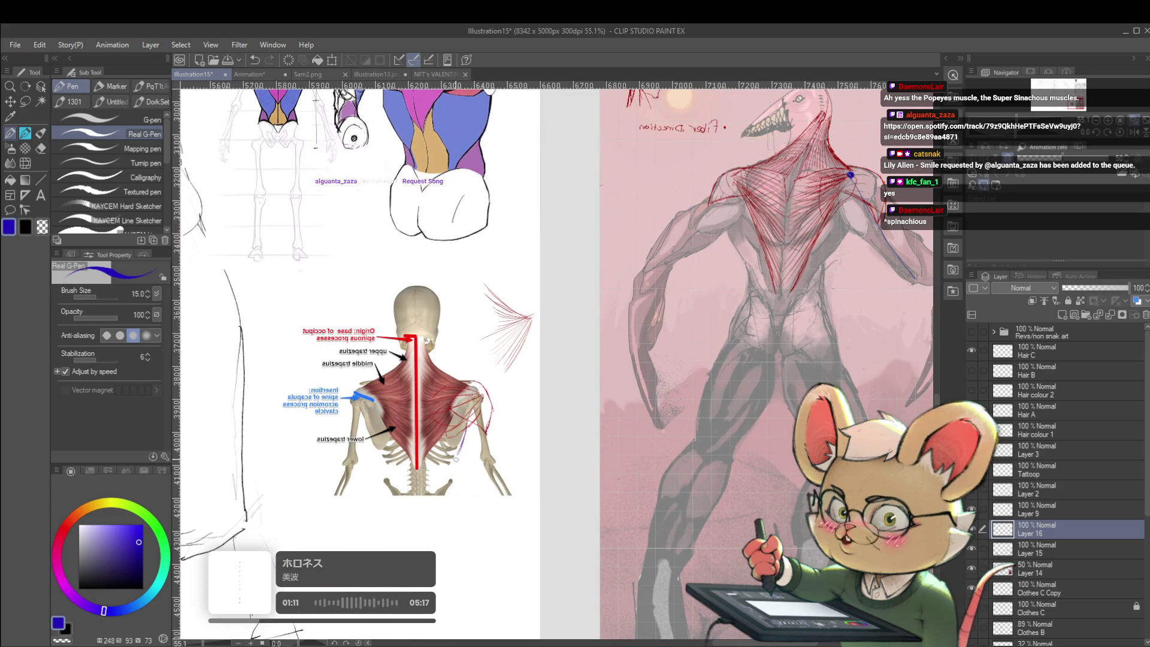
Step: Draw a blue line running down the skeleton's arm on the trapezius diagram
drag(462, 440, 451, 466)
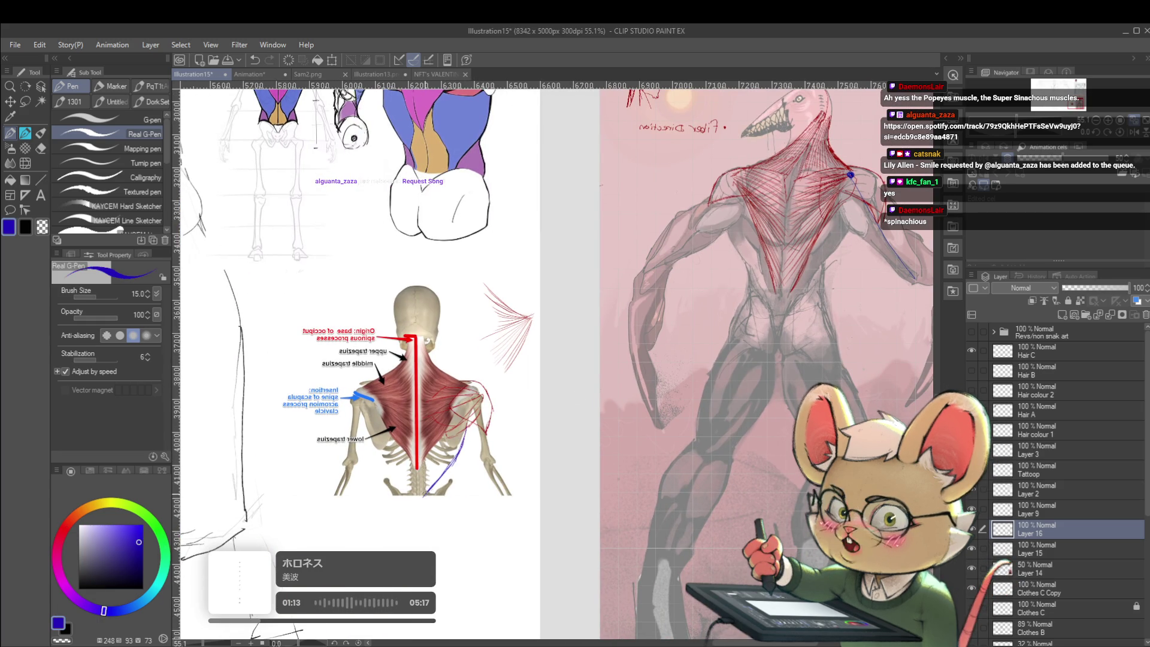
drag(558, 359, 543, 377)
drag(412, 509, 403, 527)
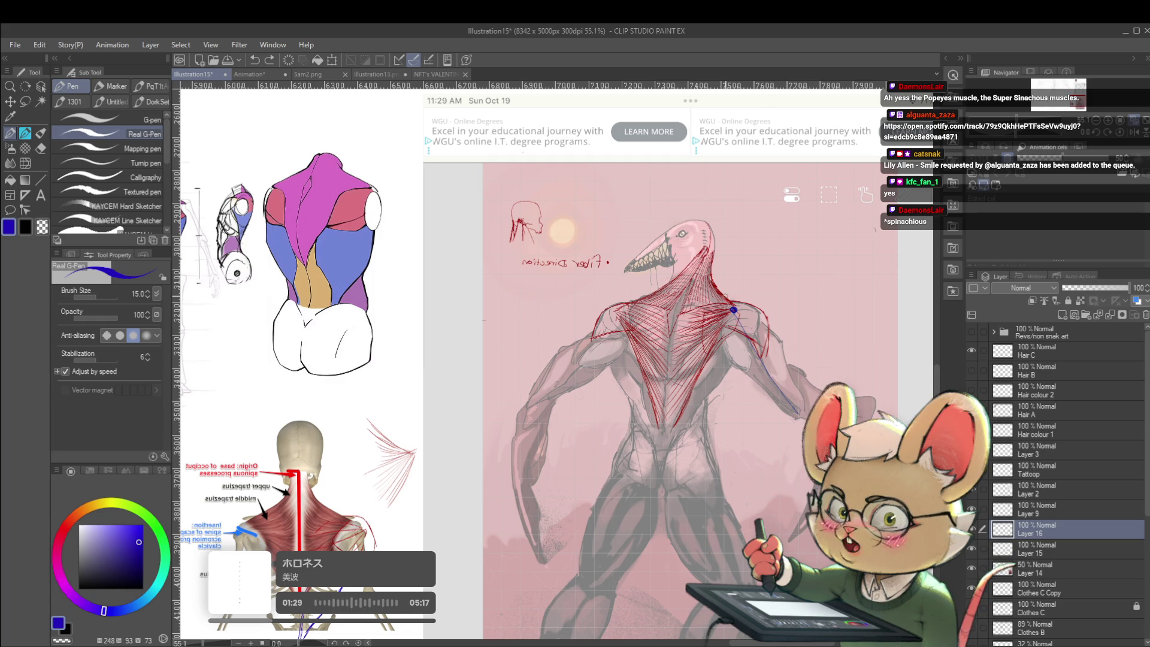
scroll(771, 393, down, 1)
scroll(508, 234, up, 3)
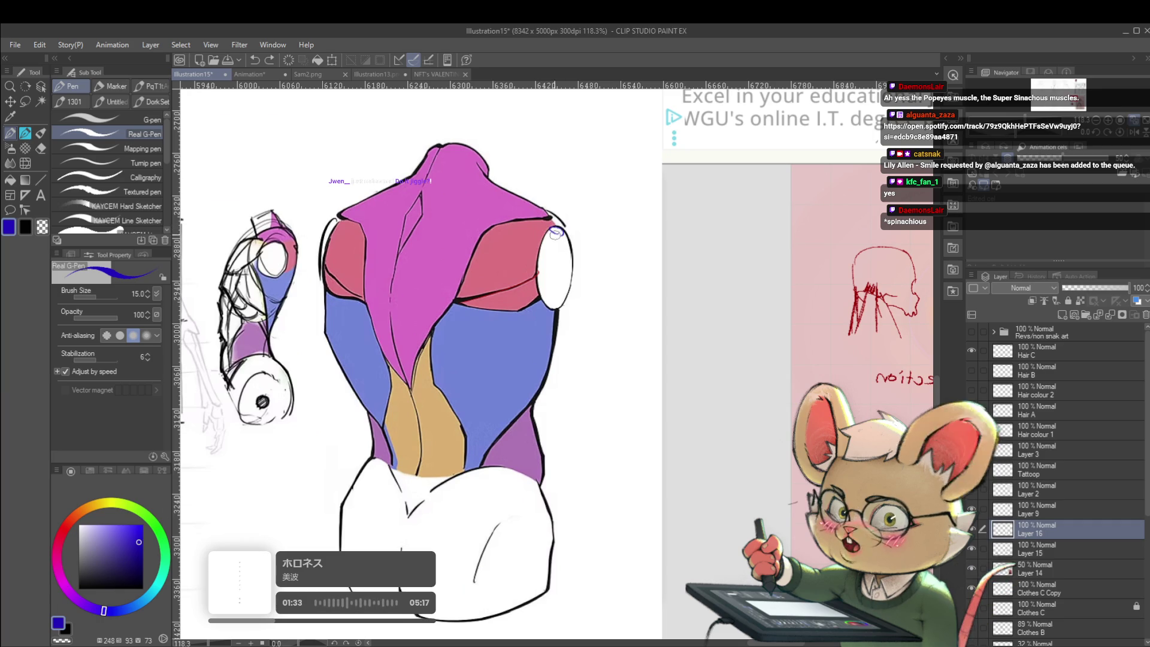
Step: Circle the torso's right shoulder point in blue with lines across it, undoing a scribbled stroke
mouse_move(575, 243)
mouse_down()
mouse_move(566, 229)
mouse_move(582, 241)
mouse_move(488, 216)
mouse_up()
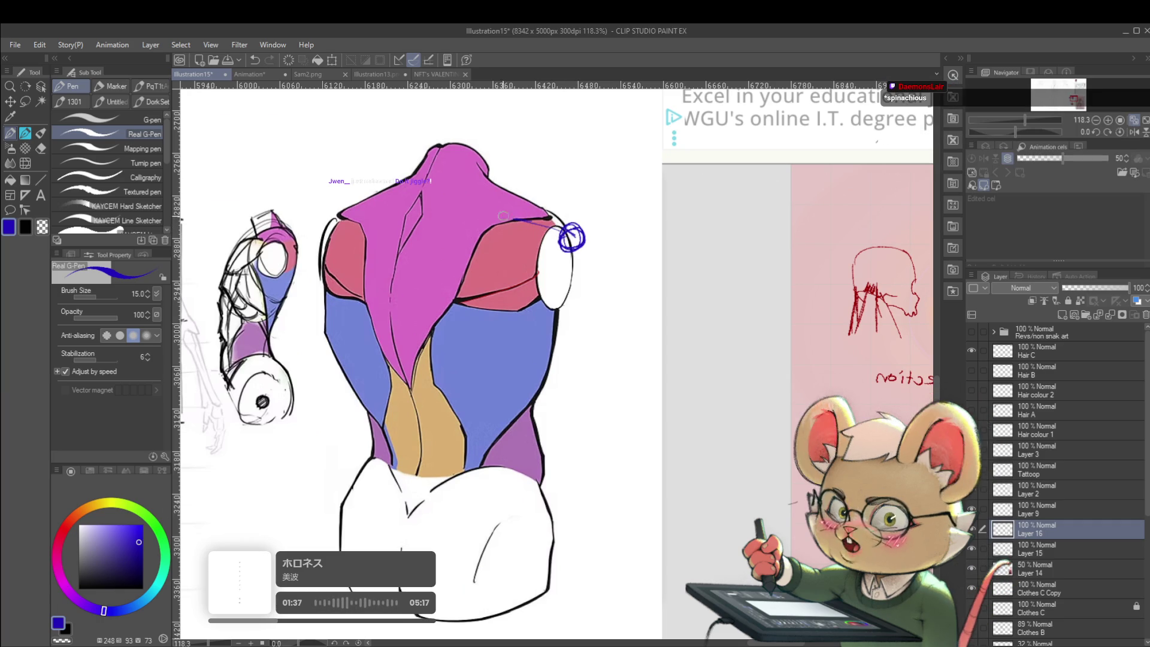
mouse_move(558, 229)
mouse_down()
mouse_move(449, 225)
mouse_move(486, 202)
mouse_up()
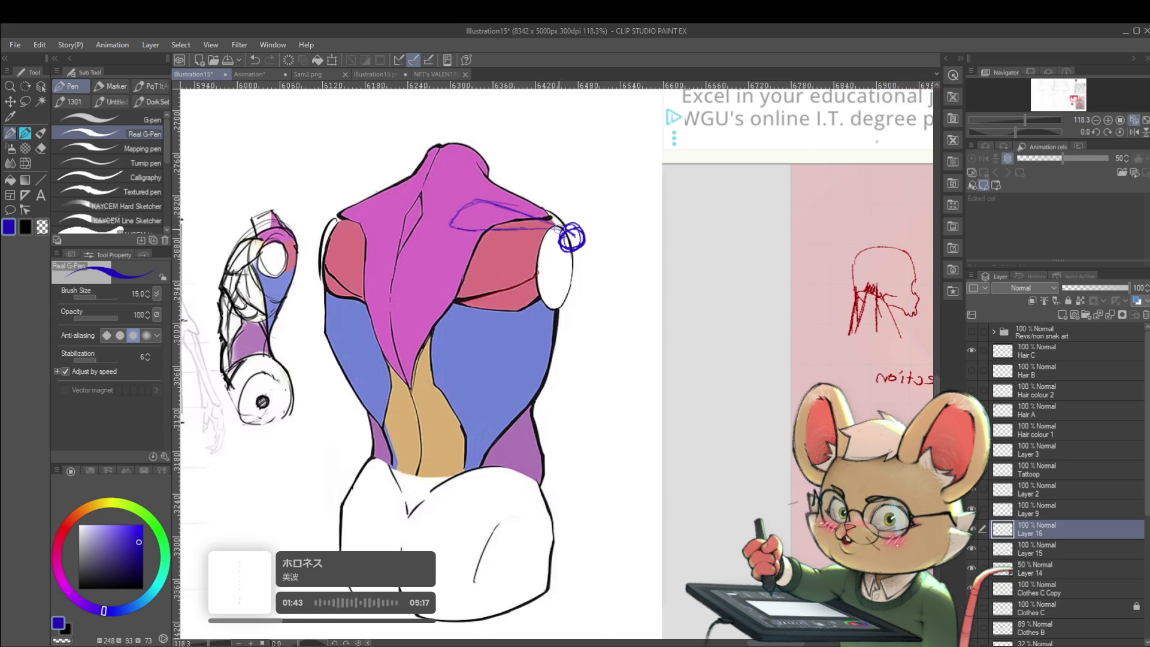
scroll(540, 117, down, 3)
scroll(540, 117, up, 4)
drag(525, 124, 478, 219)
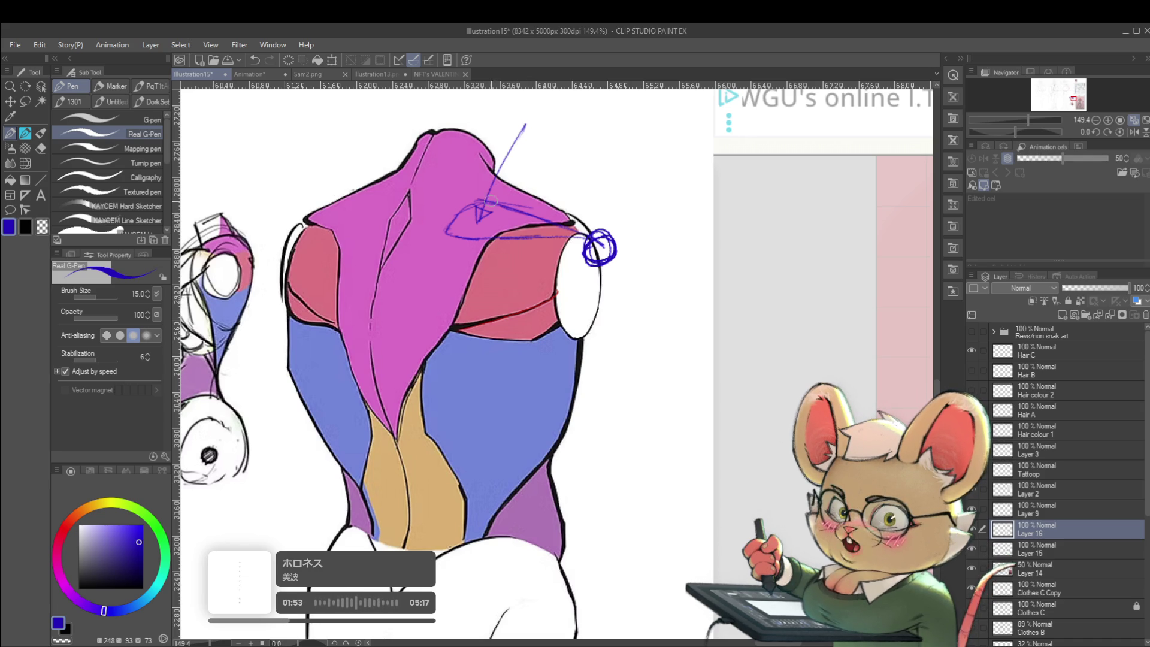
key(ctrl+z)
Step: Draw blue lines and hatching from the shoulder up toward the torso's neck
drag(439, 224, 459, 108)
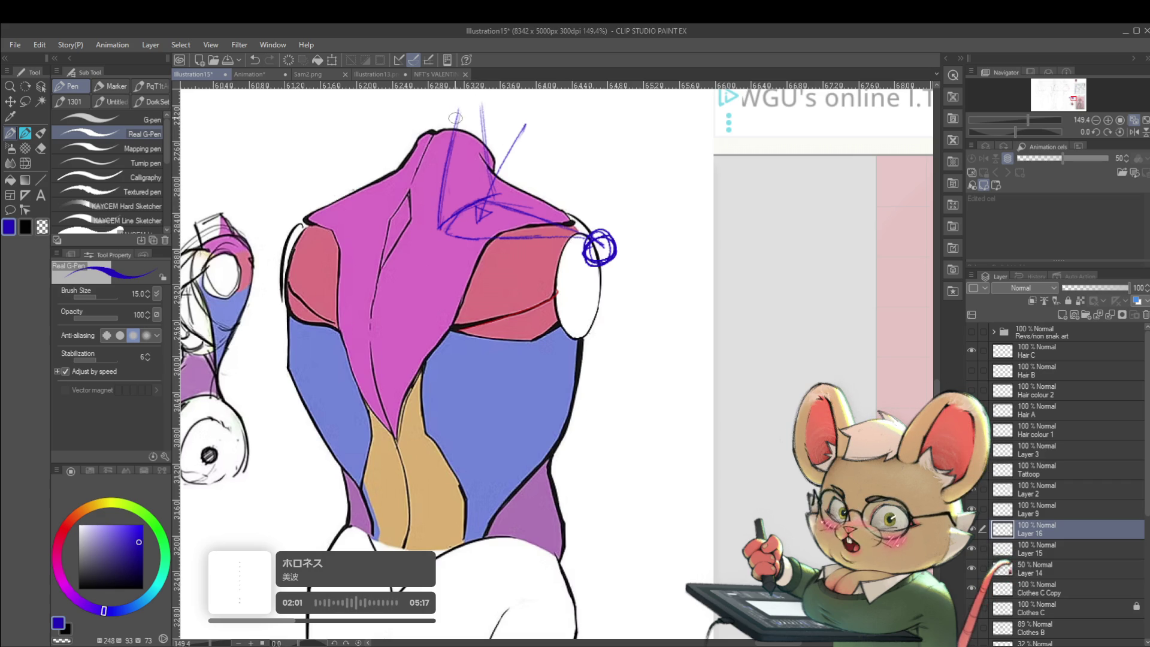
drag(450, 216, 458, 133)
drag(472, 191, 467, 138)
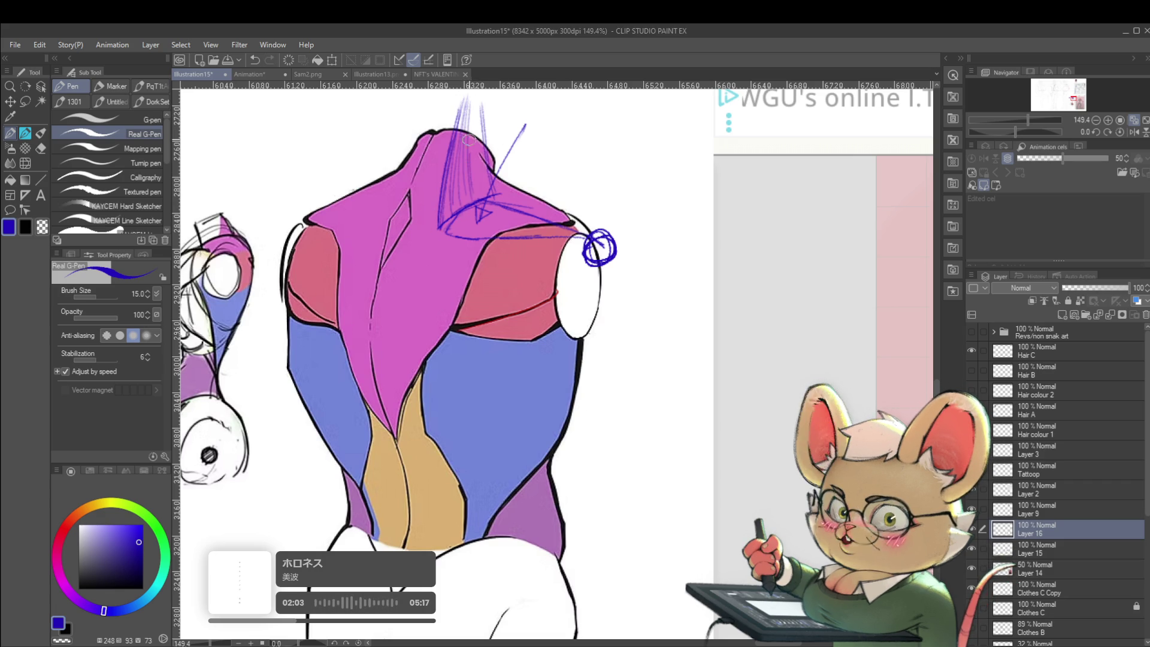
scroll(495, 184, down, 5)
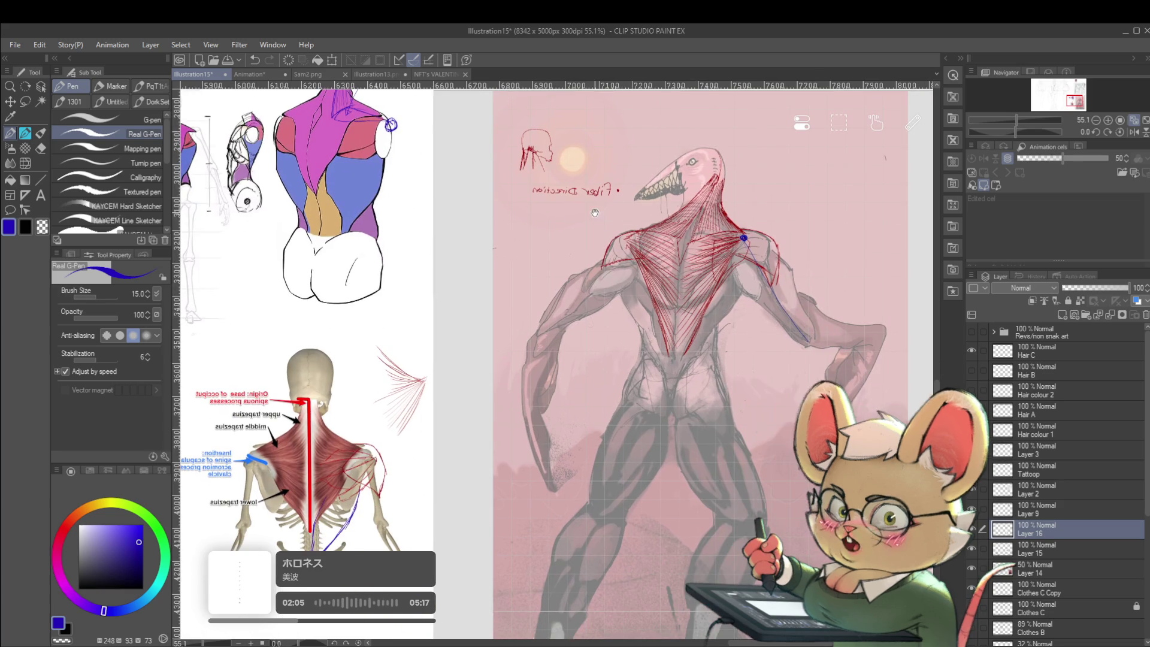
scroll(452, 115, right, 3)
scroll(571, 346, right, 2)
scroll(570, 347, up, 2)
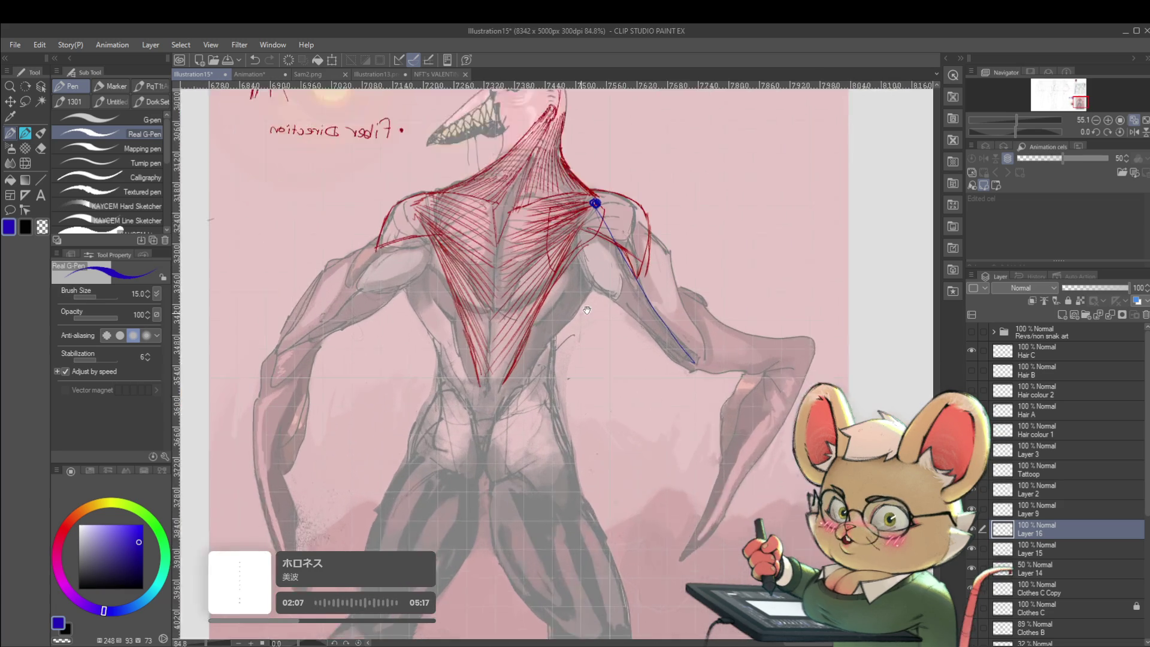
scroll(593, 291, up, 1)
scroll(584, 303, down, 3)
scroll(611, 302, left, 2)
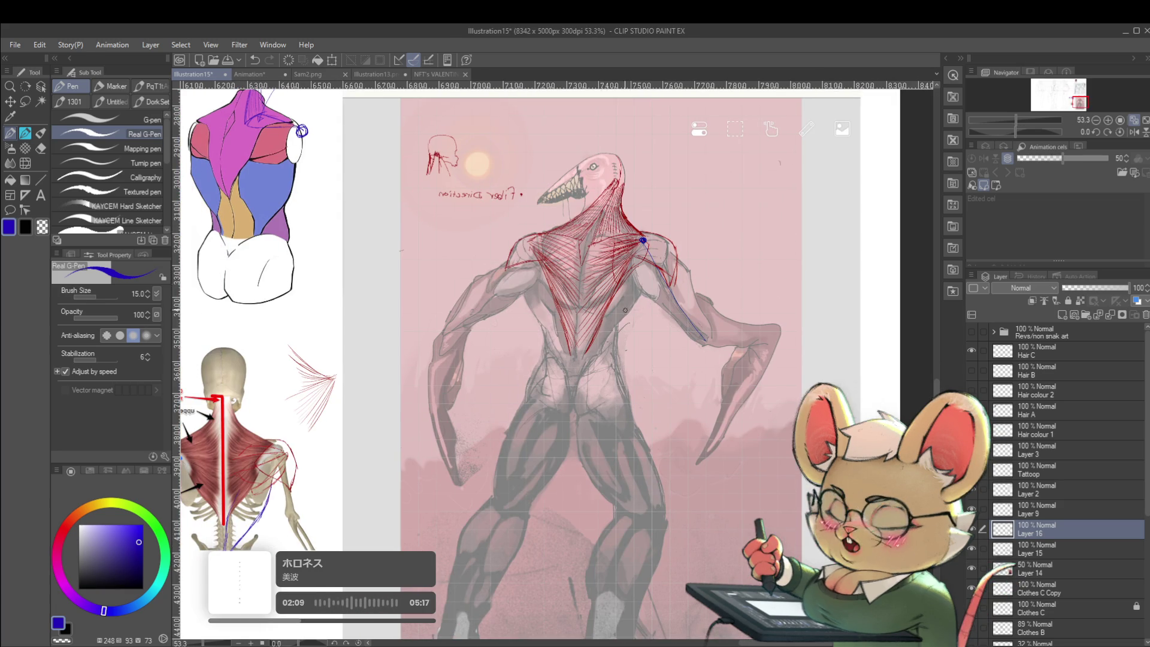
Step: Add a short blue stroke along the creature's right upper arm beside its guide line
drag(644, 292, 629, 309)
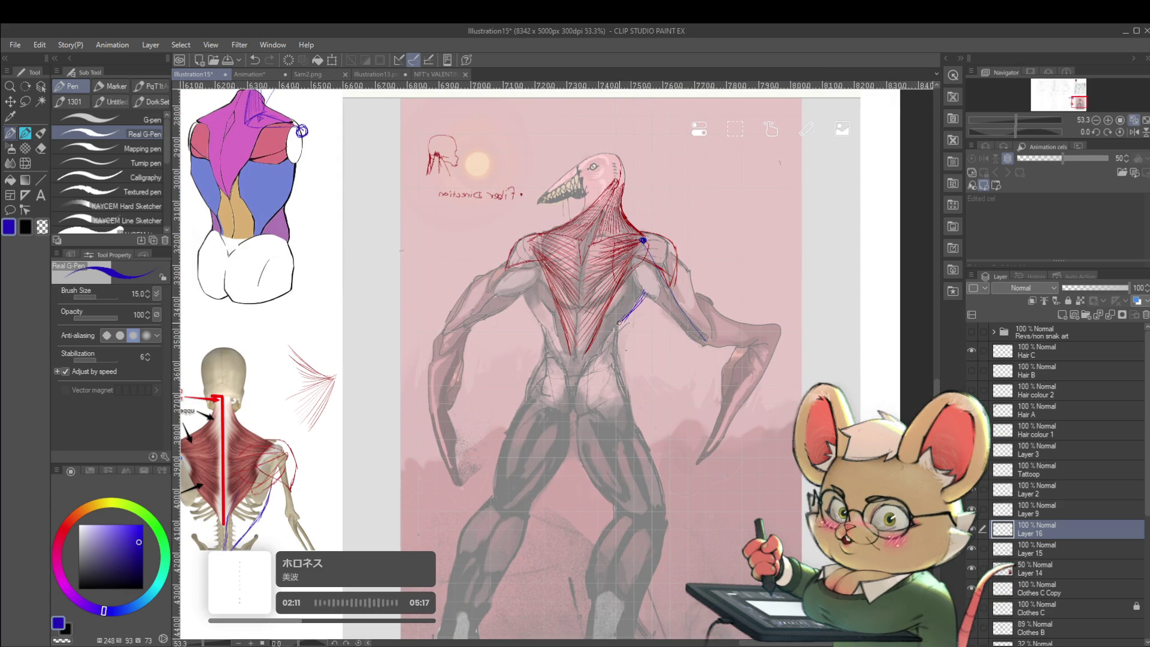
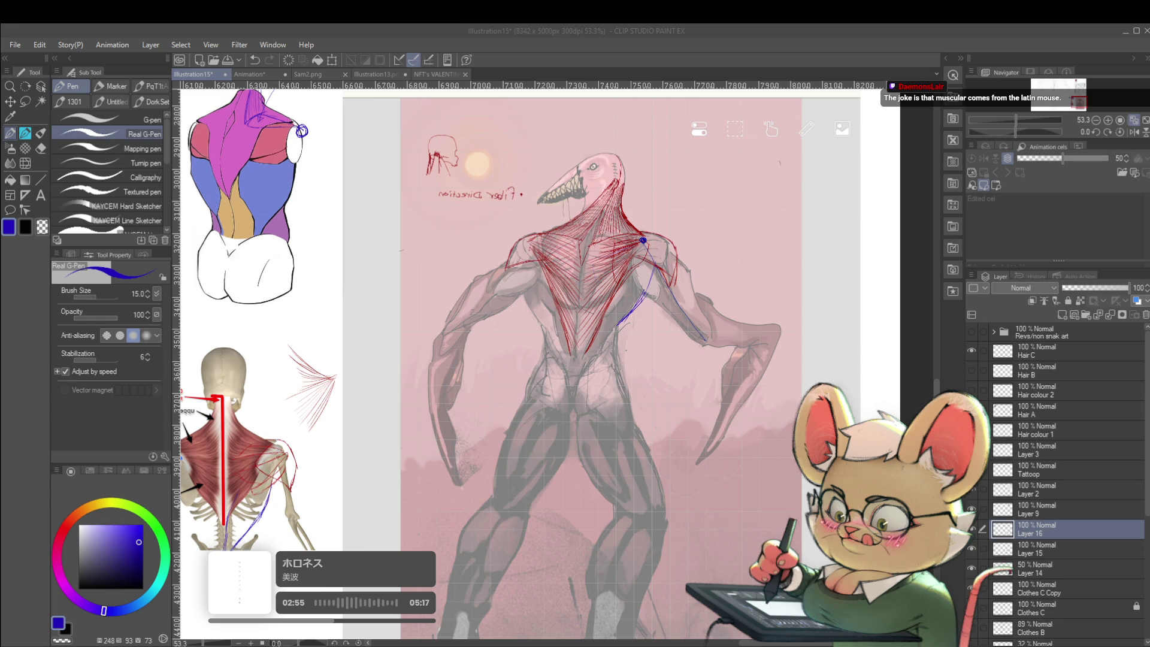
Step: Place the pasted lat-muscle skeleton image on a new layer beneath the back reference at about 74% scale
key(ctrl+shift+n)
scroll(546, 424, down, 2)
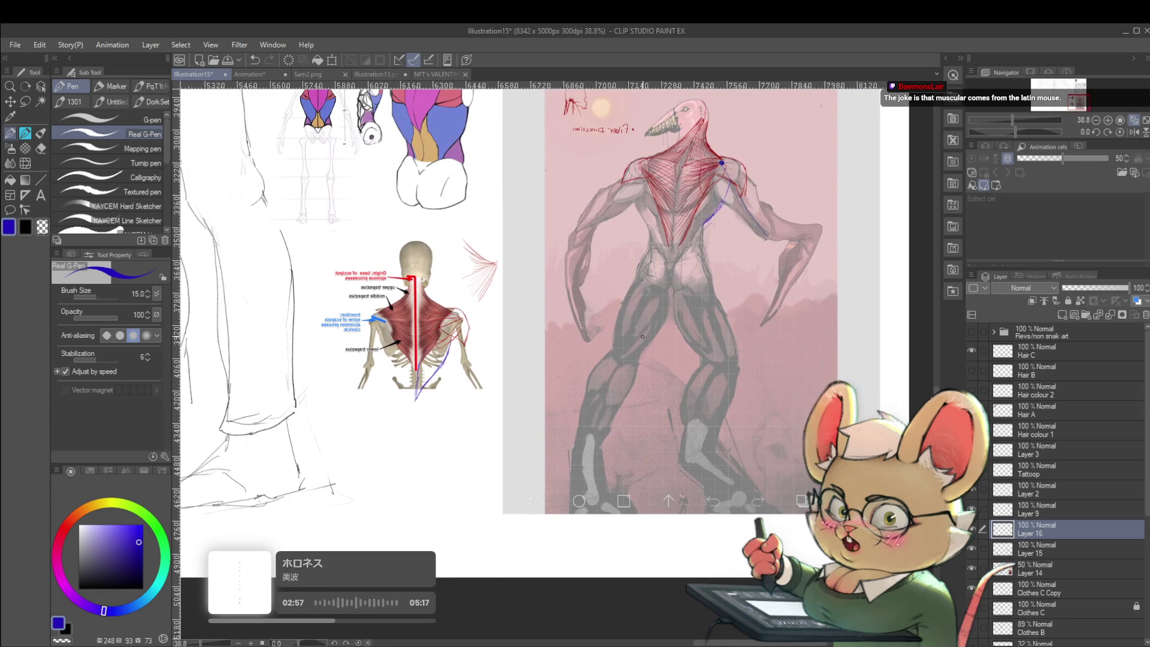
key(ctrl+t)
scroll(539, 414, down, 1)
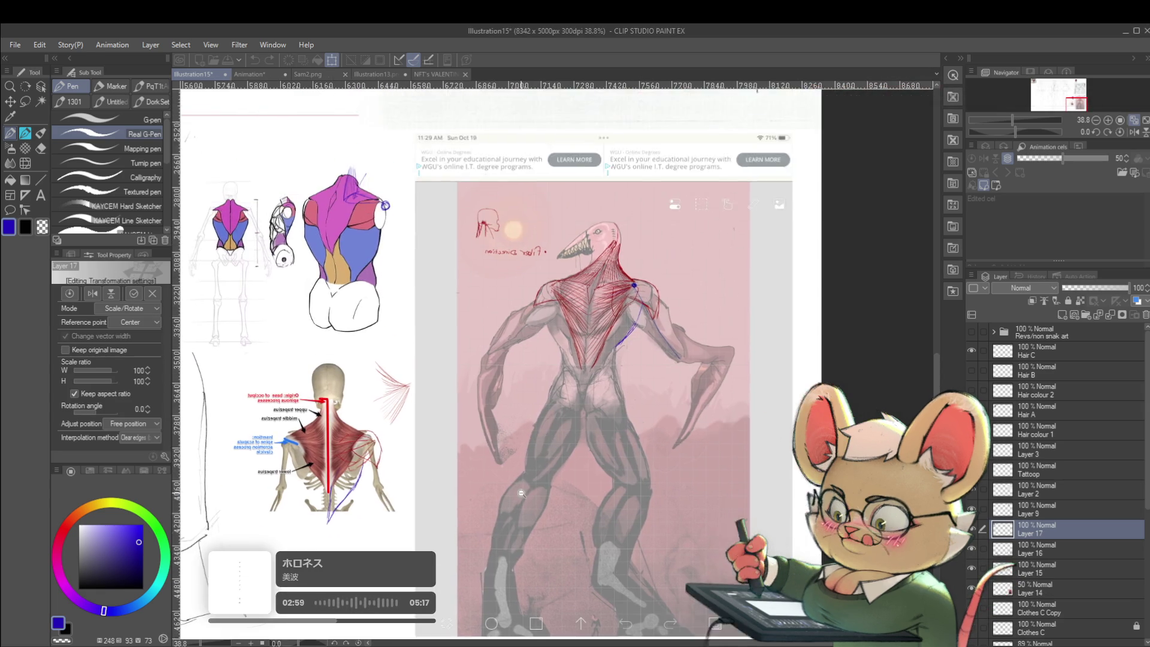
scroll(525, 387, down, 1)
scroll(510, 359, down, 1)
drag(510, 360, 575, 368)
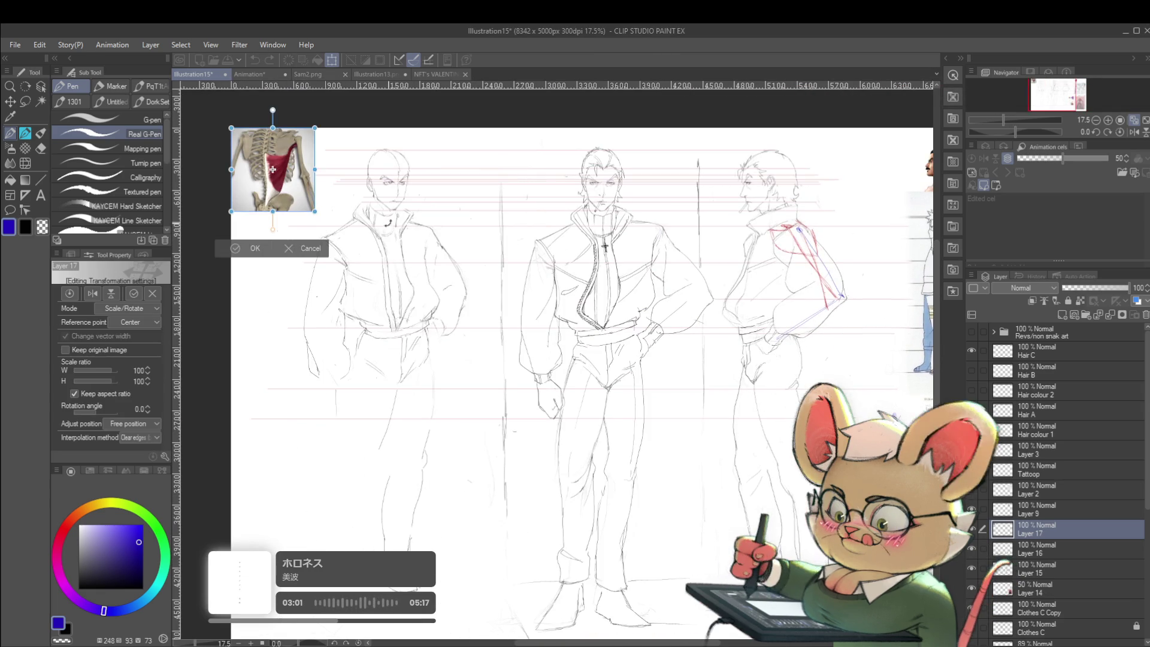
scroll(479, 290, down, 1)
drag(284, 249, 508, 315)
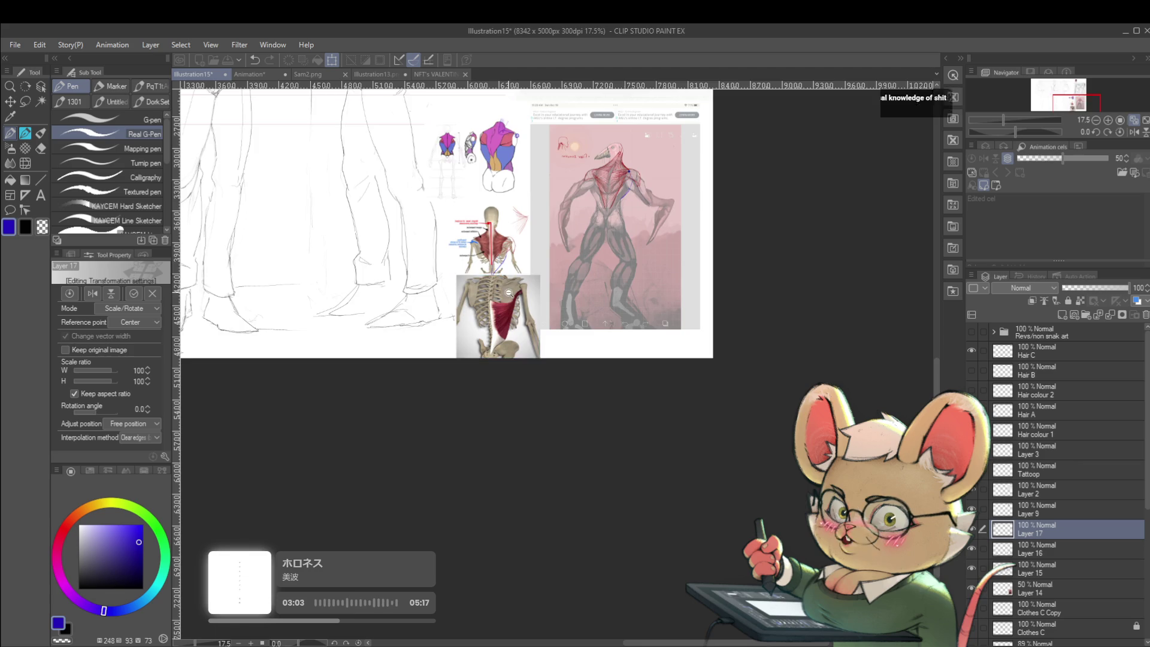
scroll(485, 335, up, 2)
drag(551, 275, 535, 290)
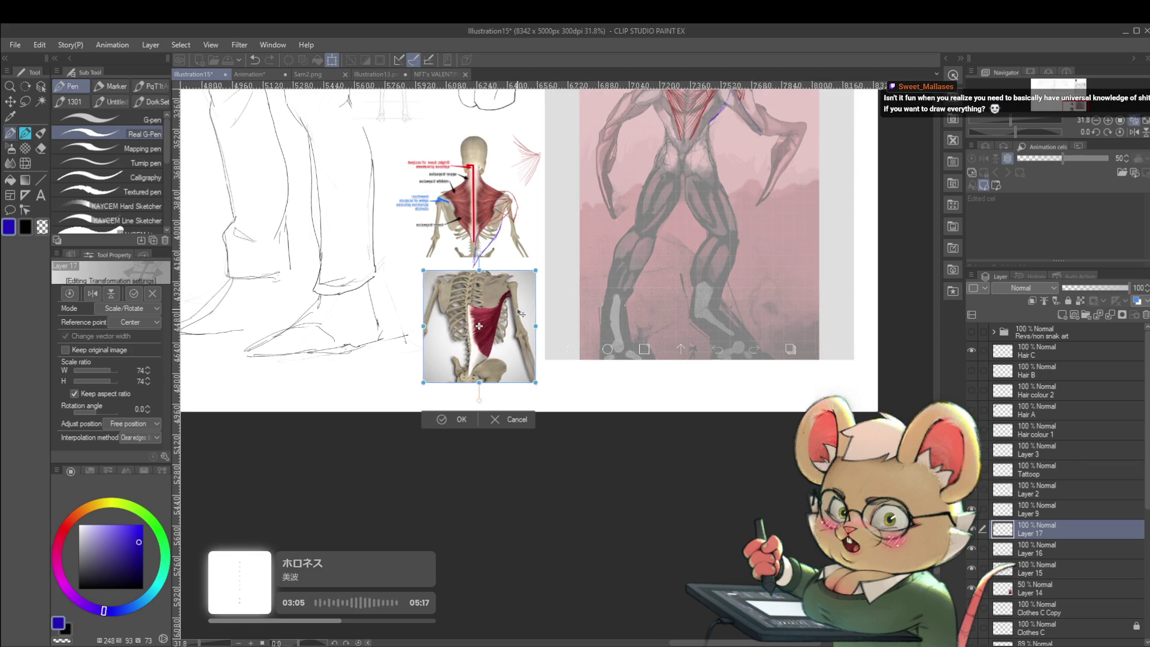
scroll(530, 350, up, 1)
scroll(516, 368, up, 1)
key(Return)
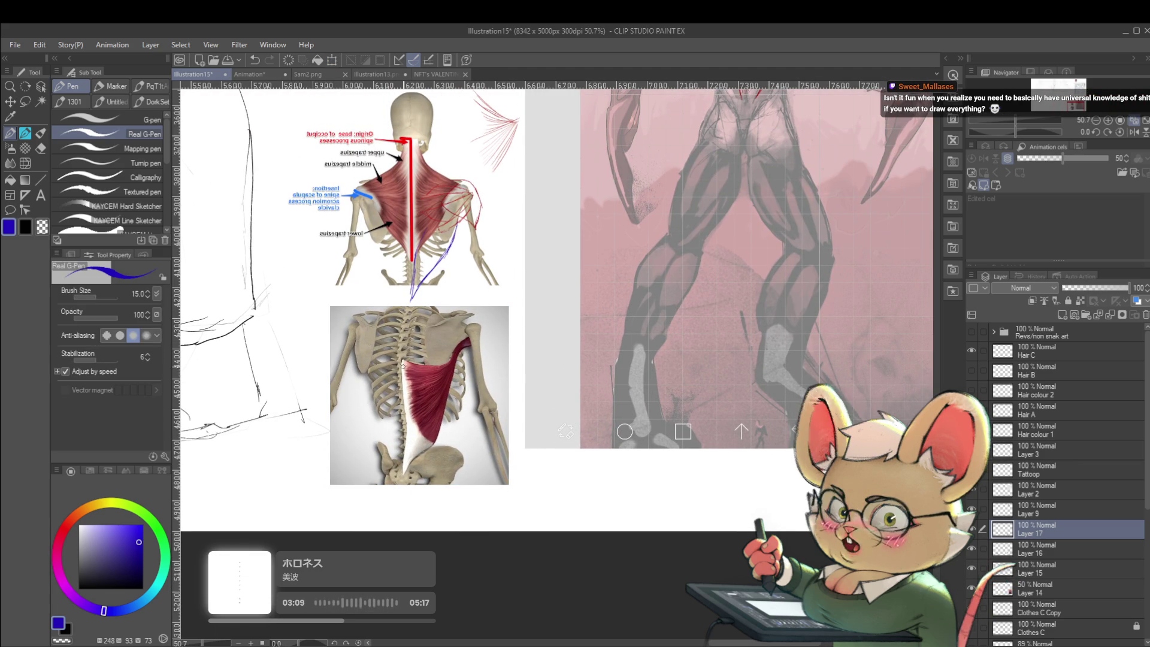
Step: Mark the shoulder in red and draw blue guide strokes down the creature's back and shoulder
drag(420, 489, 521, 312)
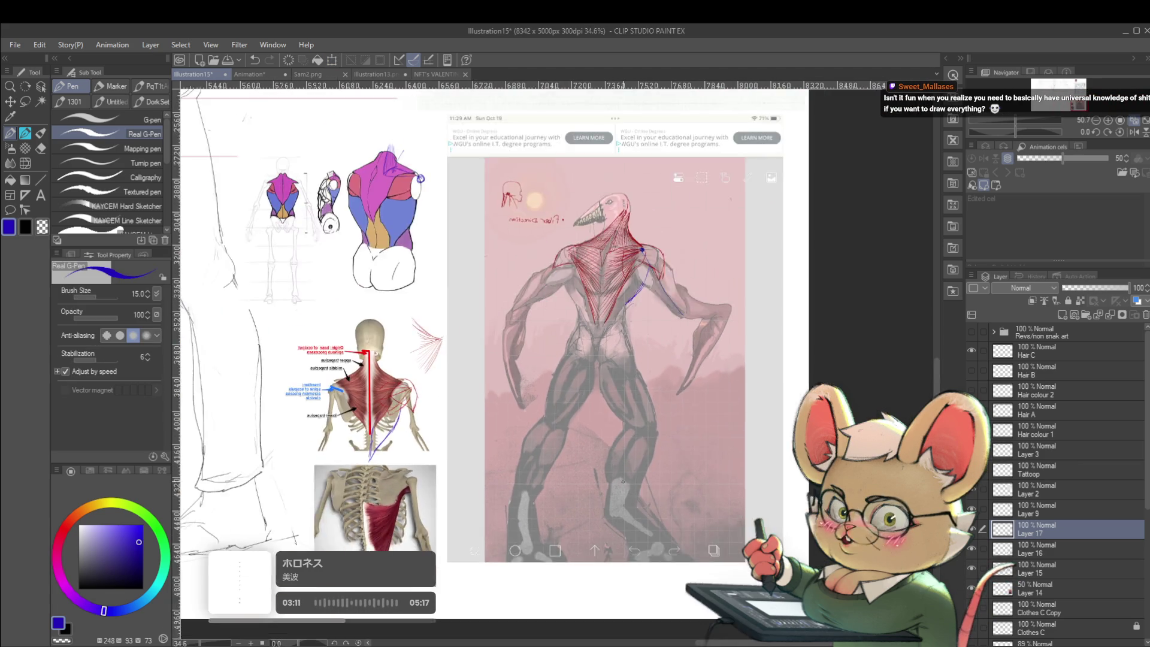
scroll(522, 312, up, 2)
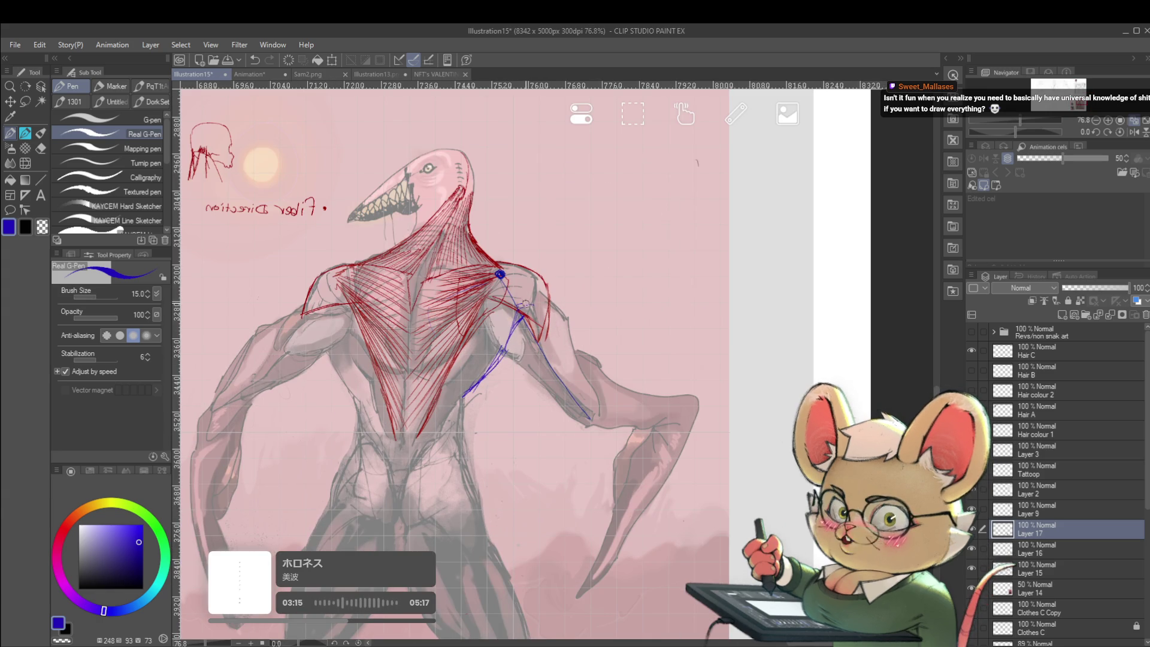
drag(524, 313, 530, 302)
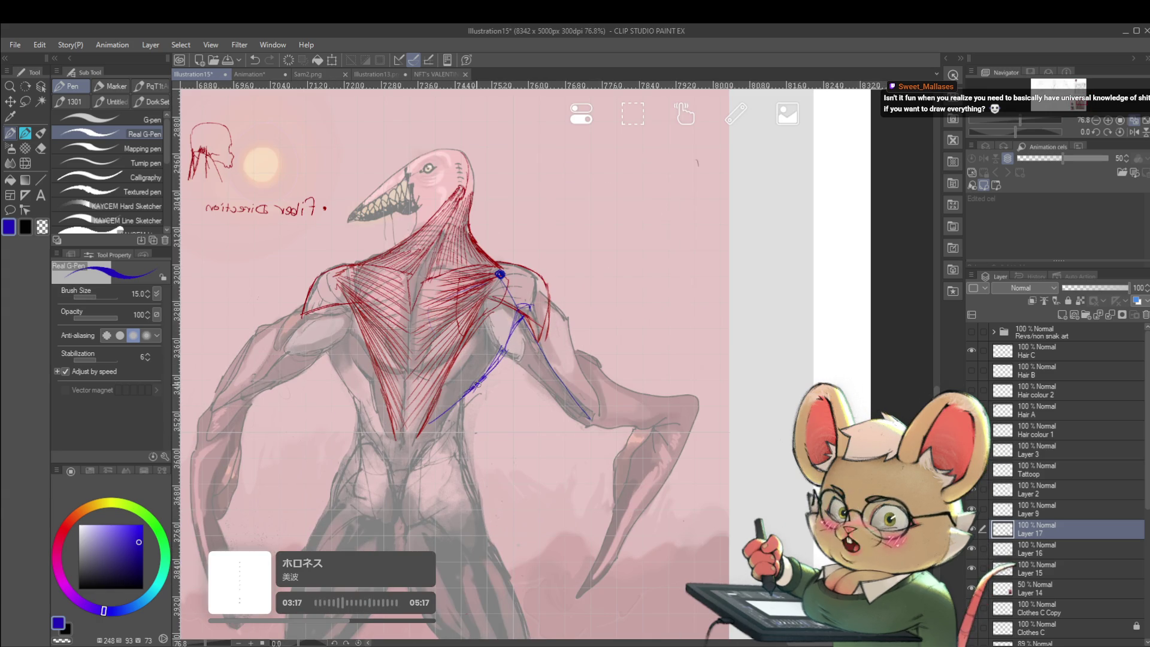
drag(409, 437, 412, 332)
drag(494, 303, 523, 295)
scroll(545, 314, down, 5)
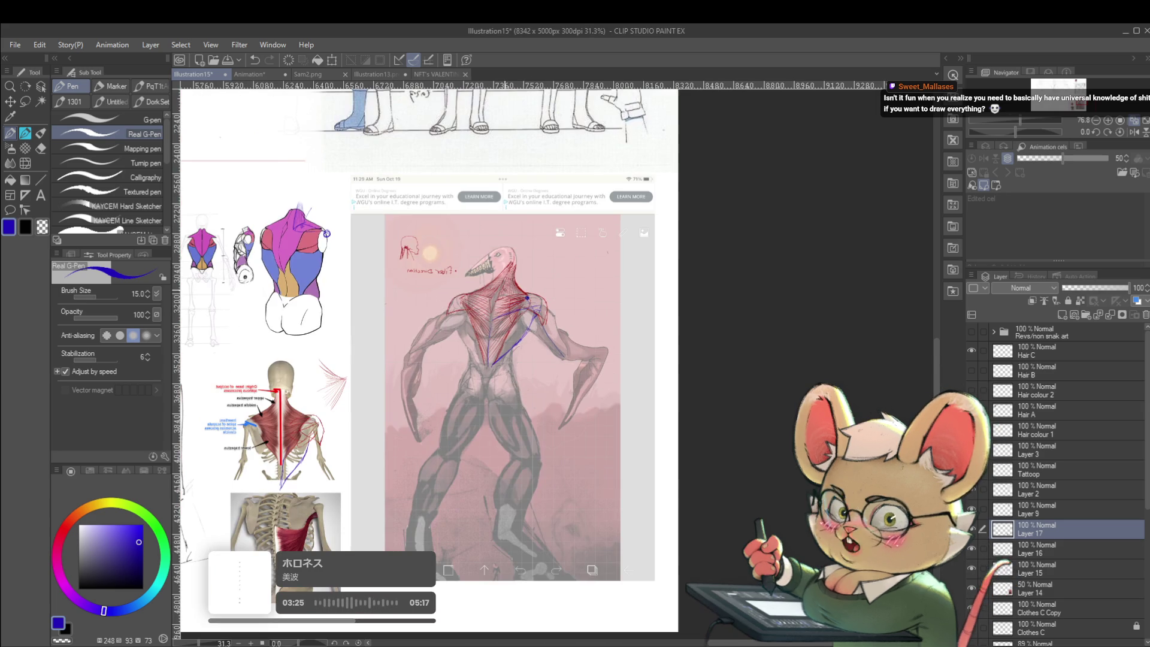
scroll(527, 299, up, 4)
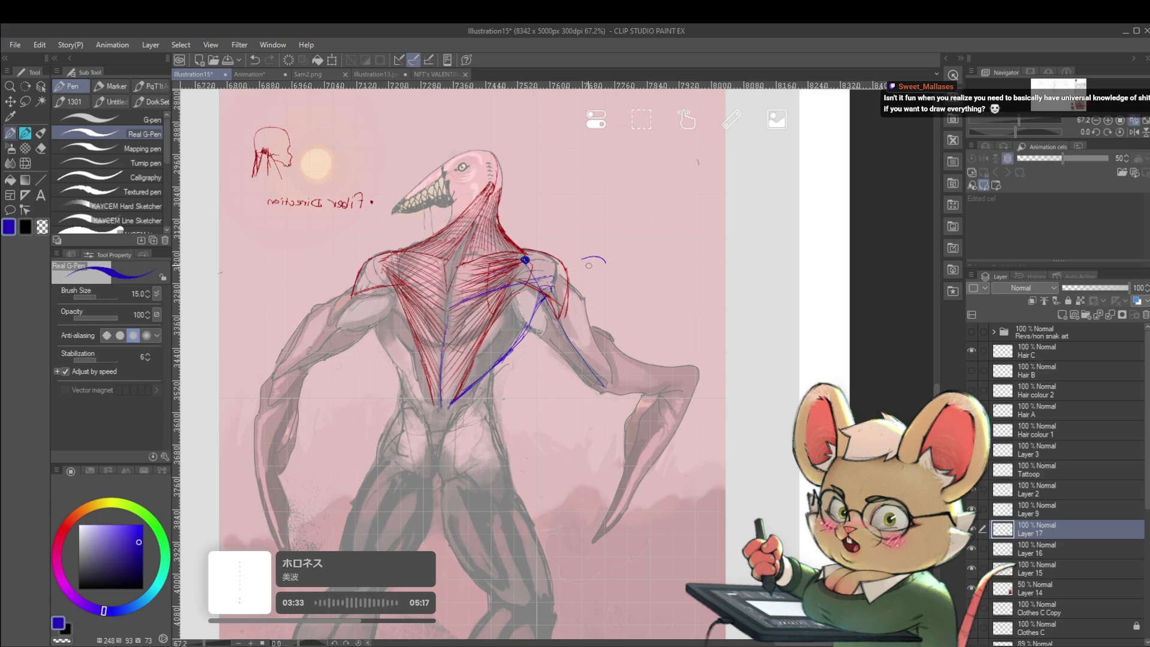
Step: Add an arrow beside the shoulder and a blue guide along the left torso, then view it without Layer 16
drag(590, 254, 590, 267)
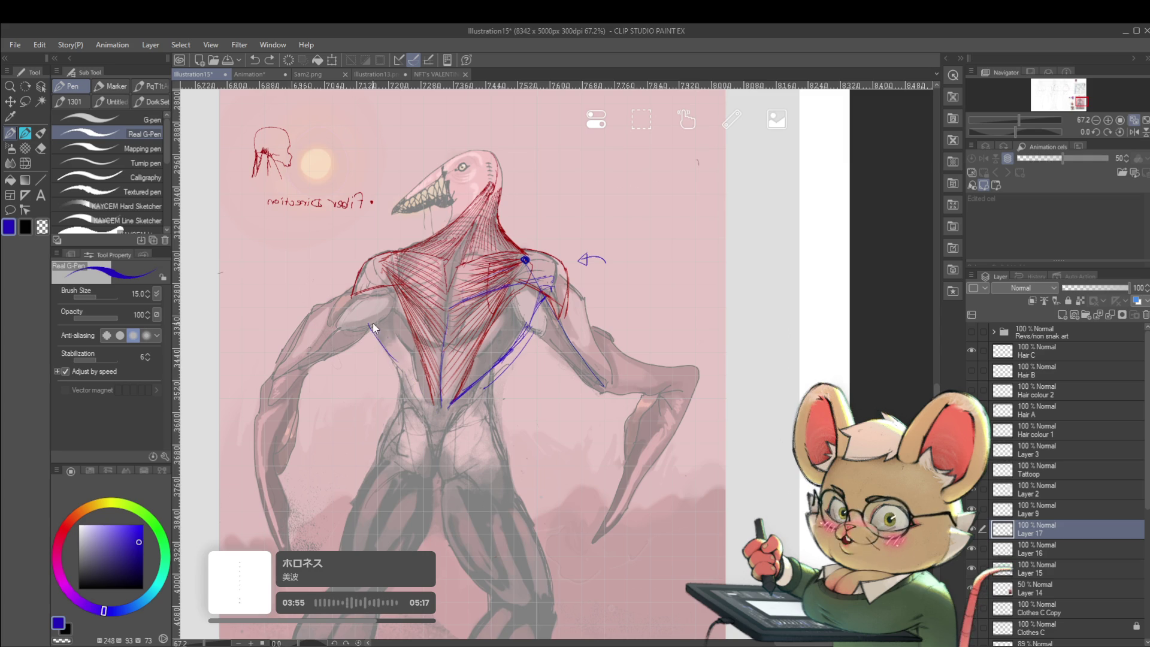
drag(373, 328, 439, 404)
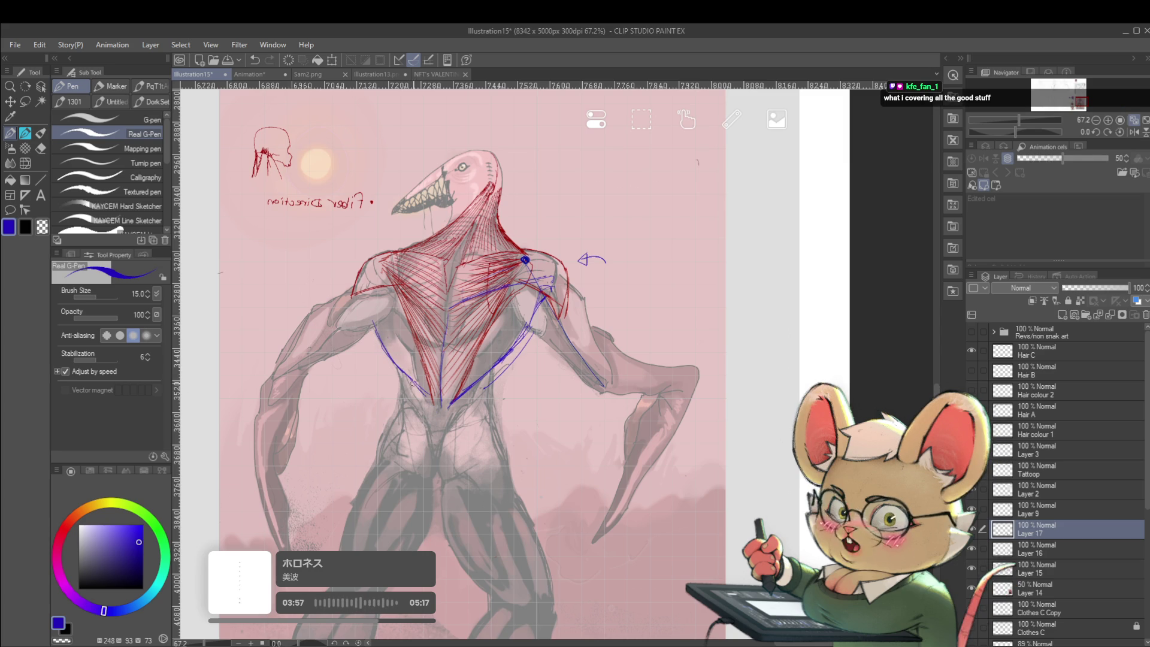
click(971, 550)
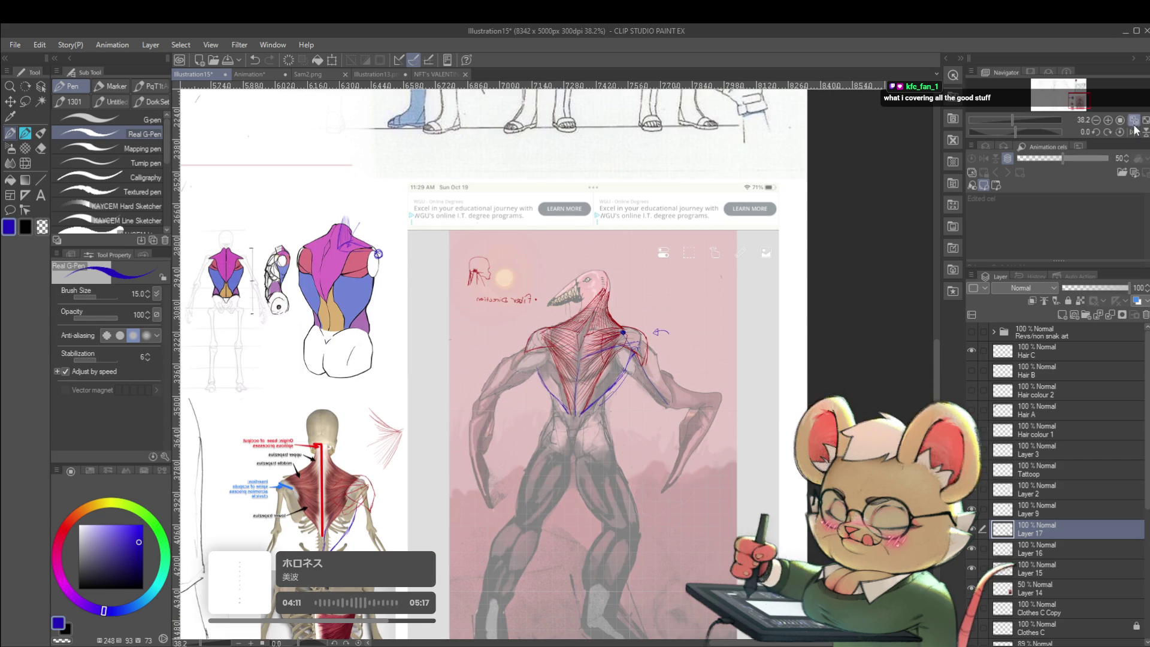
Step: Mirror the canvas, settle on green as the drawing colour and centre the creature's shoulder in view
key(h)
scroll(517, 350, up, 2)
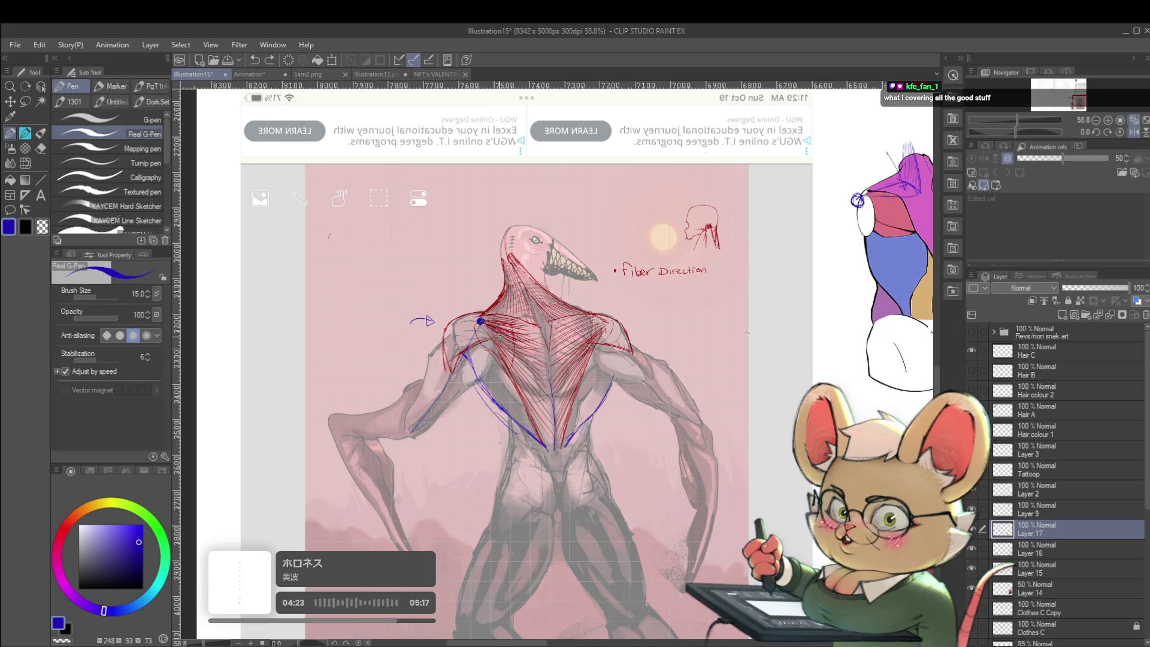
drag(163, 571, 162, 580)
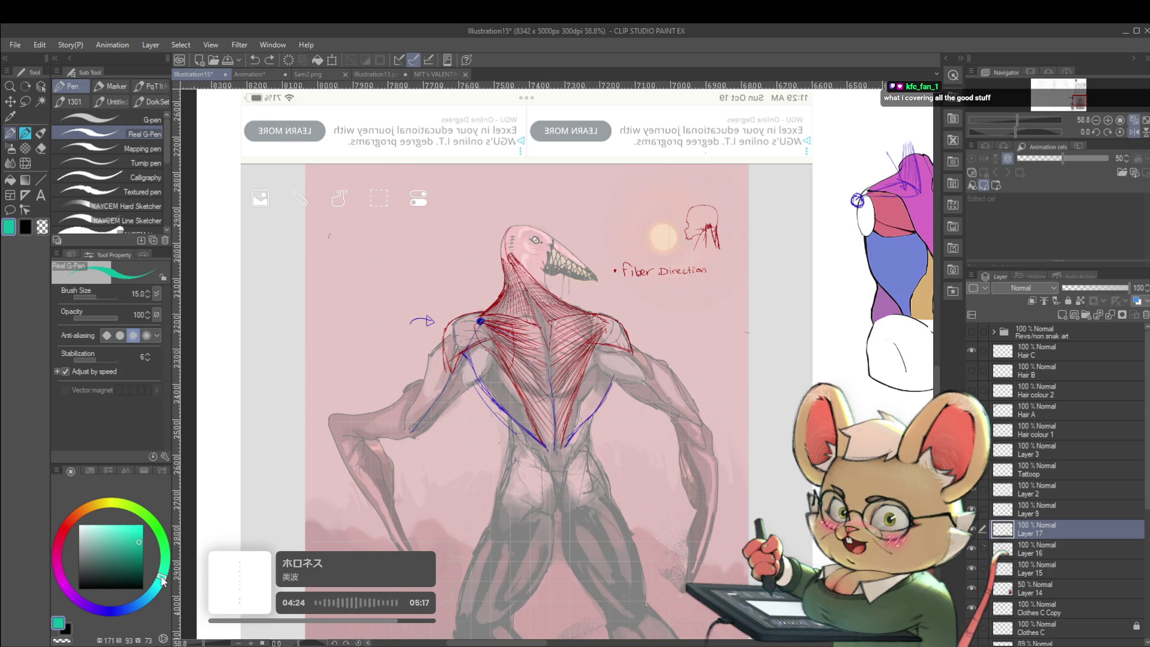
click(59, 573)
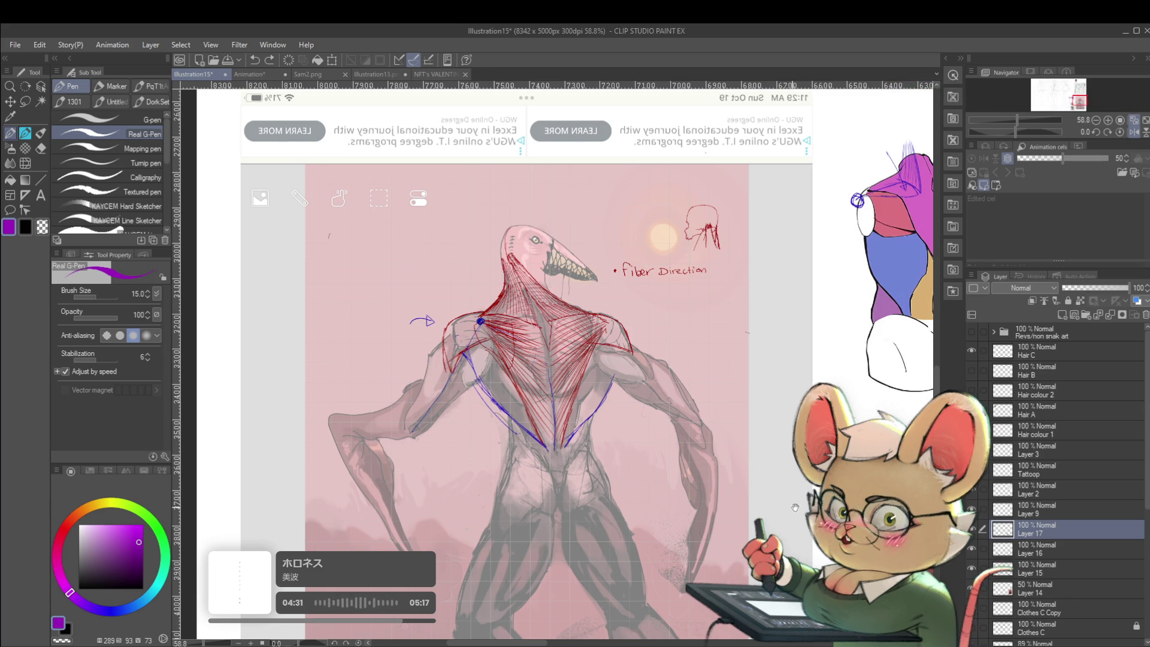
drag(795, 509, 636, 506)
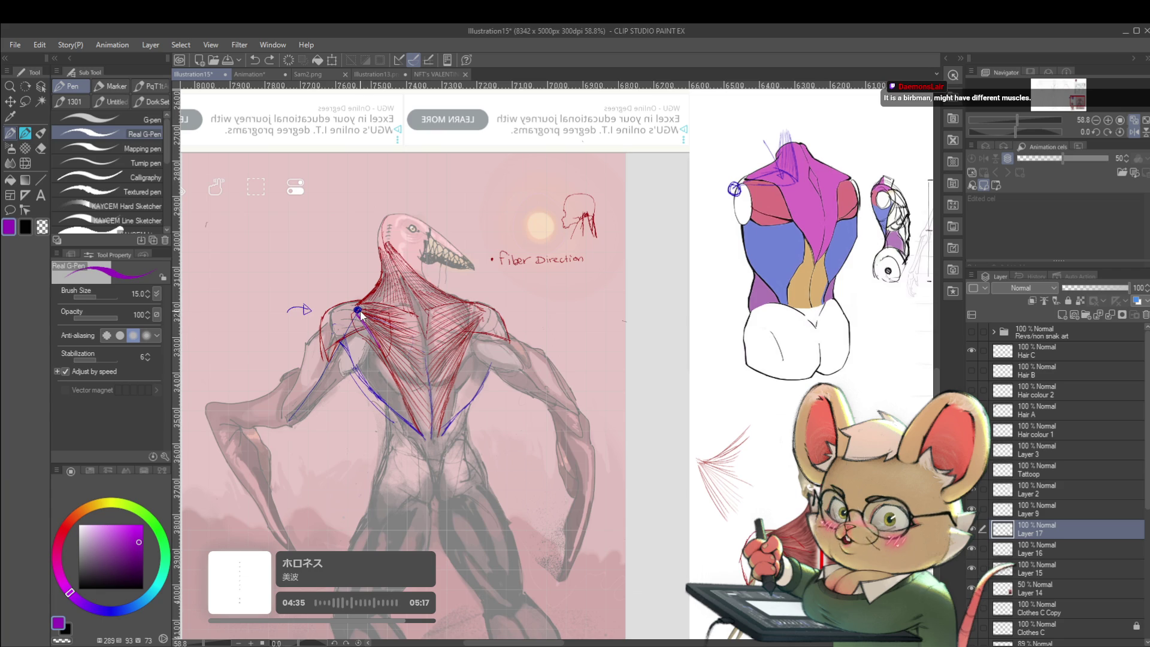
click(163, 557)
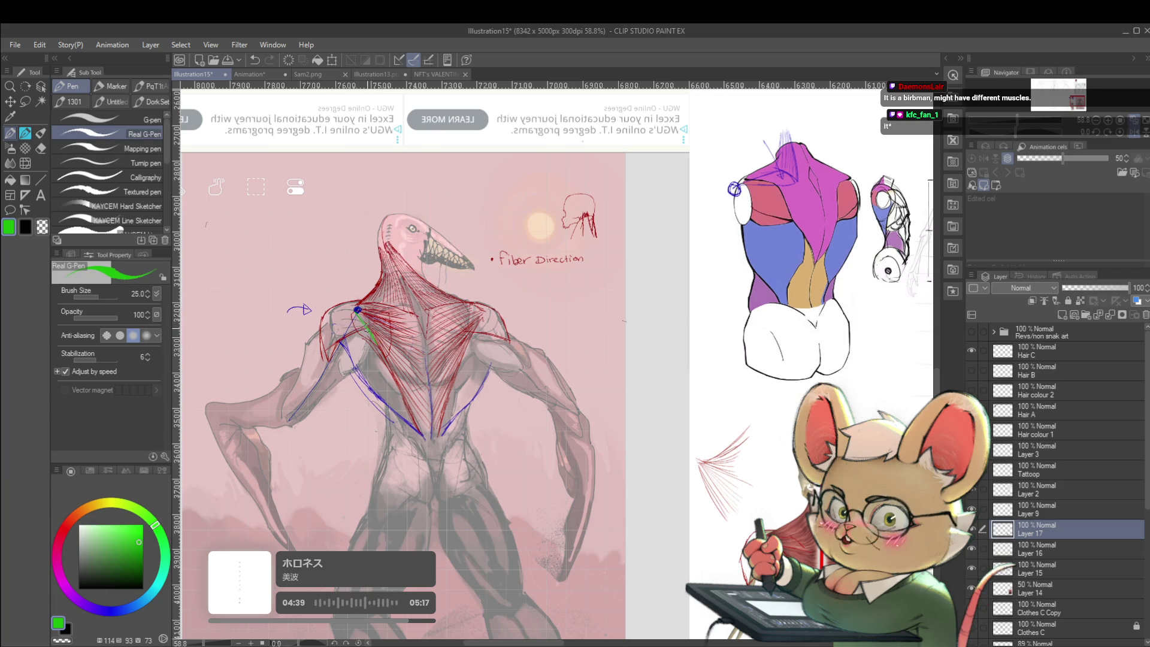
scroll(589, 357, up, 2)
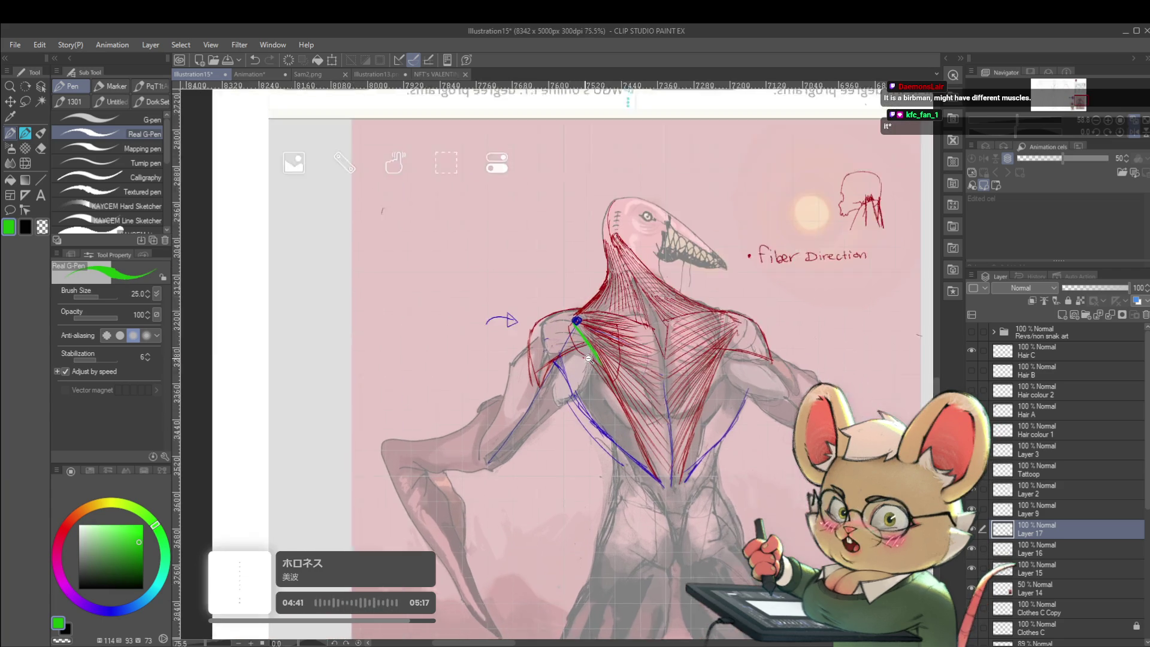
scroll(590, 360, up, 1)
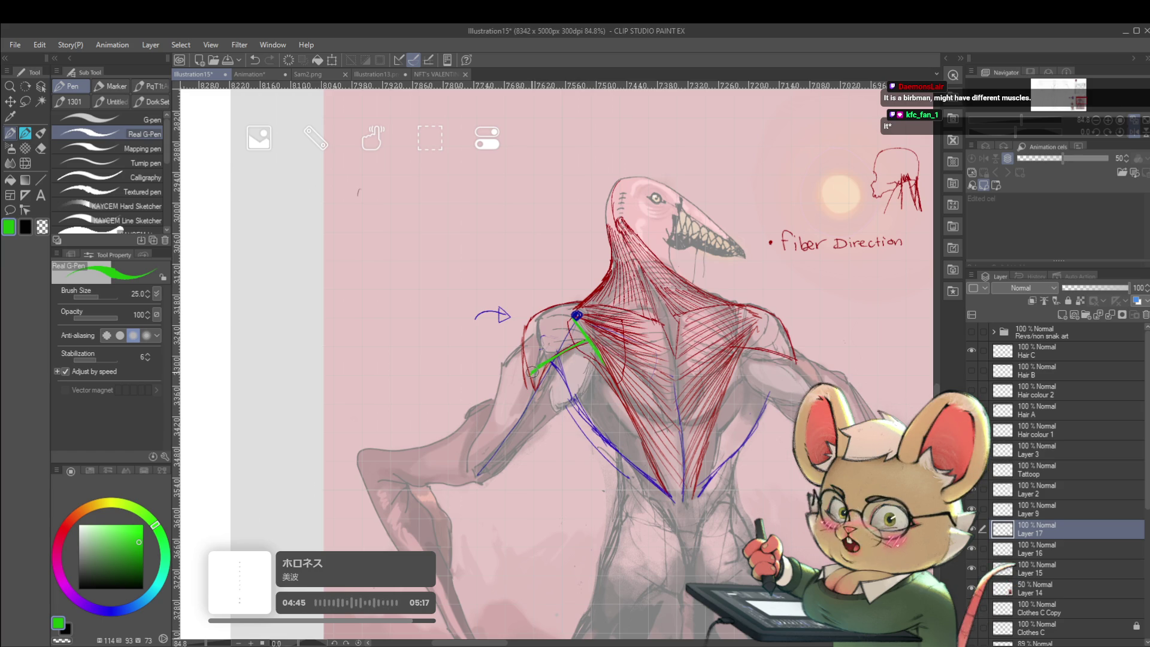
drag(689, 476, 620, 470)
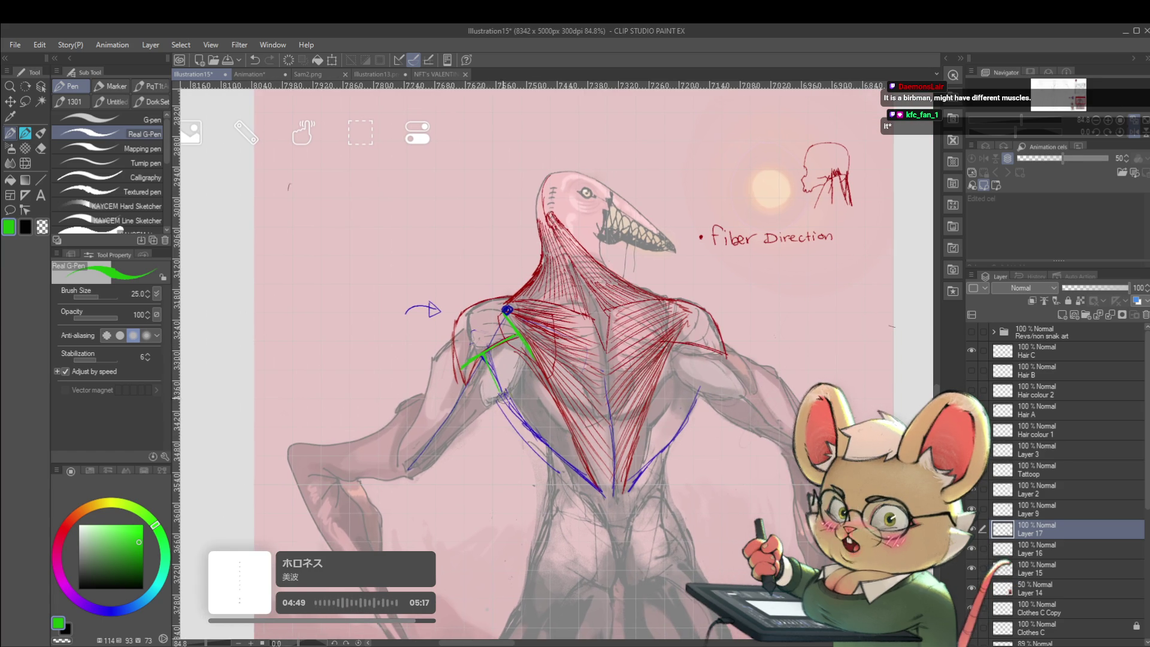
scroll(508, 349, up, 3)
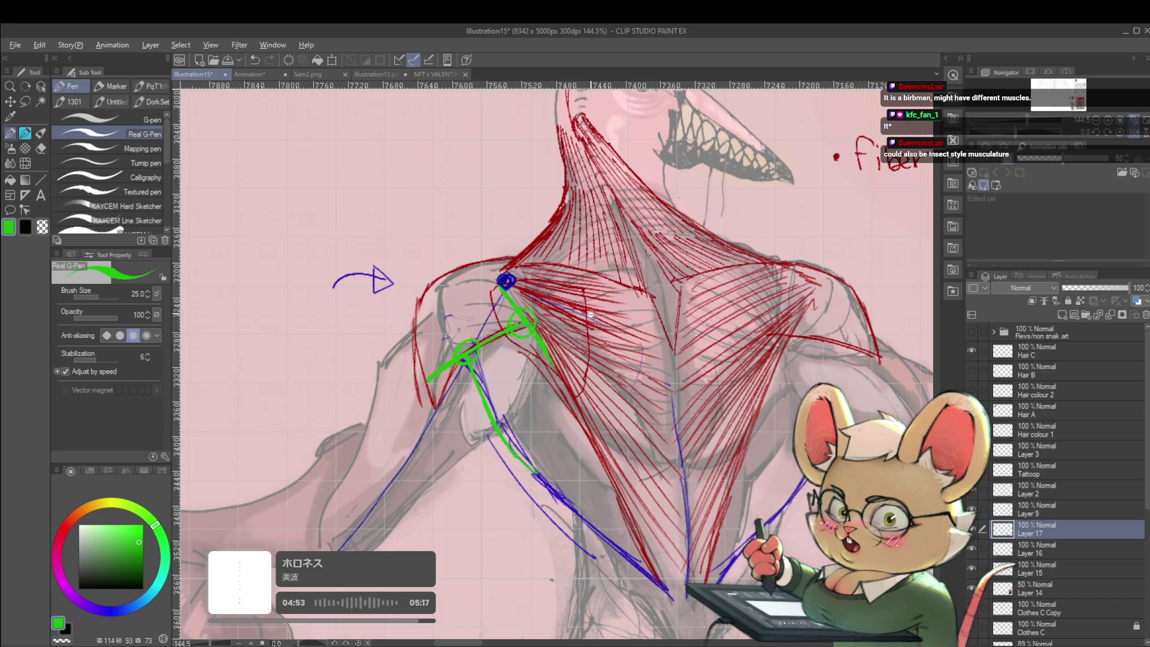
scroll(590, 315, down, 5)
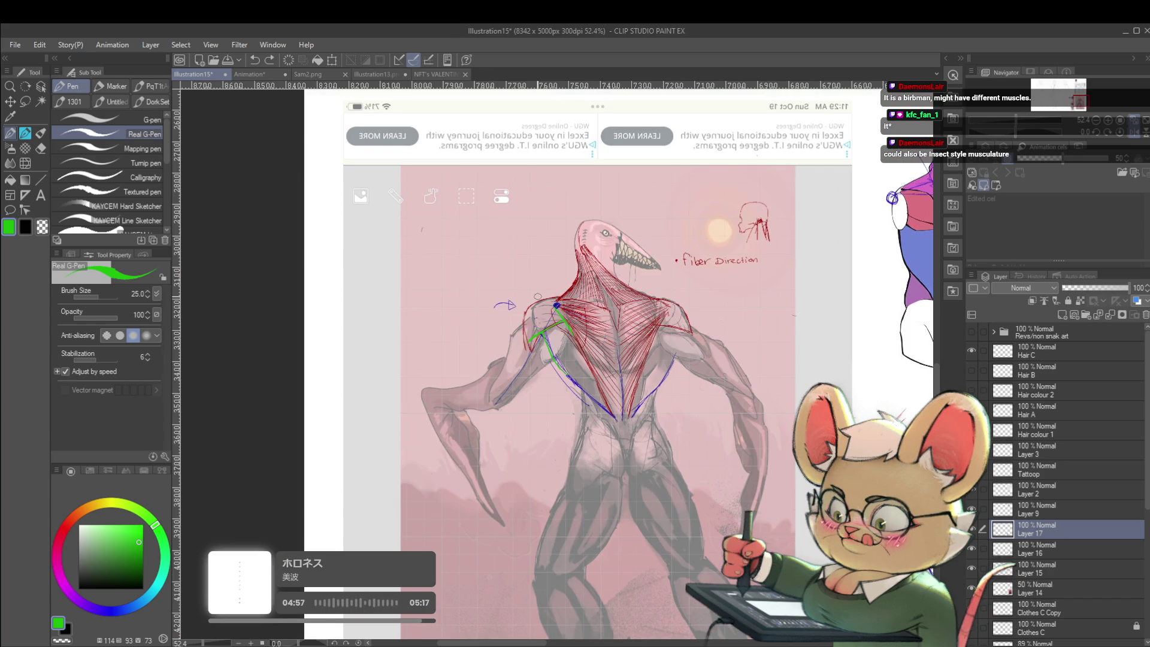
Step: Hide the hatching, guide and note layers, then show the new guides and red back hatching again
click(972, 548)
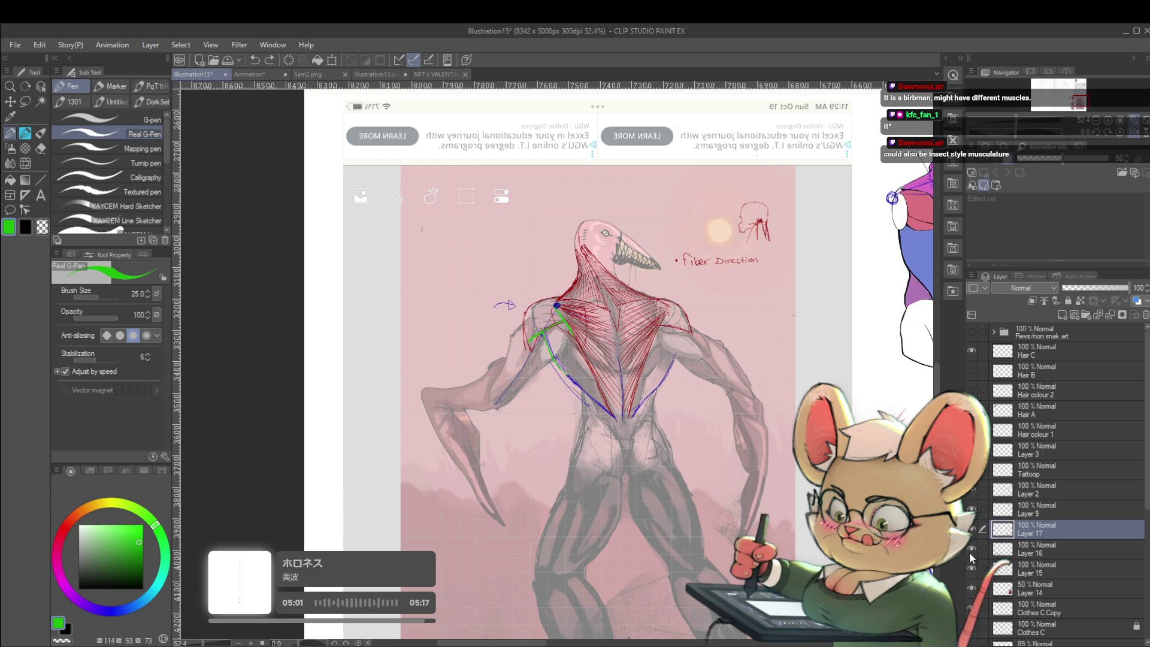
click(972, 551)
click(971, 572)
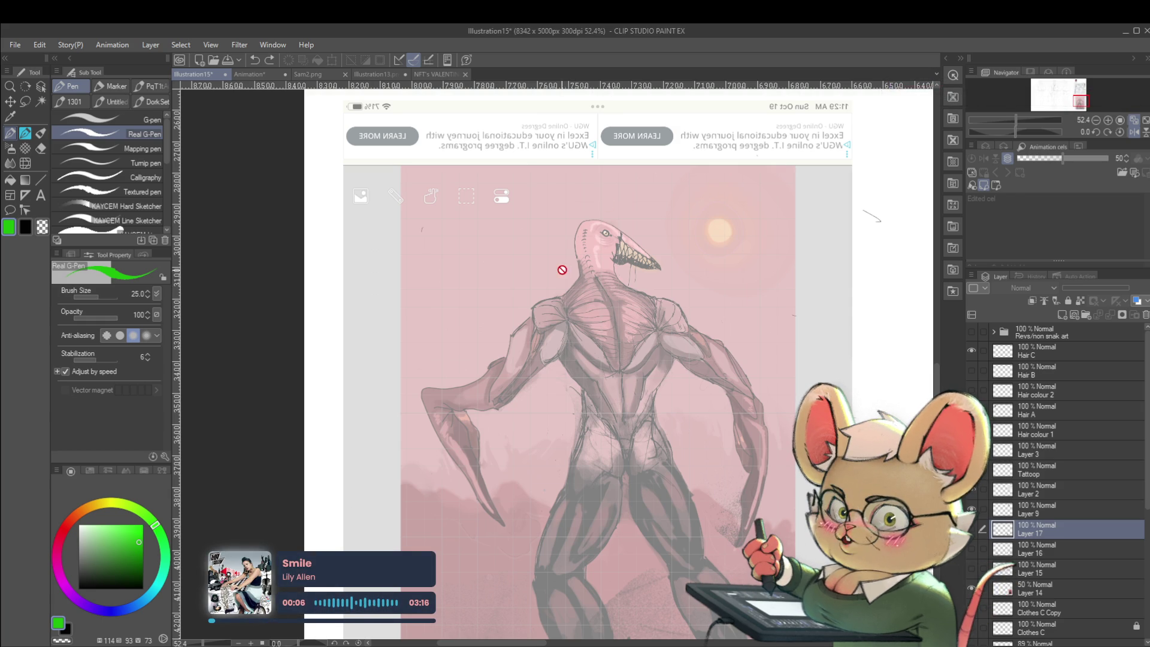
click(972, 530)
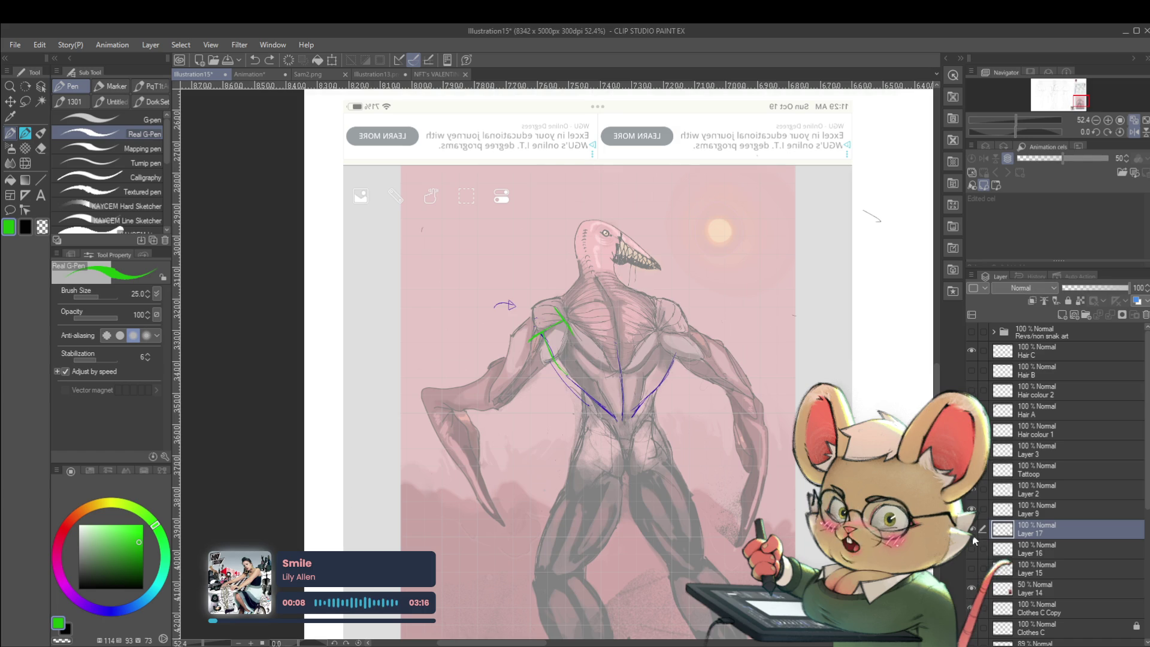
click(973, 547)
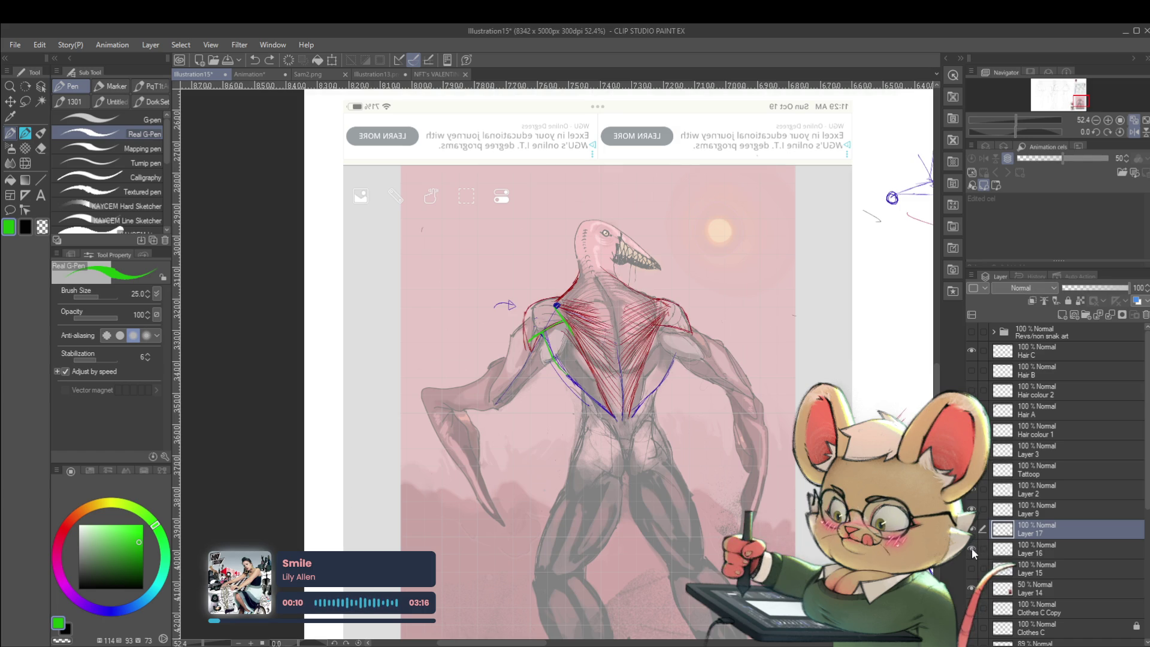
Step: Compare the back with and without Layer 16's red hatching, leave it visible and choose red ink
click(971, 550)
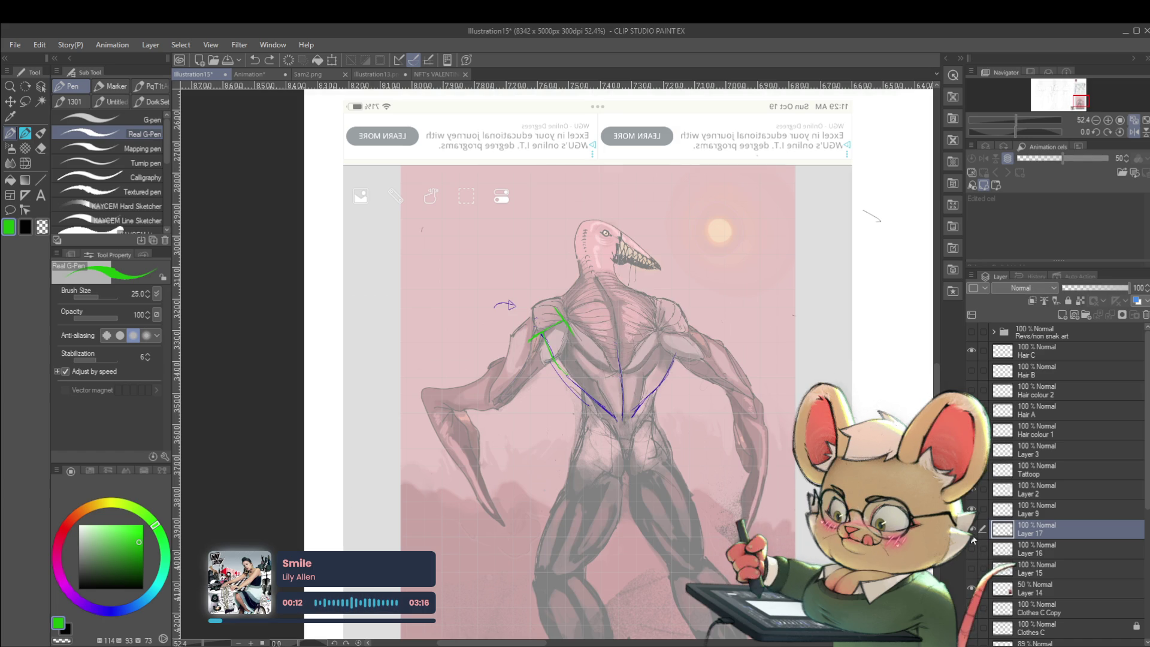
click(973, 530)
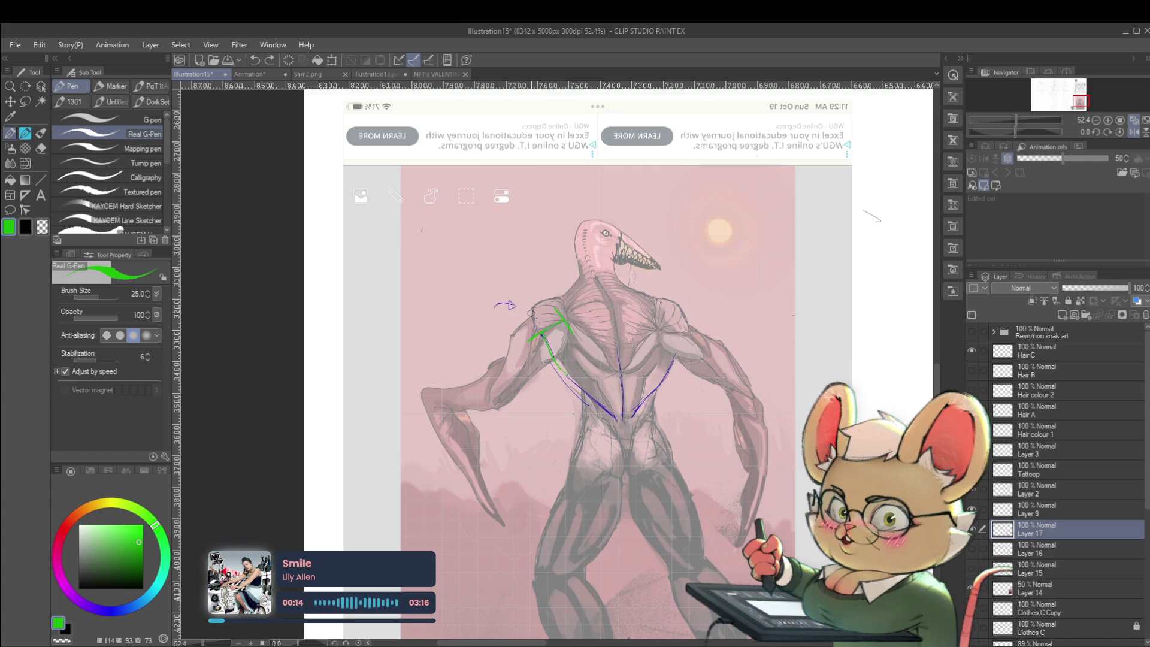
click(972, 550)
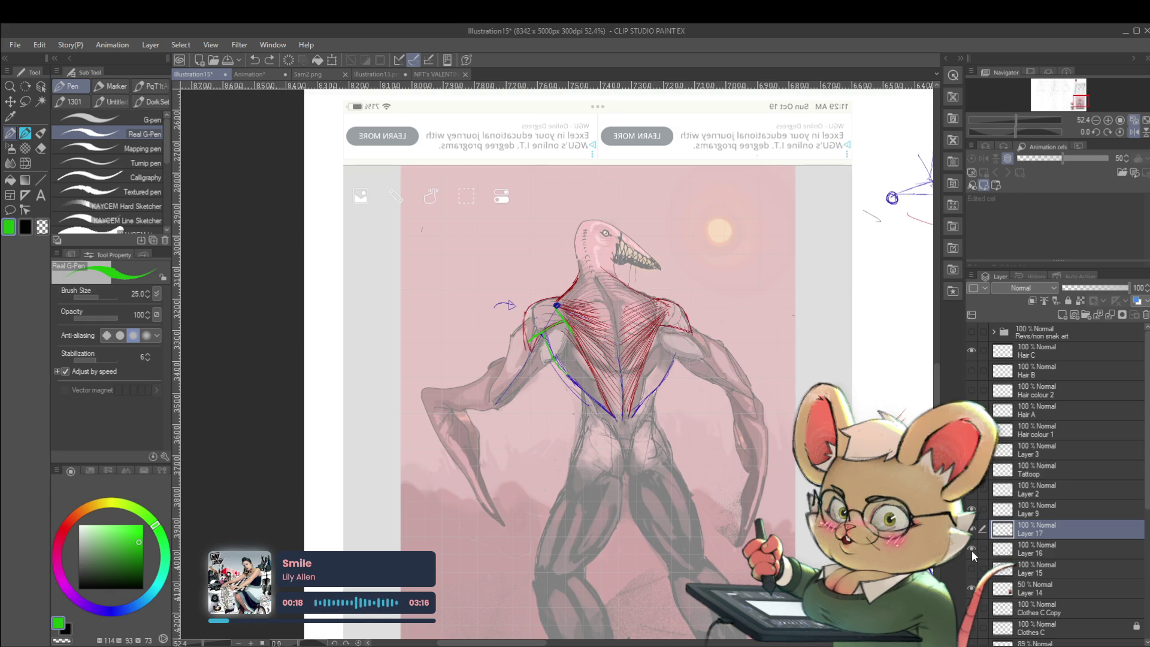
click(973, 550)
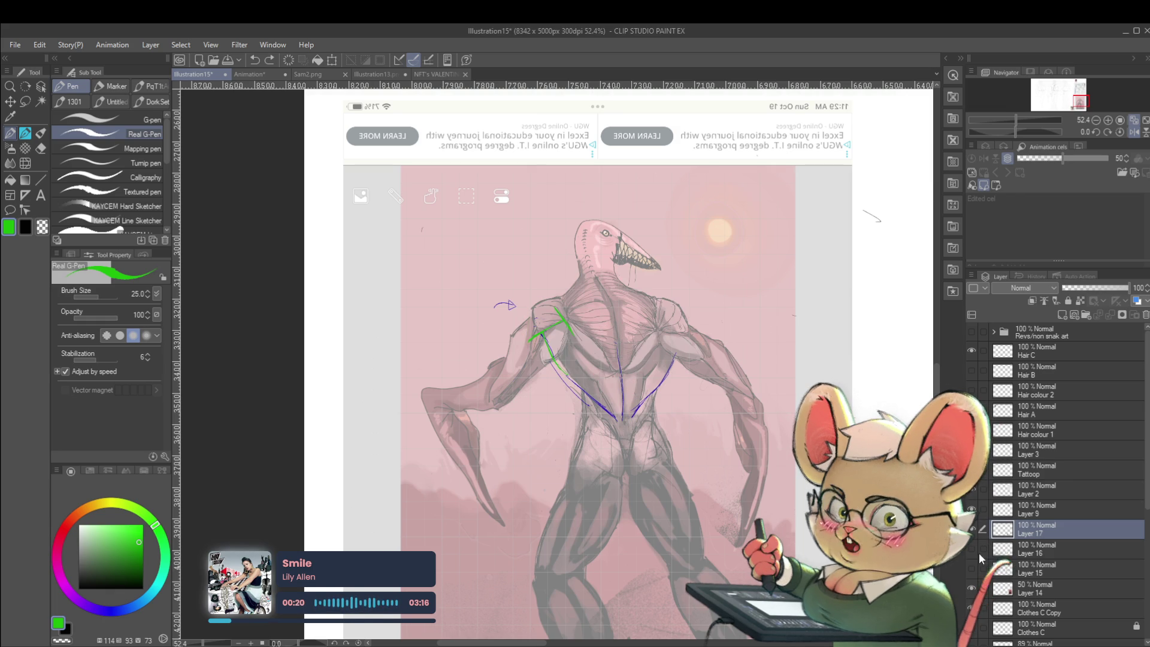
click(979, 553)
alt+click(649, 290)
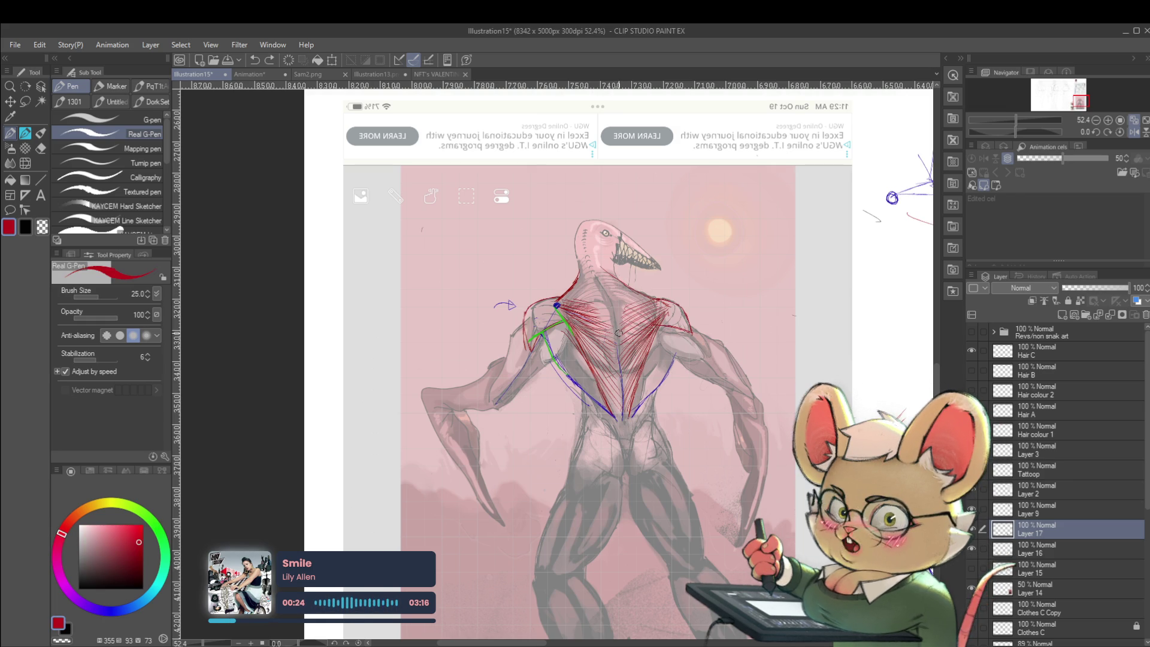
scroll(531, 350, up, 3)
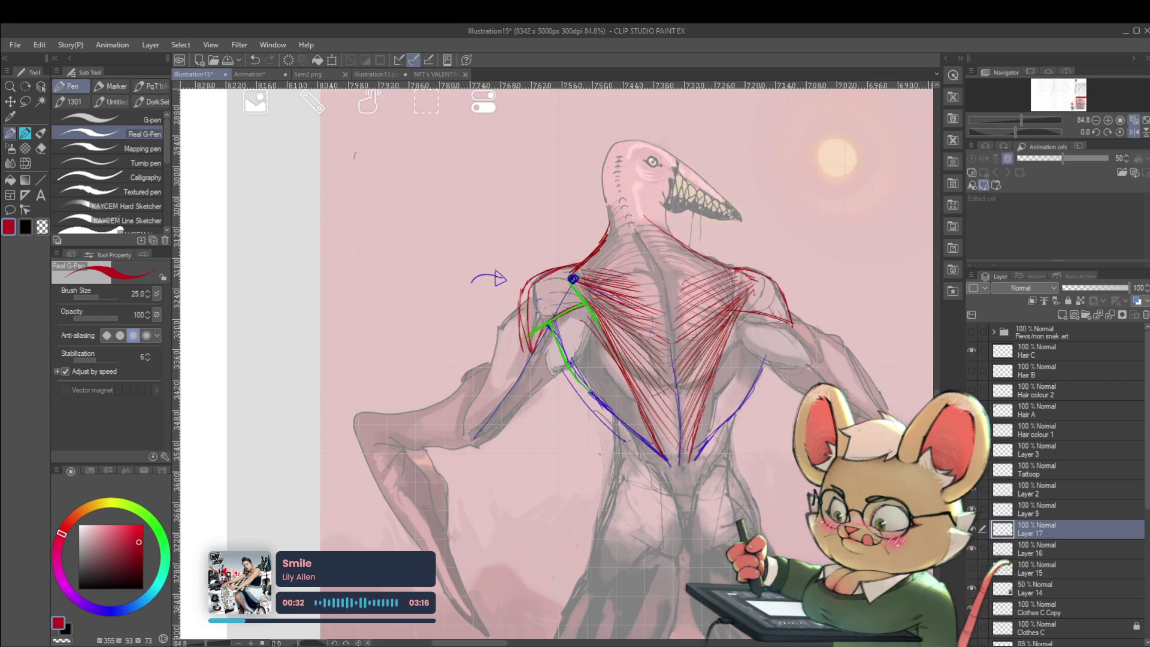
Step: Select Layer 16, holding the red hatching, as the active drawing layer
click(1052, 550)
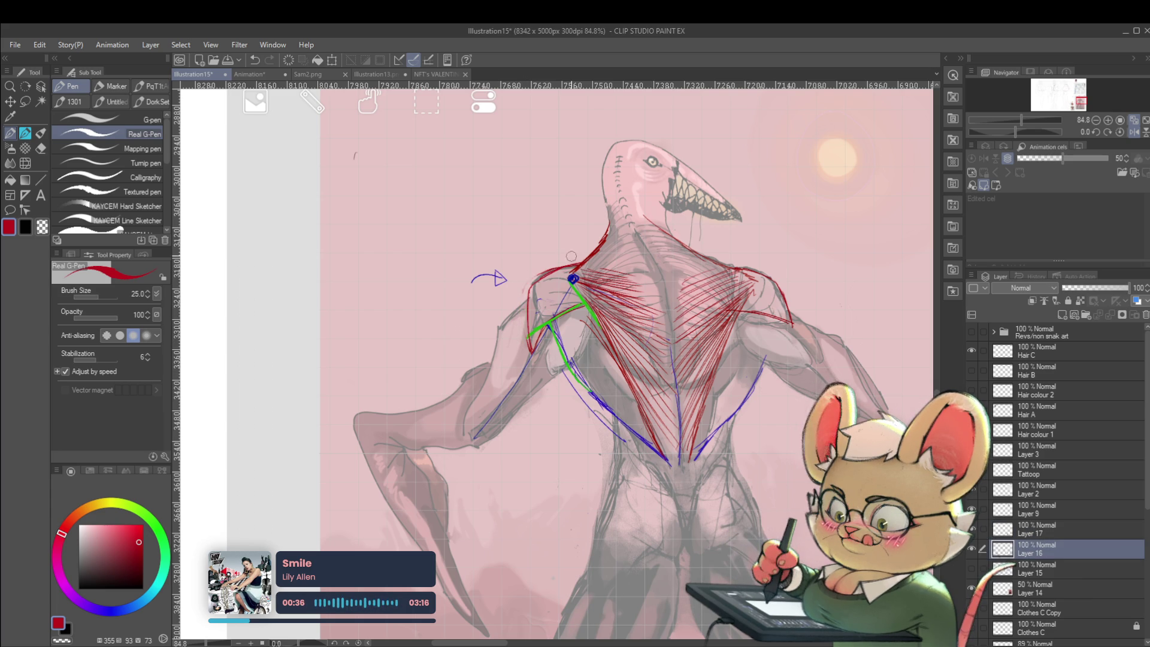
scroll(570, 204, down, 3)
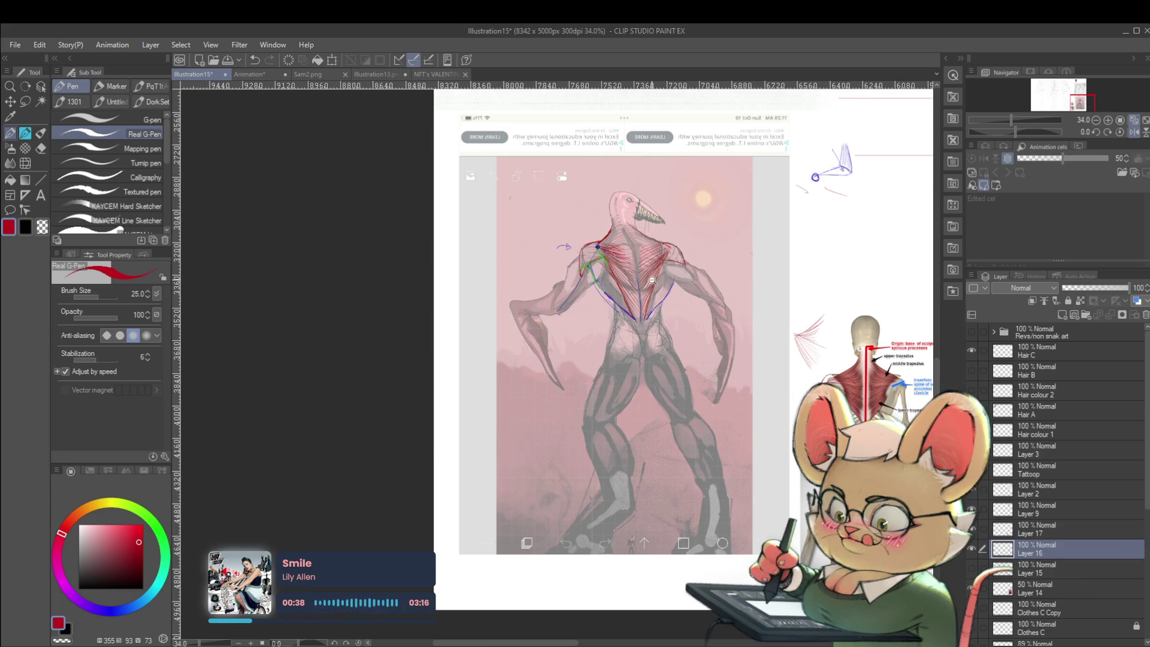
scroll(652, 280, up, 2)
scroll(652, 281, up, 2)
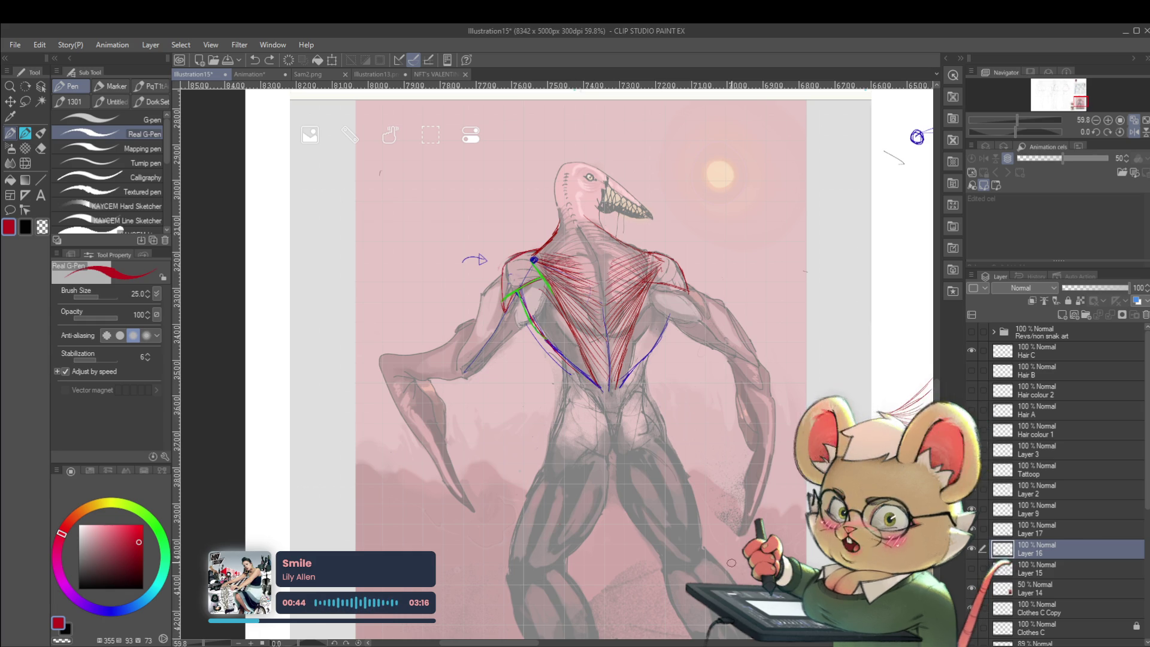
scroll(863, 440, down, 3)
scroll(661, 462, right, 2)
scroll(662, 462, right, 2)
scroll(661, 462, right, 2)
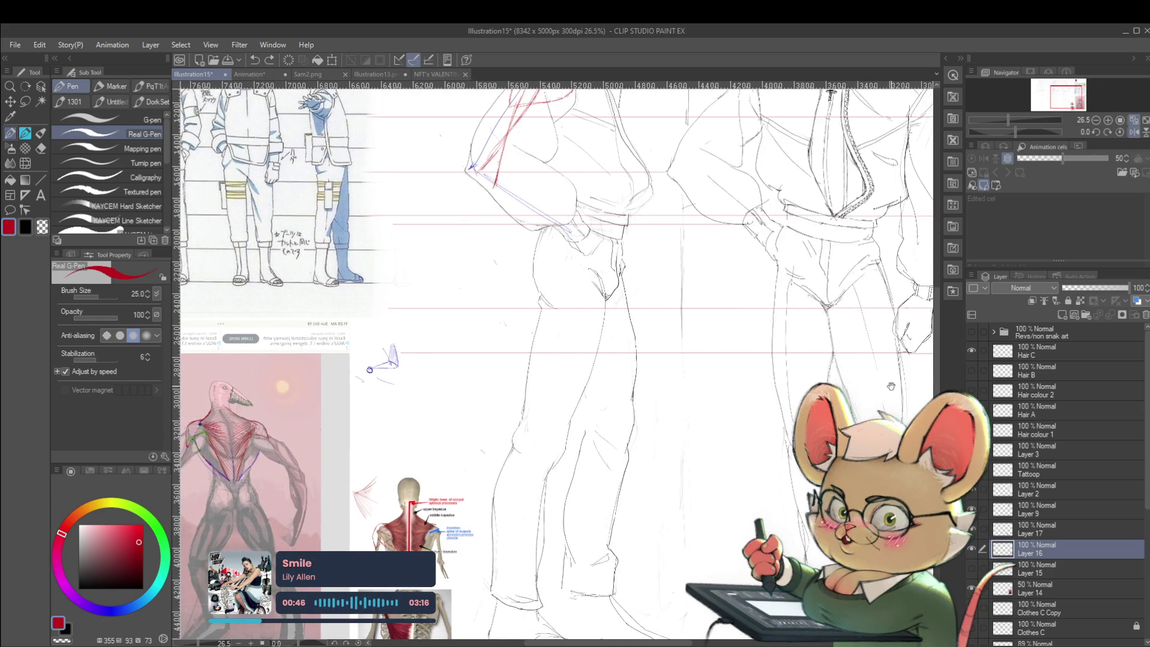
scroll(662, 463, right, 2)
scroll(662, 462, down, 3)
scroll(662, 462, right, 2)
scroll(709, 348, left, 2)
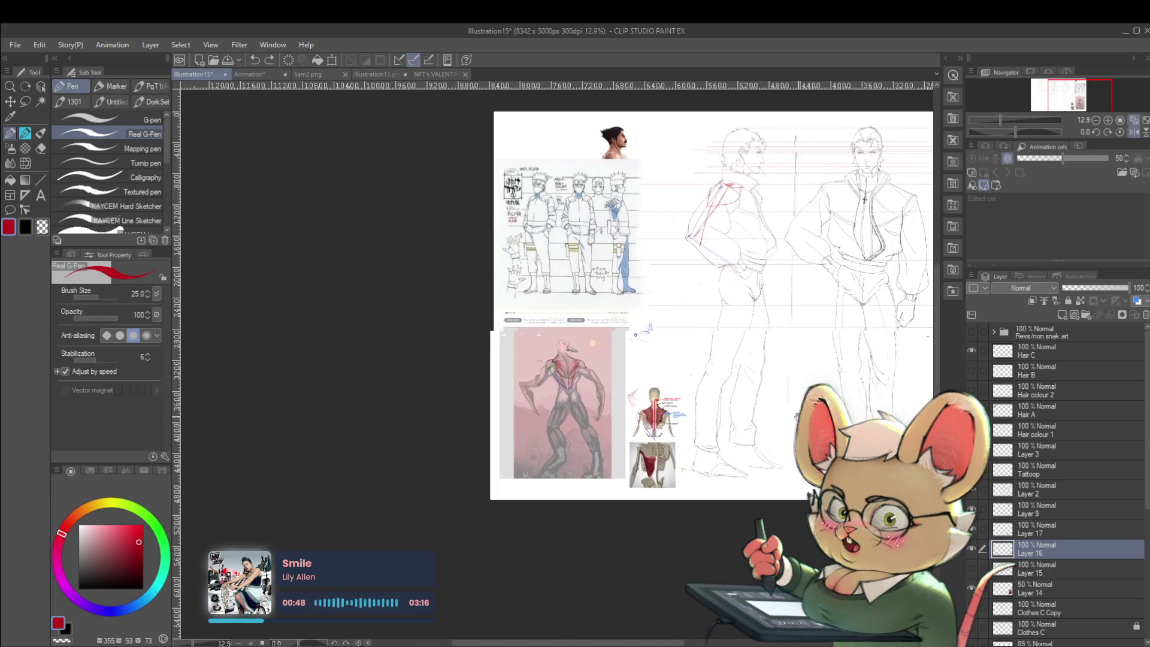
scroll(709, 348, up, 3)
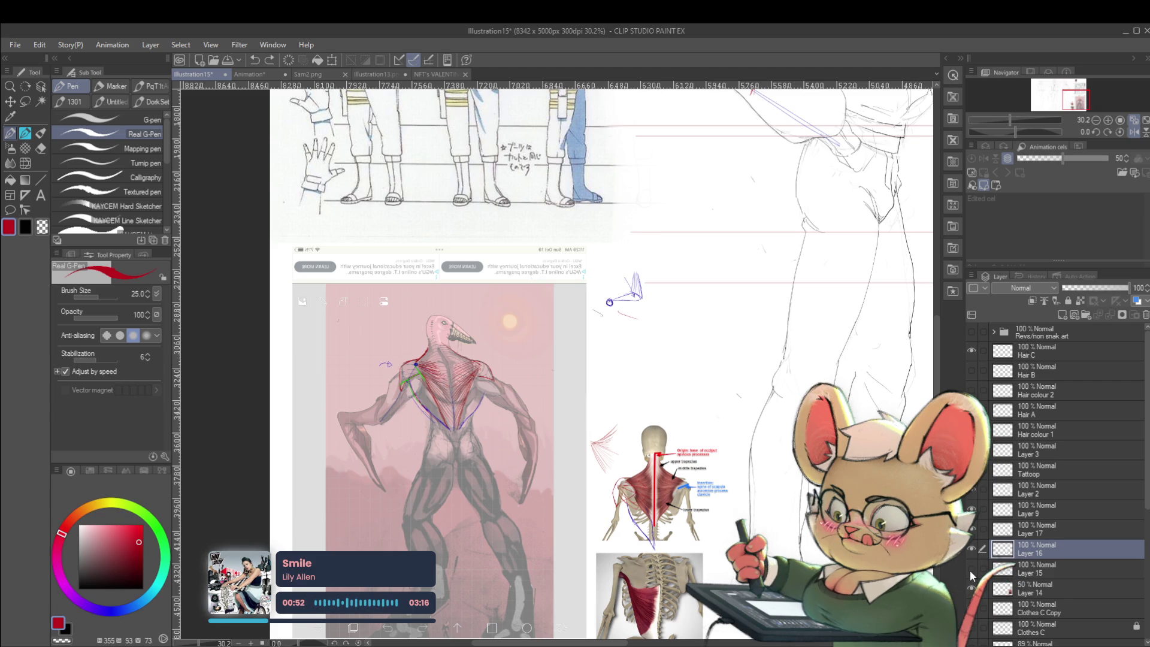
Step: Show Layer 15 so the red Fiber Direction note appears beside the back sketch
click(971, 571)
scroll(643, 357, up, 3)
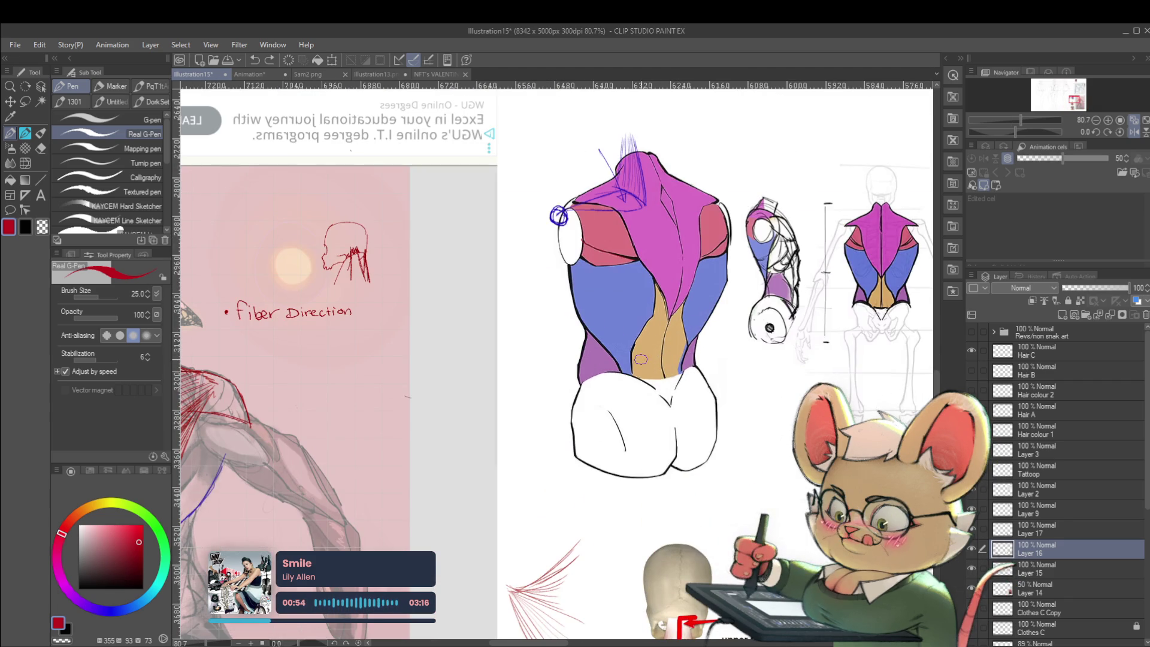
scroll(642, 357, down, 3)
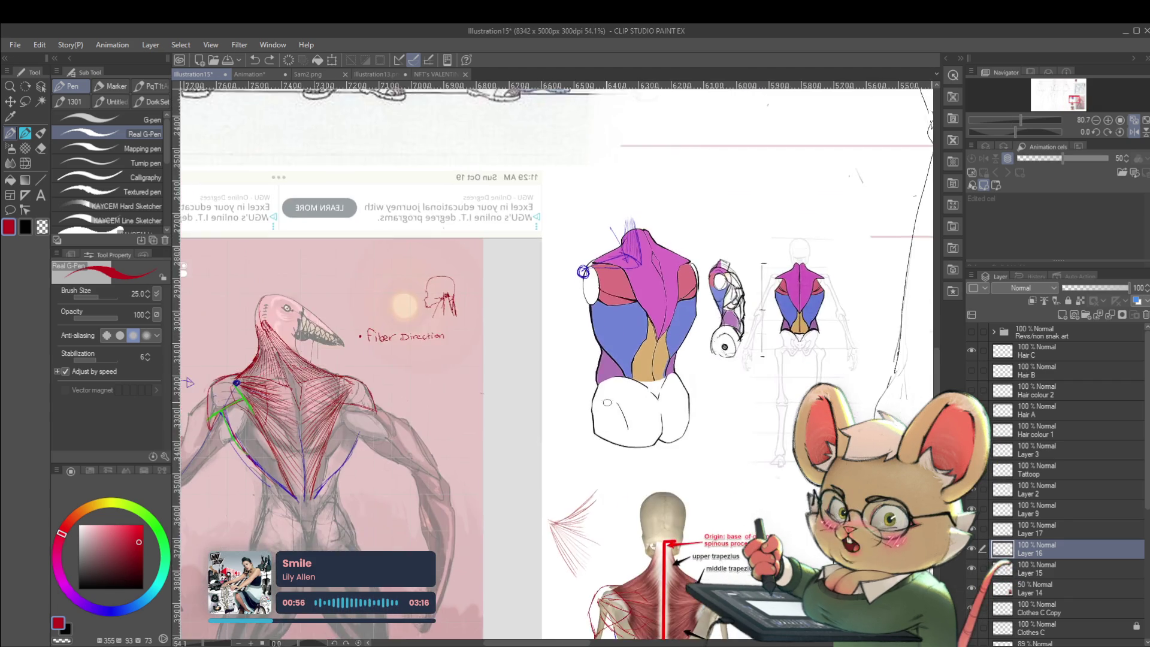
scroll(405, 315, up, 4)
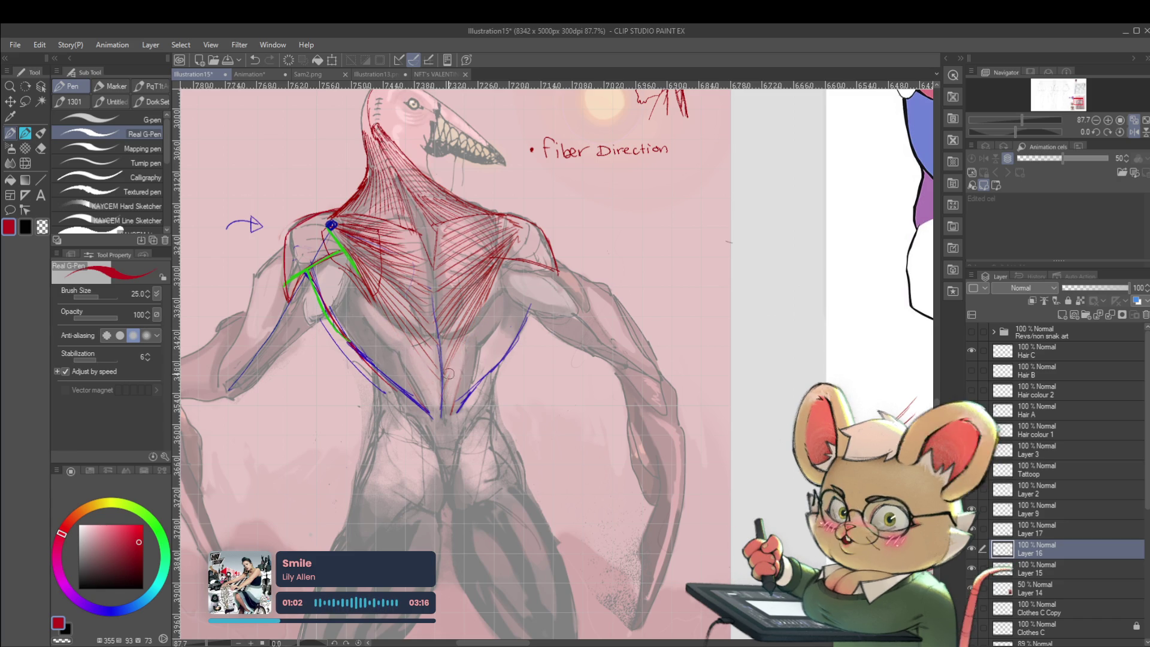
drag(773, 301, 598, 370)
drag(802, 295, 670, 21)
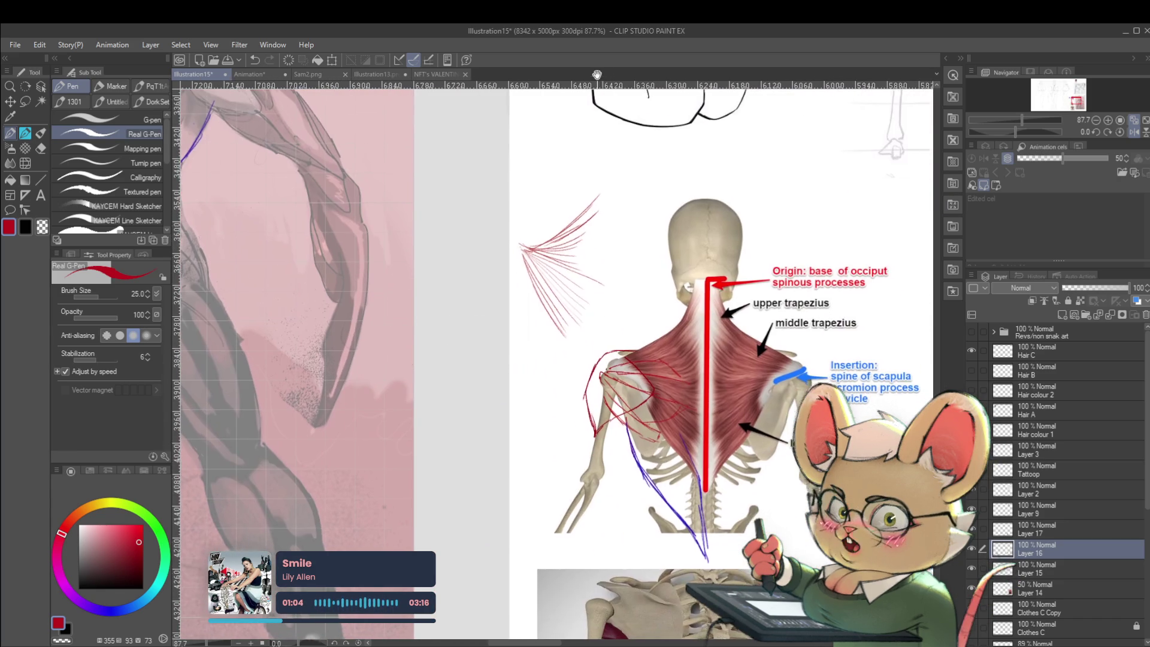
mouse_move(633, 378)
mouse_down()
mouse_move(741, 468)
mouse_move(899, 557)
mouse_up()
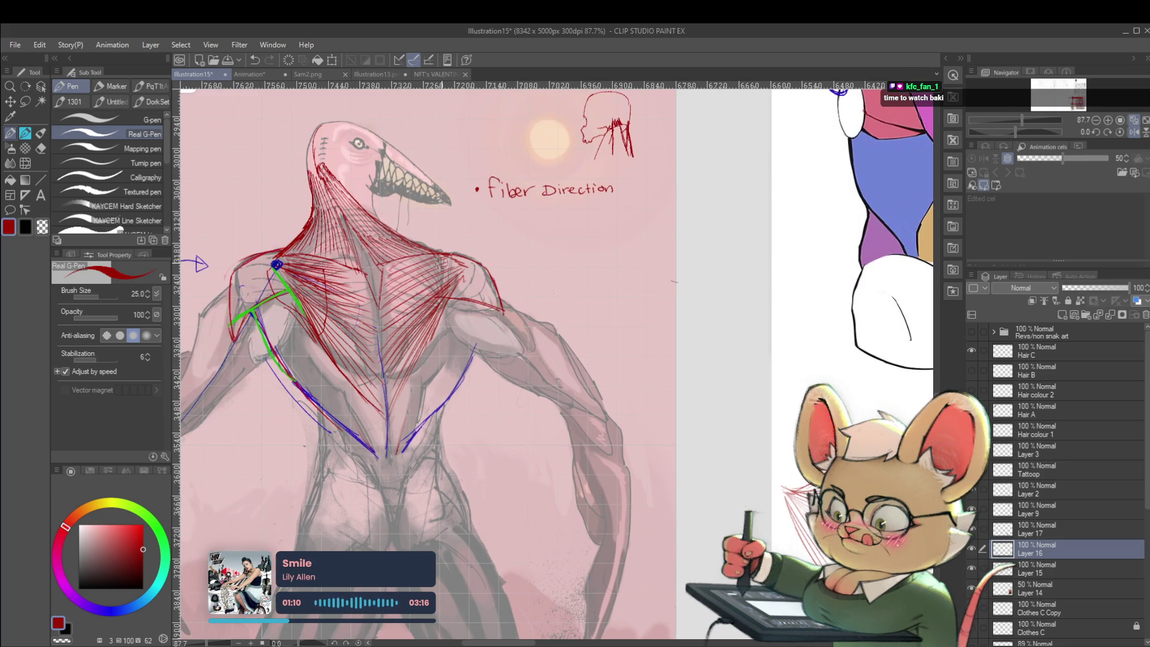
scroll(431, 404, down, 3)
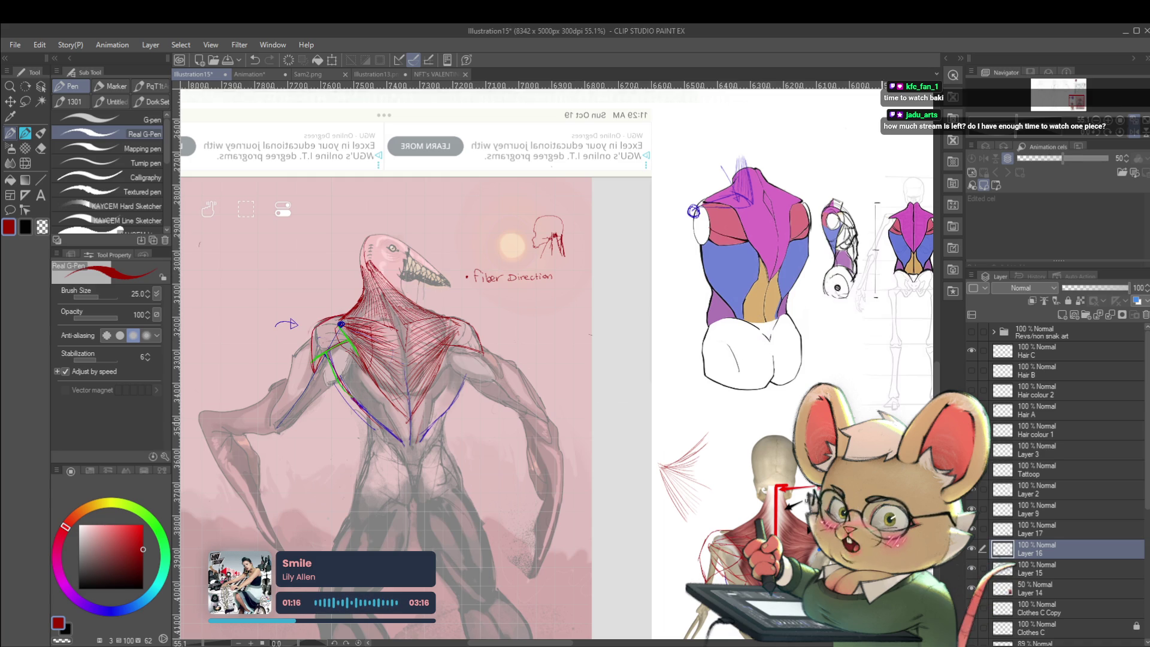
scroll(870, 271, up, 5)
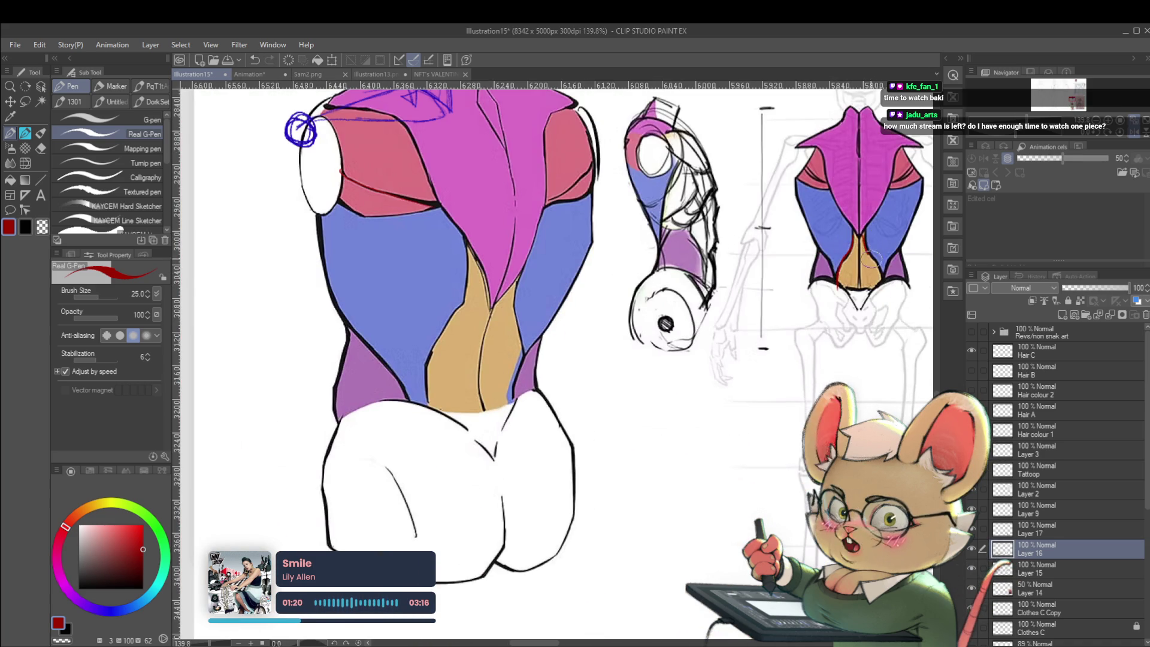
scroll(685, 316, down, 5)
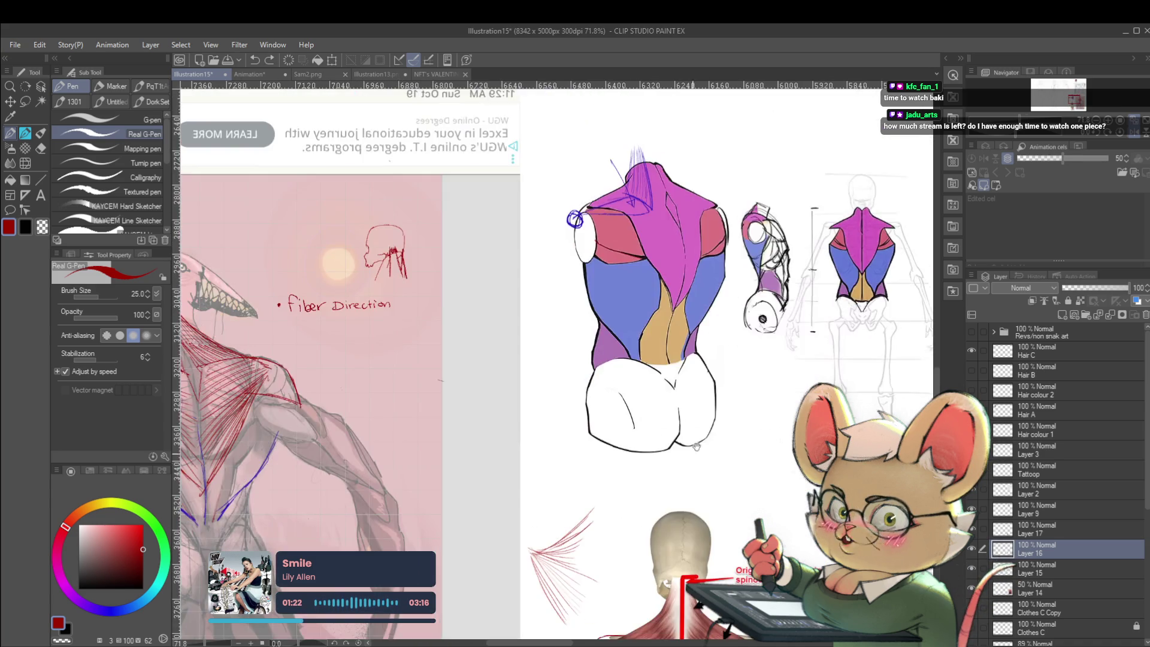
scroll(685, 315, up, 3)
scroll(685, 315, up, 1)
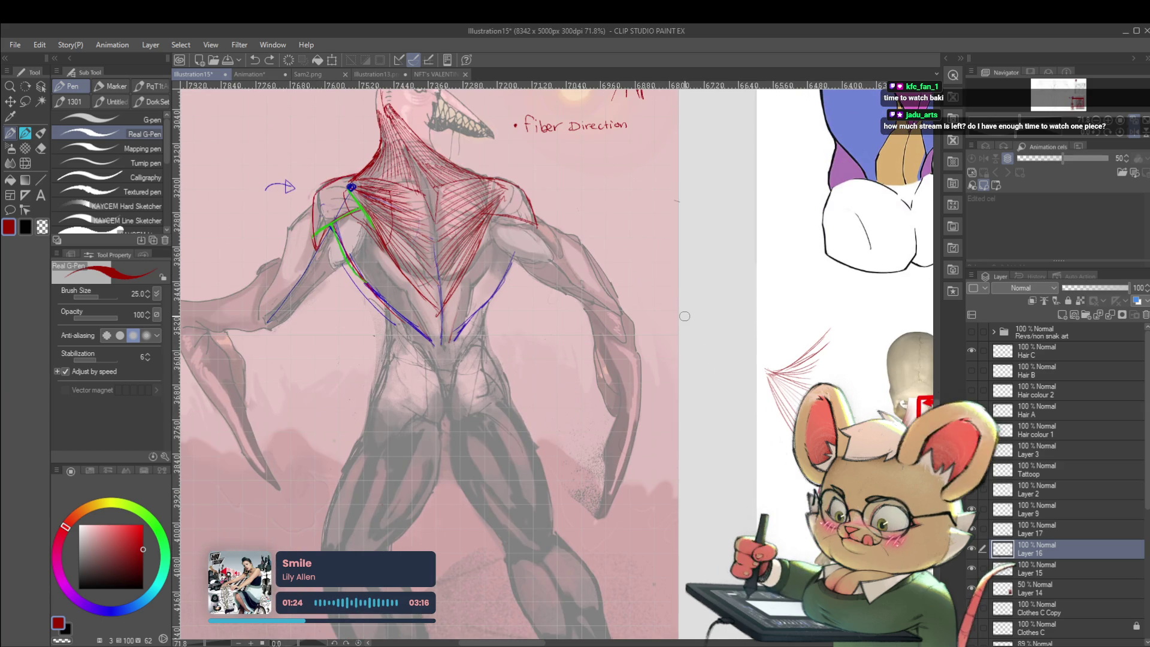
scroll(420, 303, up, 3)
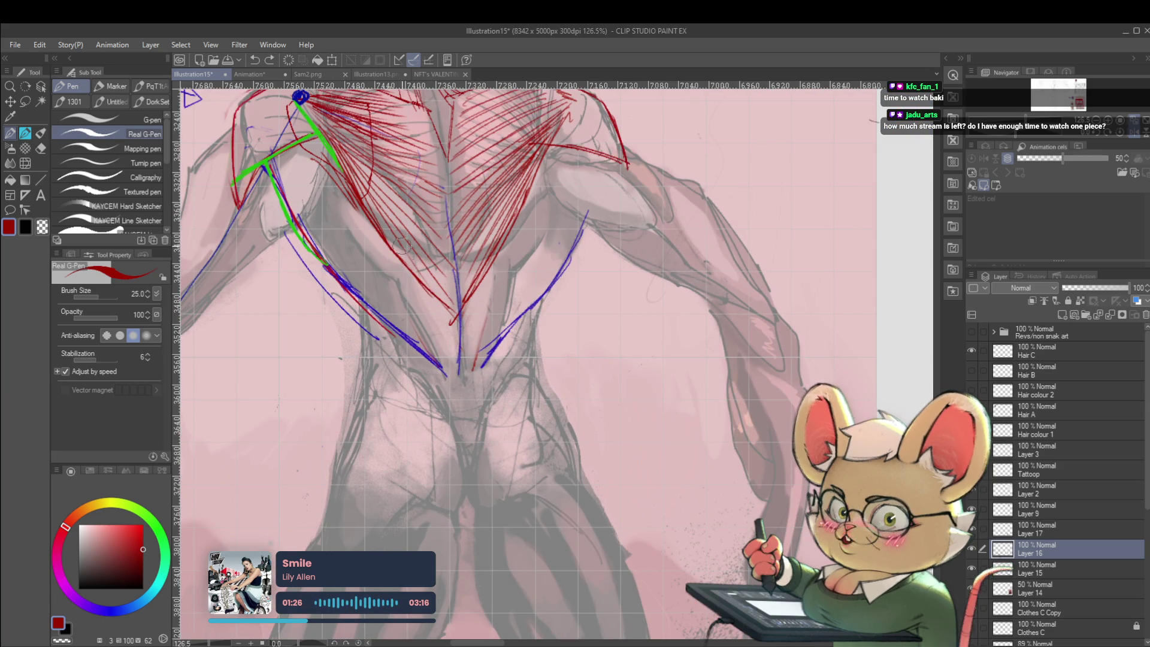
scroll(539, 325, down, 3)
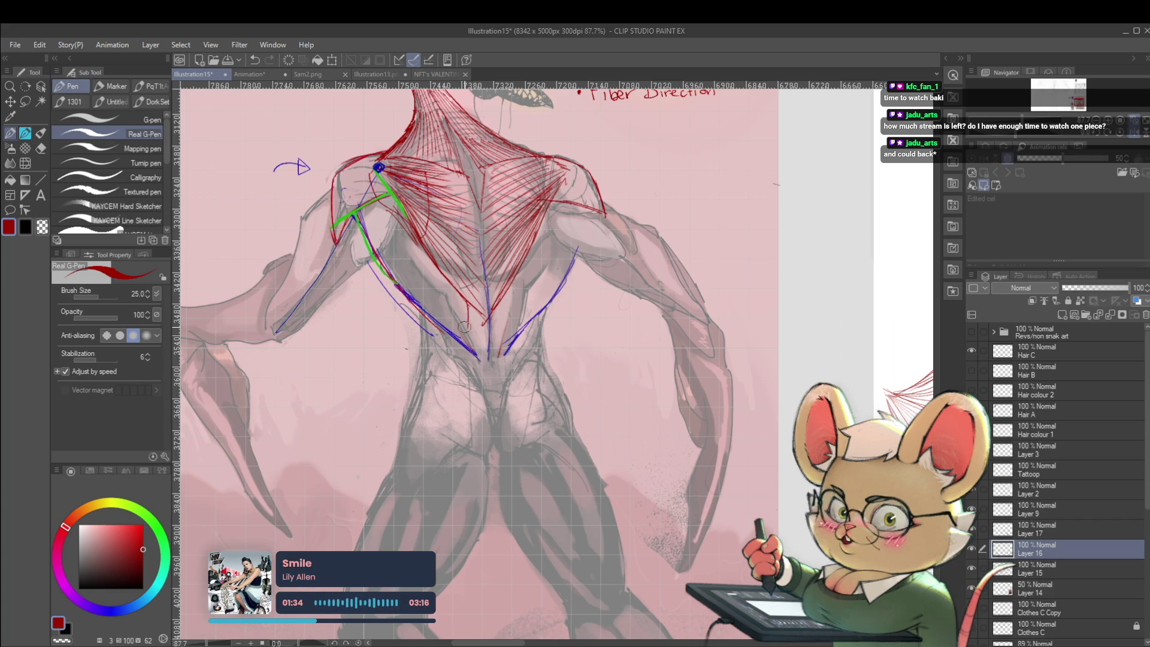
Step: Draw red lat lines down the lower back toward the base of the spine on Layer 16
drag(468, 306, 466, 370)
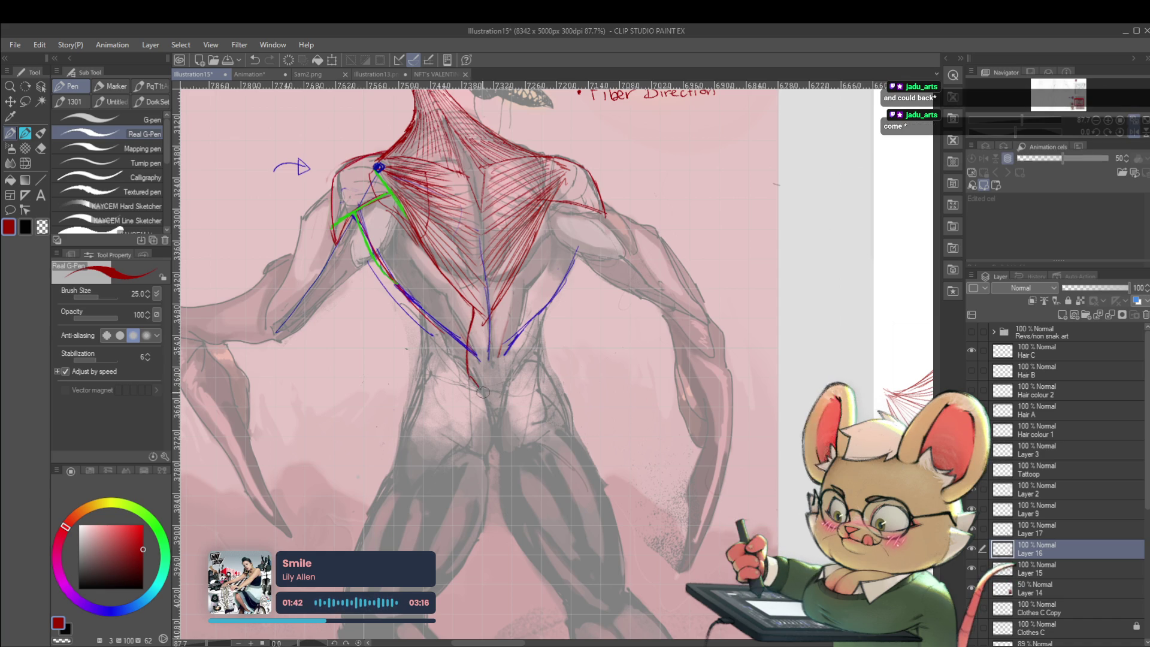
drag(470, 358, 486, 409)
drag(501, 298, 494, 325)
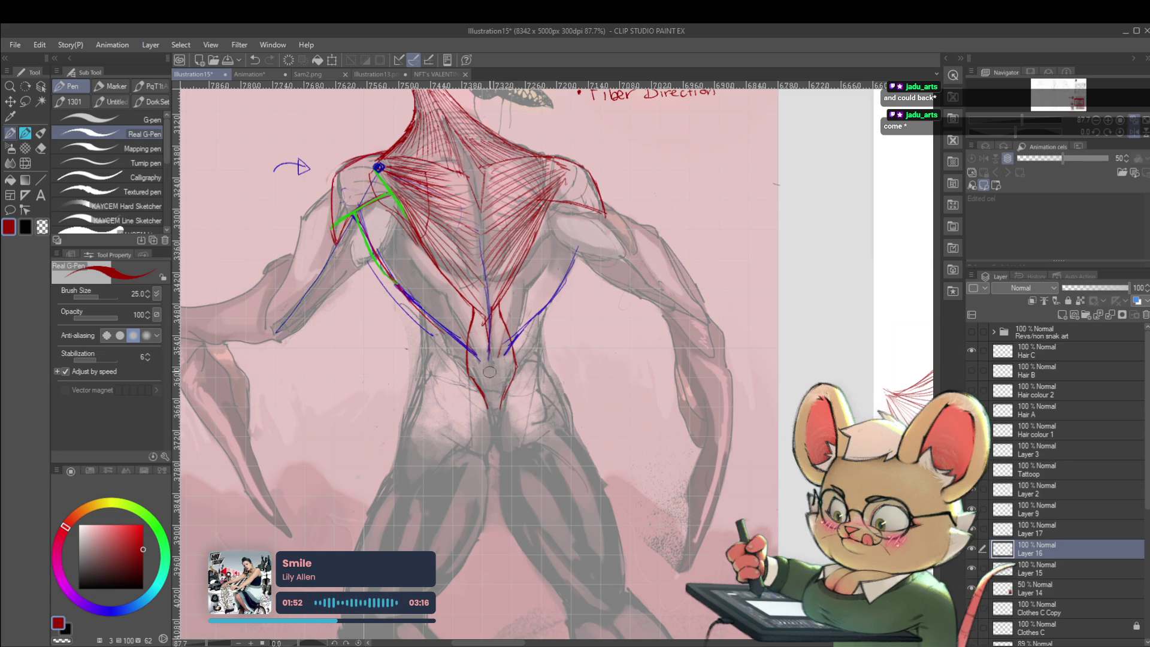
scroll(493, 396, down, 4)
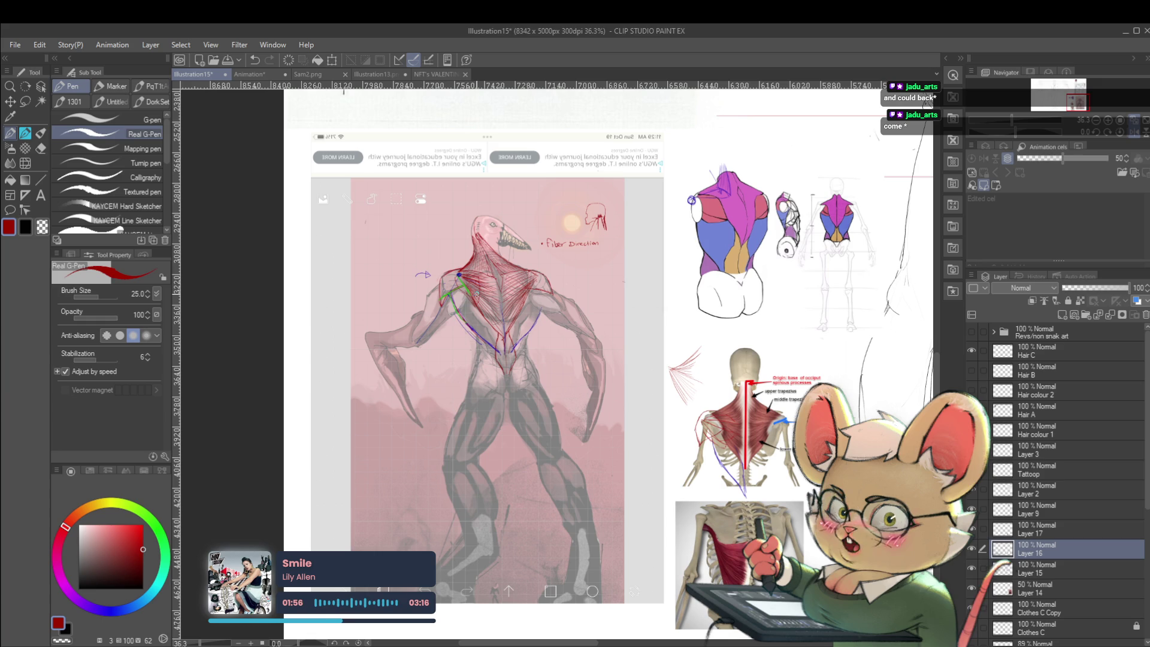
scroll(709, 260, up, 1)
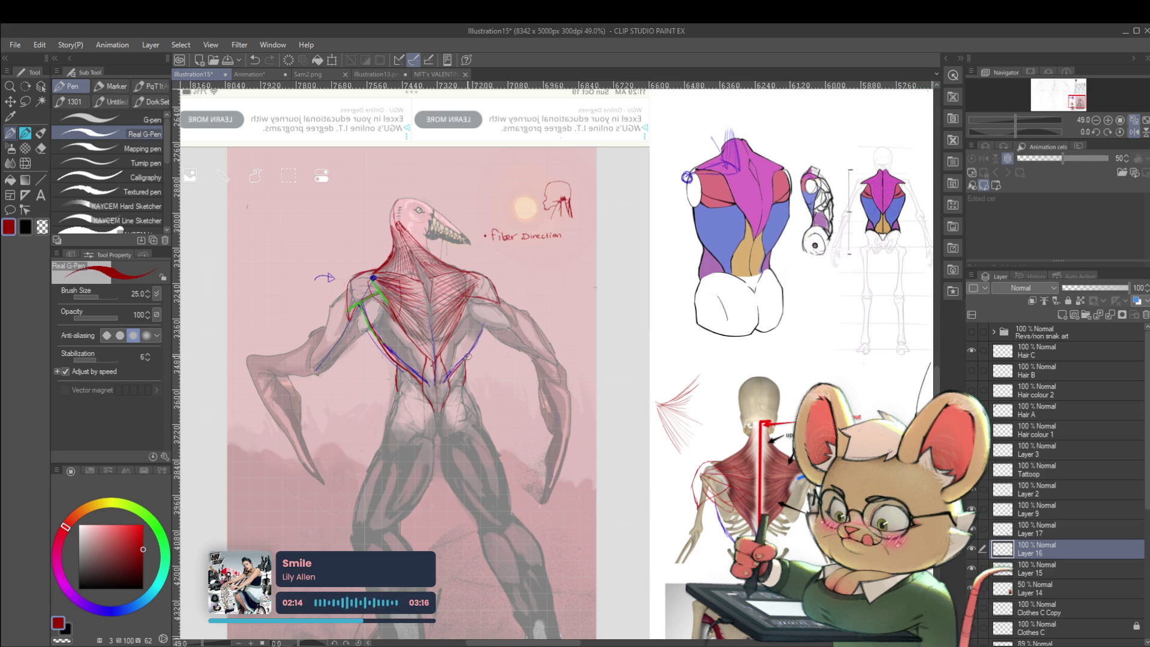
scroll(502, 310, down, 1)
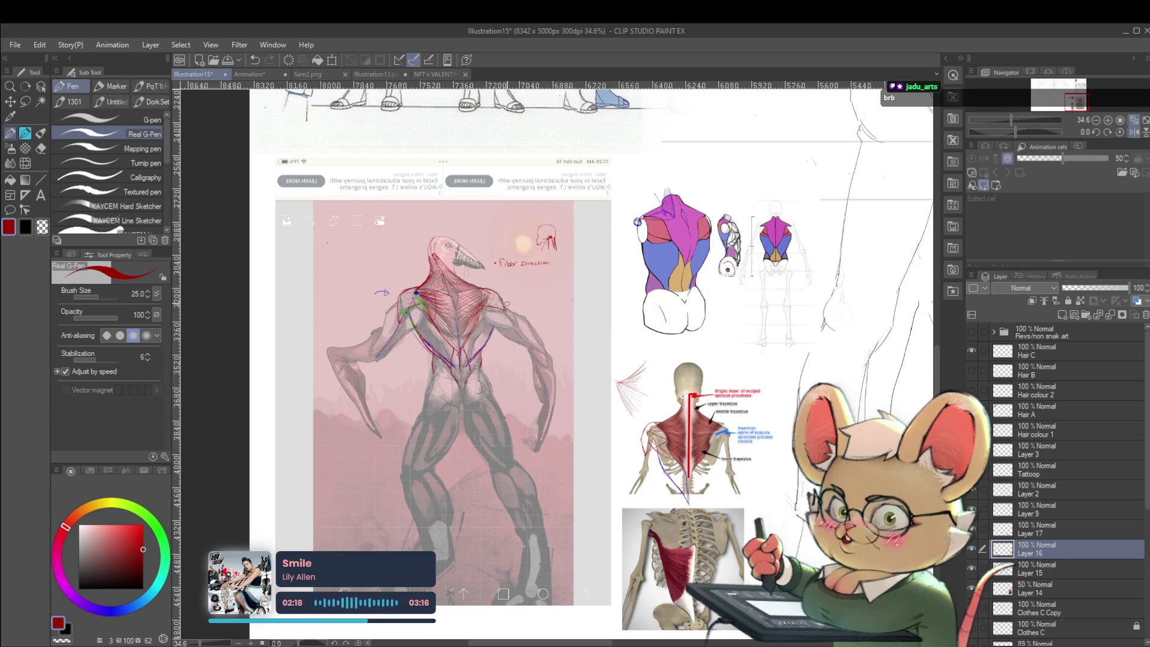
Step: Nudge the canvas view over the creature anatomy references
drag(501, 310, 478, 320)
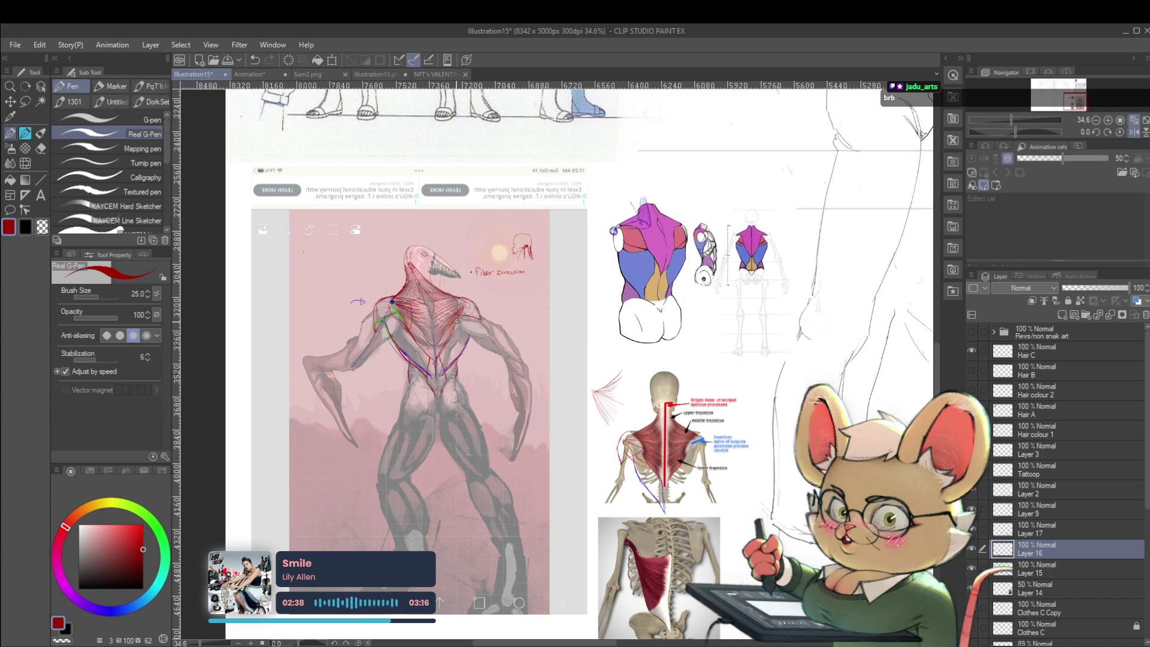
scroll(467, 328, up, 2)
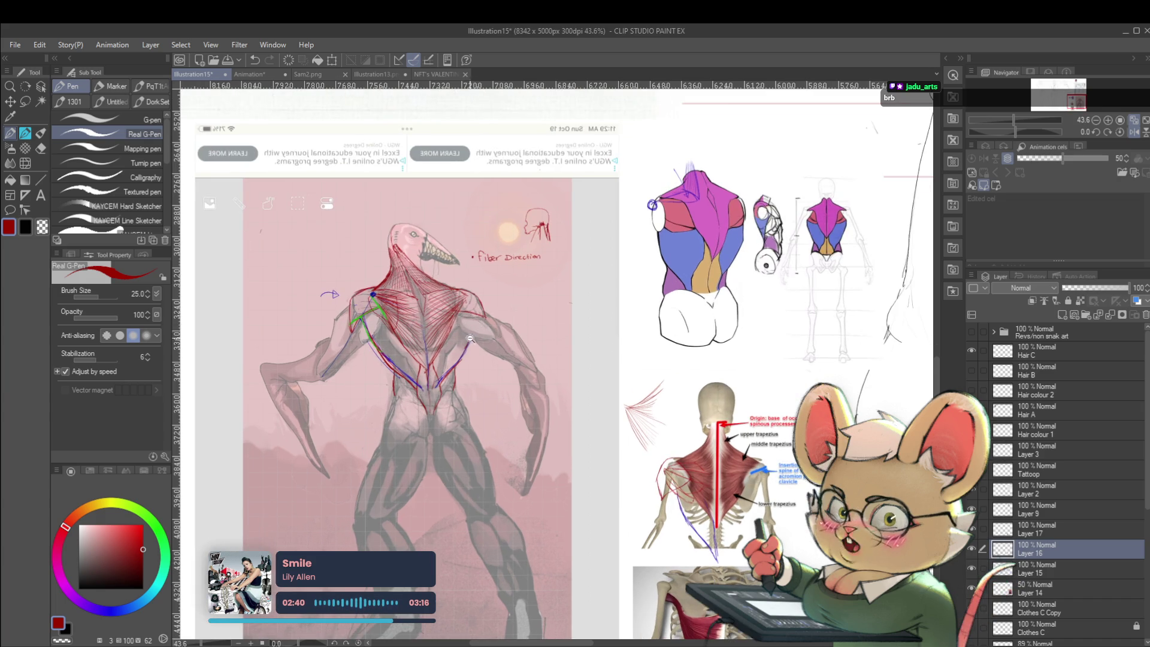
scroll(470, 339, up, 2)
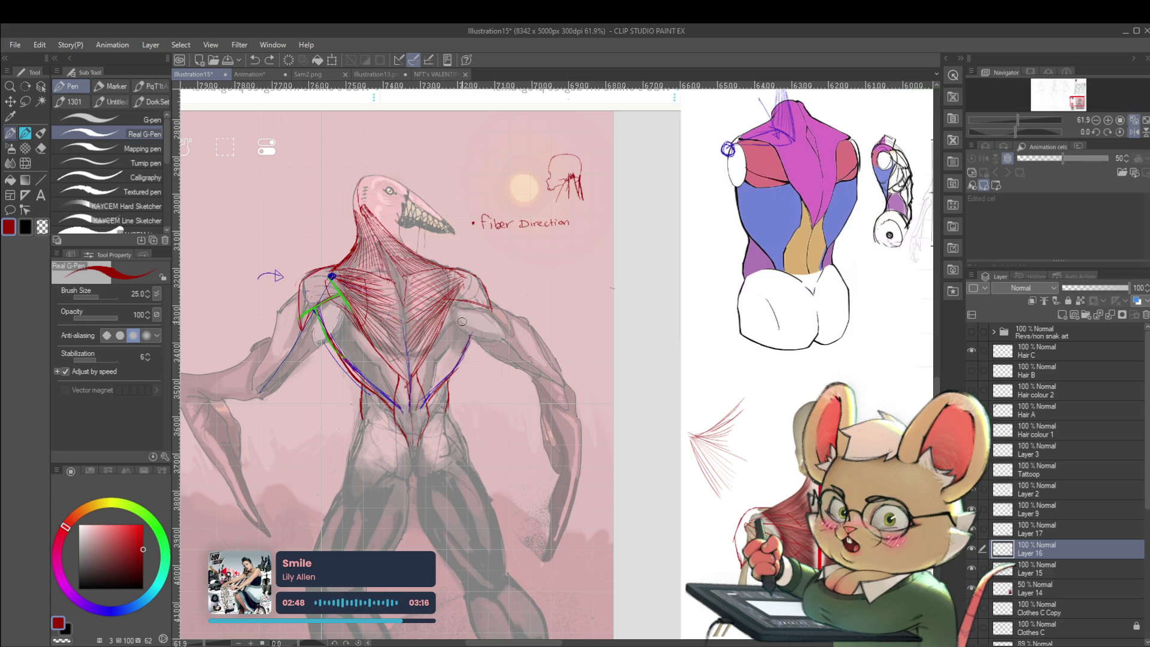
Step: Hatch the creature's right shoulder and forearm in red and trace the right arm's outline
mouse_move(484, 336)
mouse_down()
mouse_move(505, 354)
mouse_move(528, 344)
mouse_move(547, 374)
mouse_up()
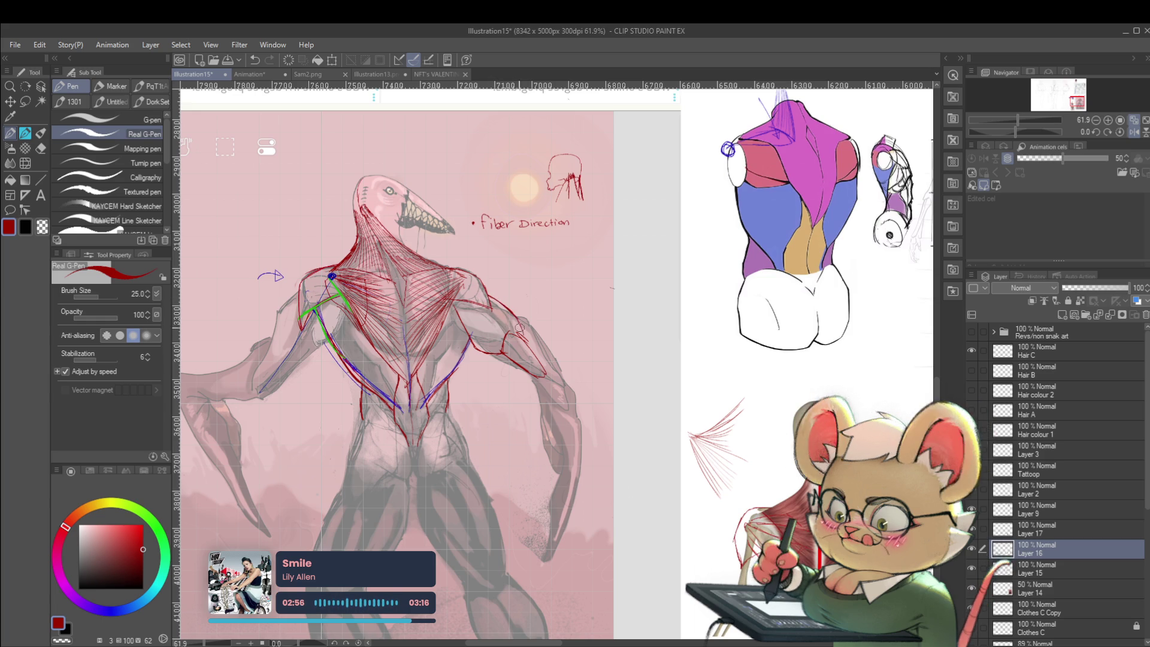
scroll(512, 313, down, 4)
scroll(514, 347, up, 3)
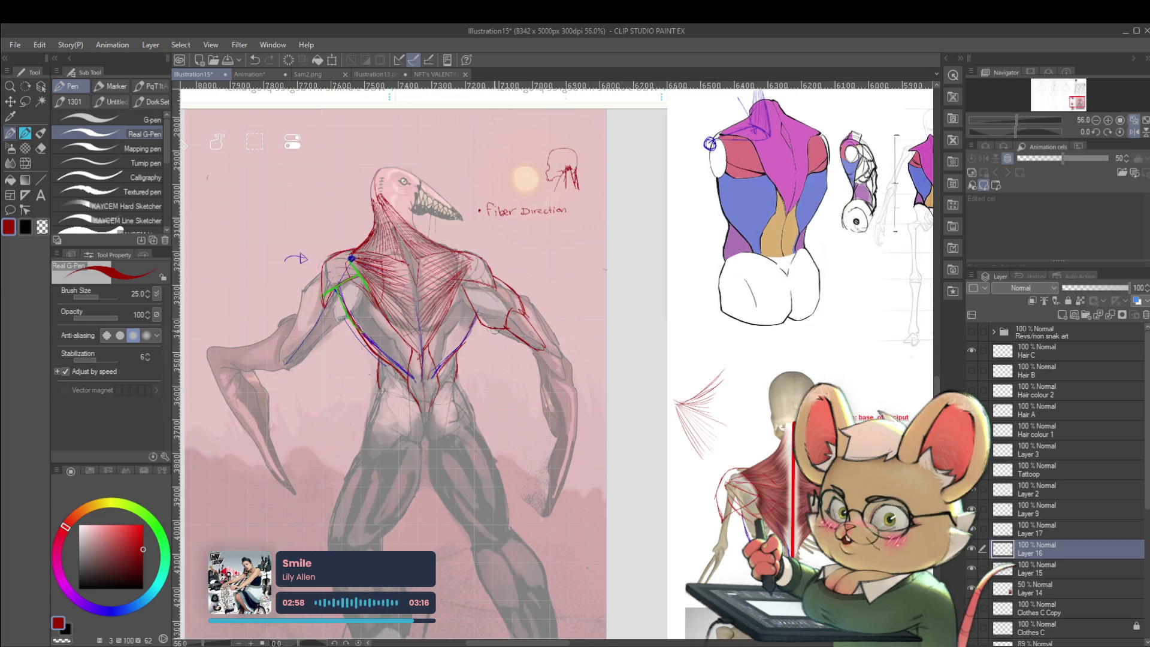
drag(500, 333, 529, 348)
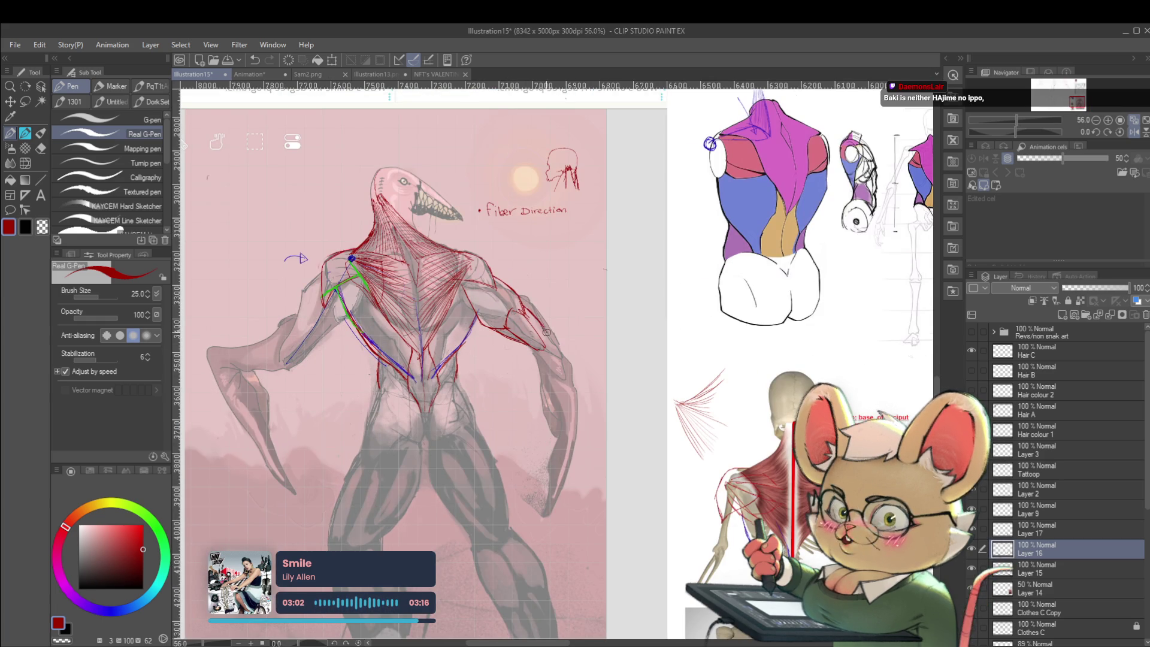
drag(544, 338, 563, 377)
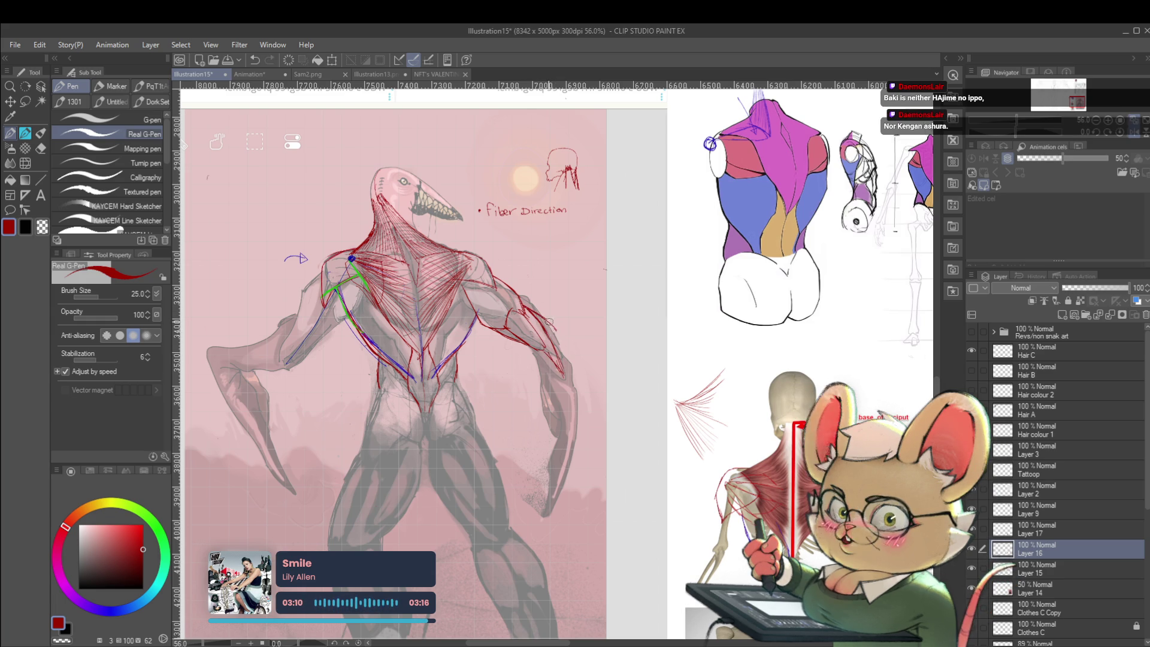
mouse_move(539, 315)
mouse_down()
mouse_move(565, 339)
mouse_move(573, 372)
mouse_move(540, 386)
mouse_up()
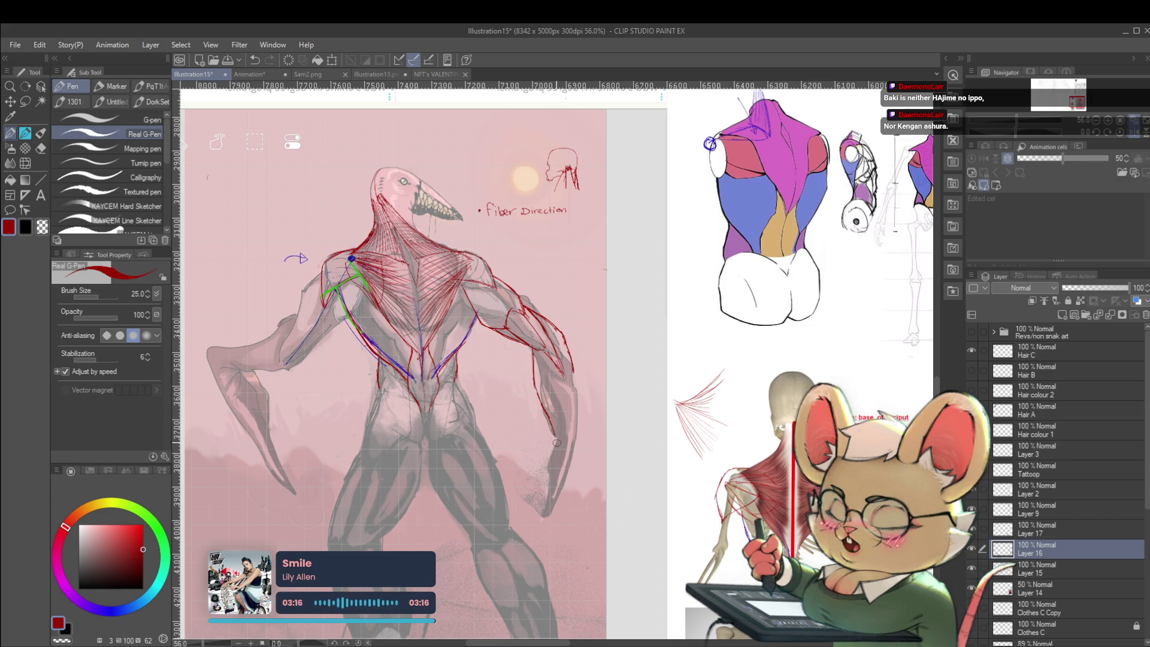
Step: Contour the lower right arm and its outer edge in red down toward the claw
drag(555, 448, 534, 518)
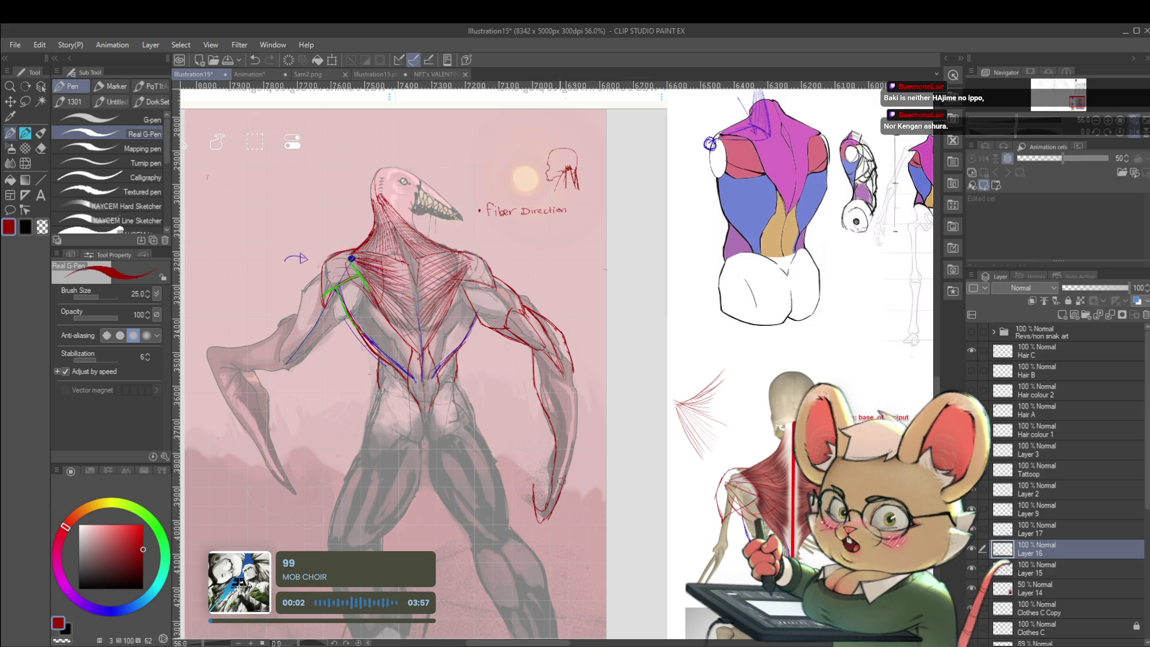
drag(566, 427, 575, 468)
drag(575, 397, 579, 443)
drag(575, 365, 577, 421)
scroll(575, 370, down, 3)
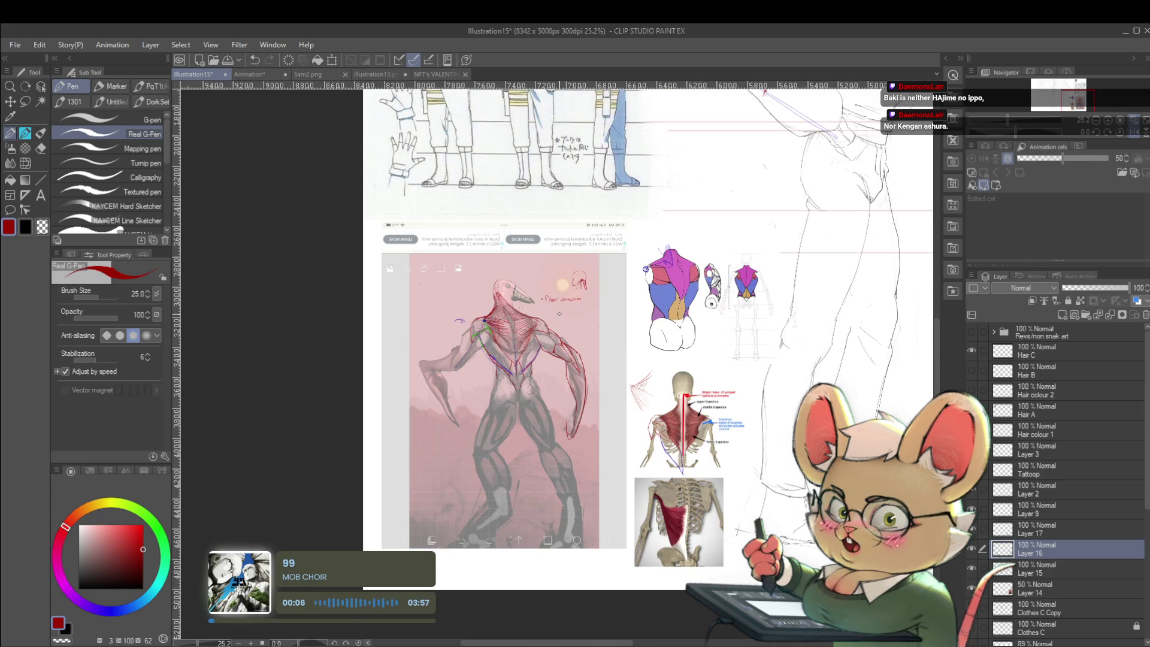
Step: In mirrored view, add red lines along the arm and a hooked claw tip, then flip the view back
click(1135, 133)
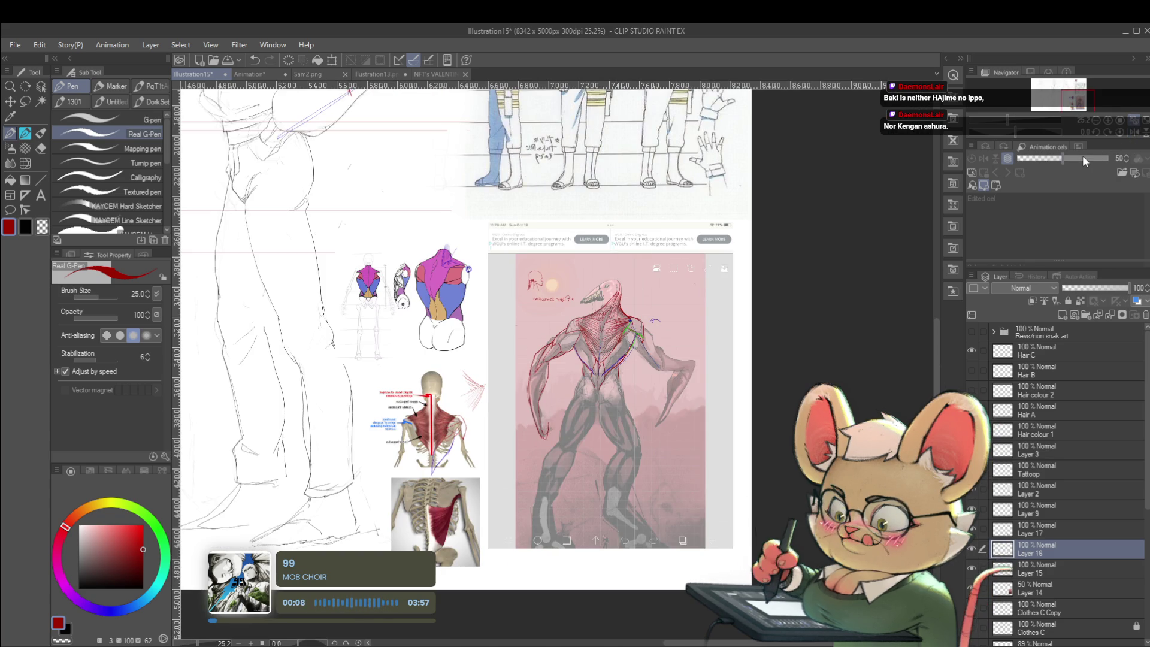
scroll(620, 405, up, 2)
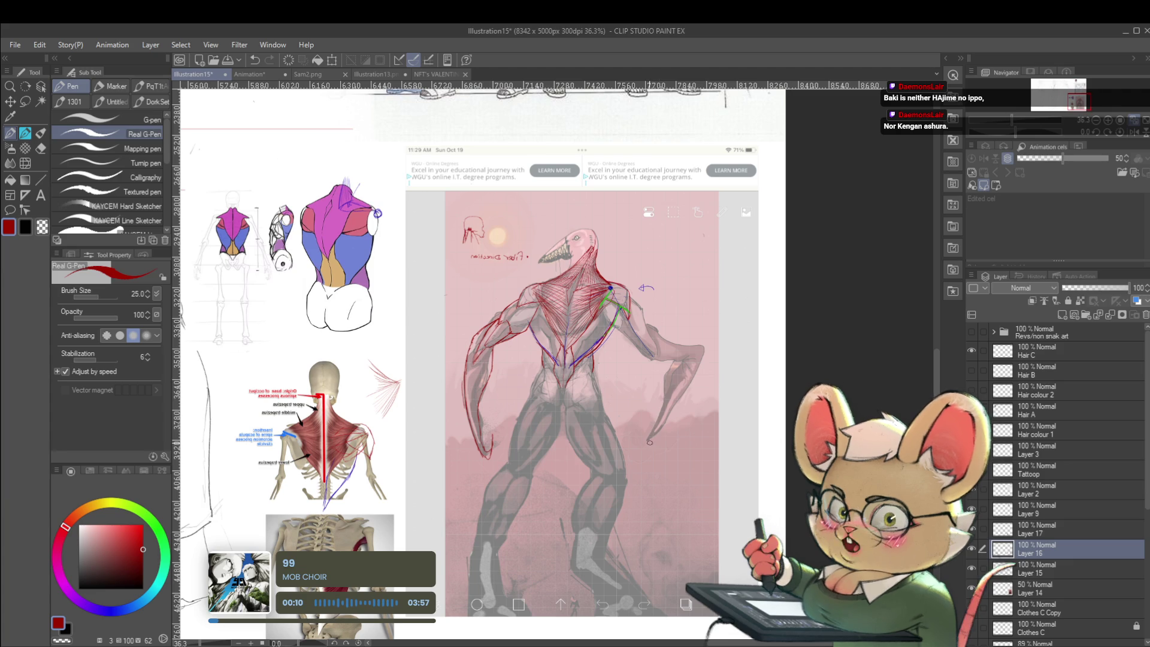
drag(641, 419, 677, 394)
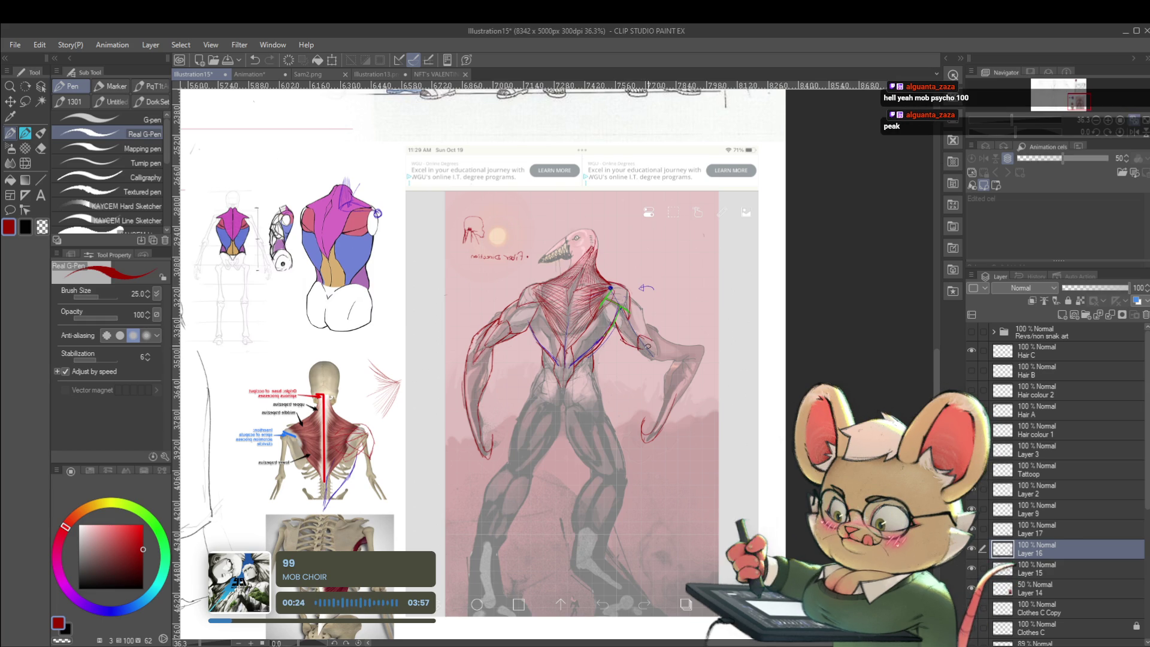
drag(638, 310, 663, 363)
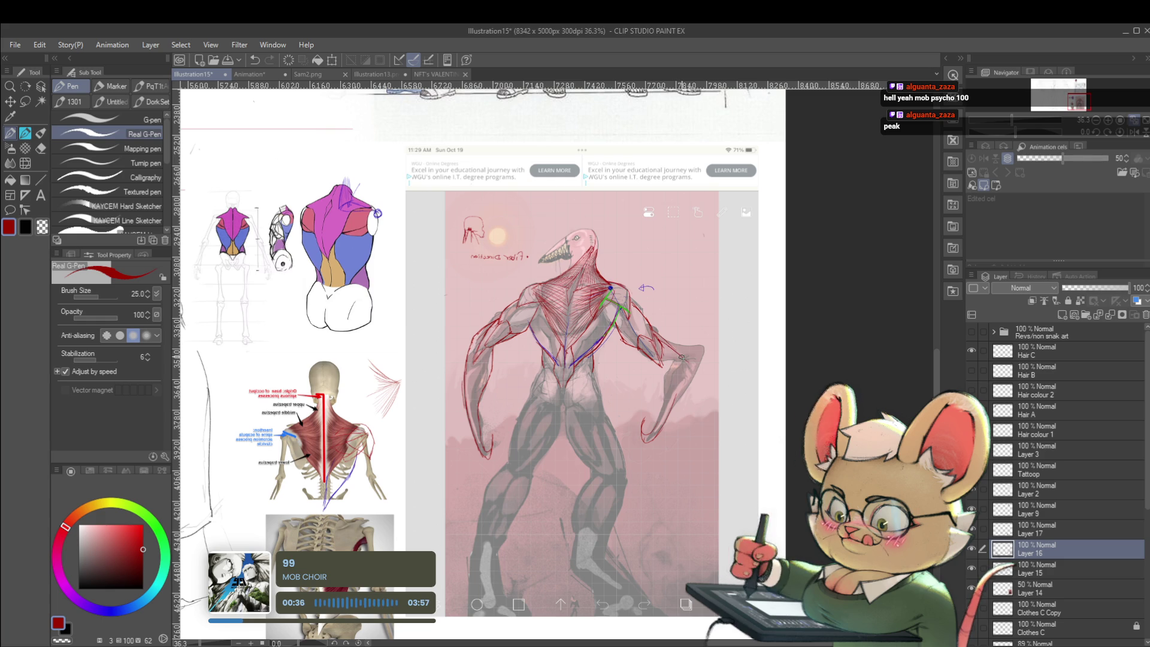
drag(678, 353, 649, 361)
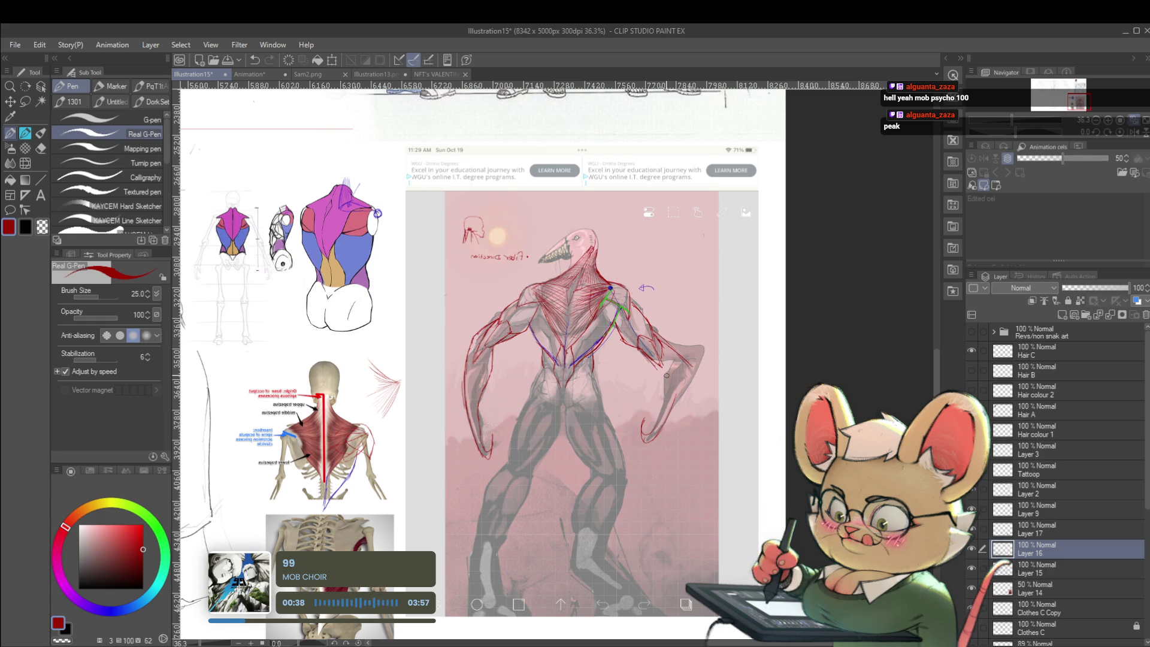
drag(693, 389, 722, 426)
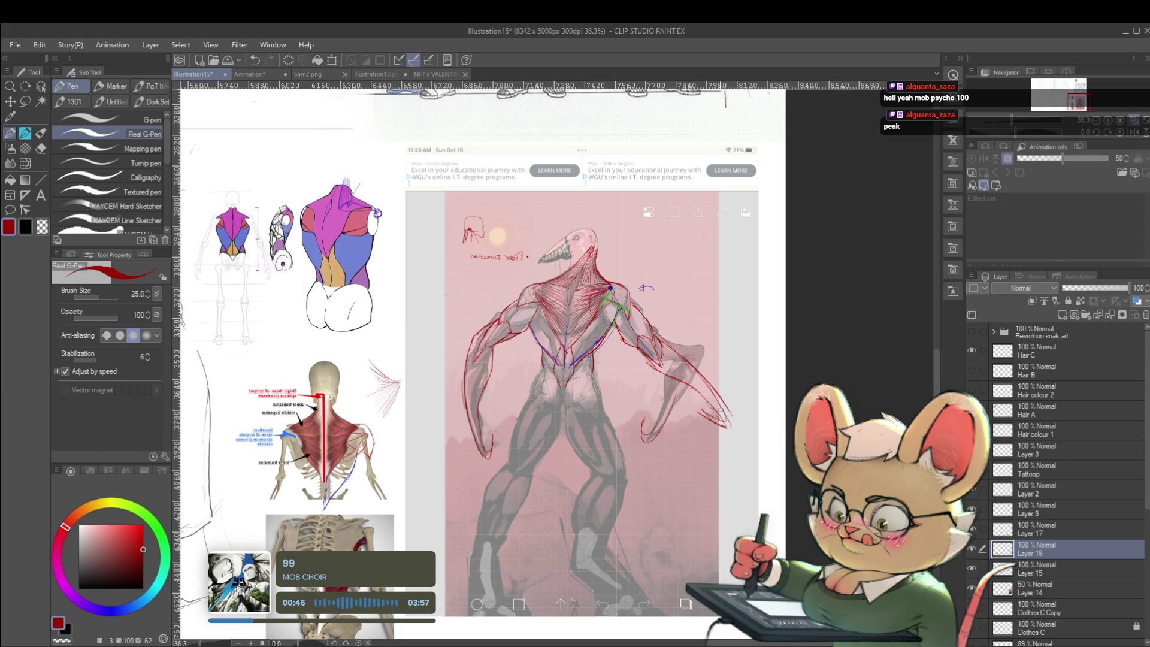
scroll(670, 398, down, 3)
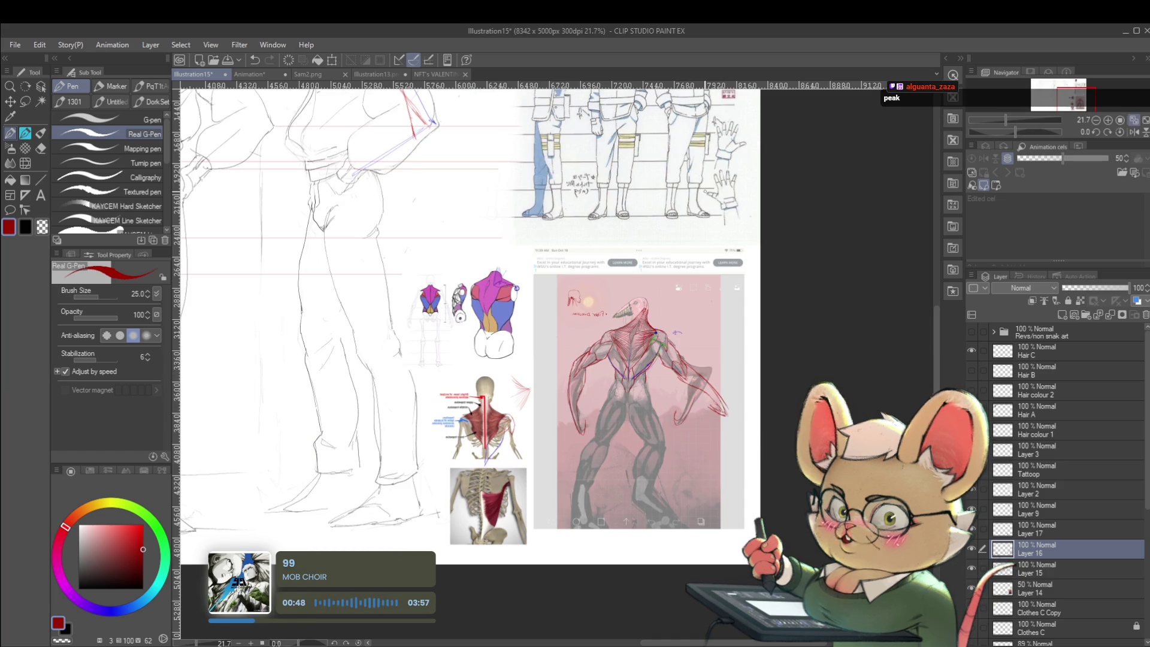
click(1115, 132)
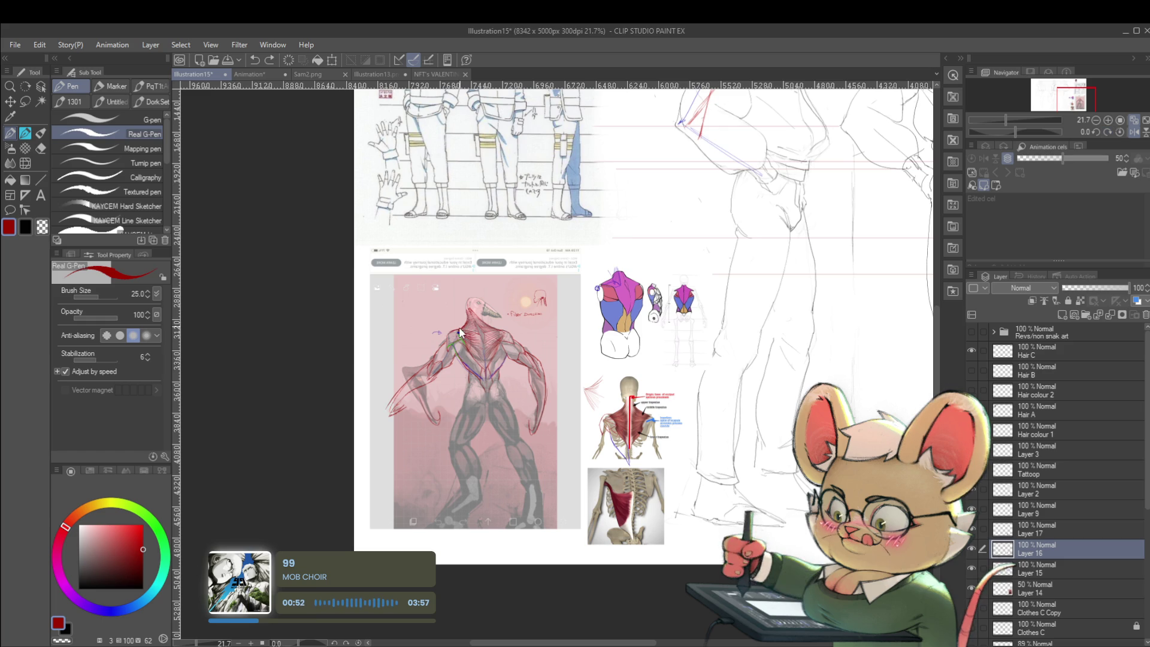
scroll(416, 383, up, 2)
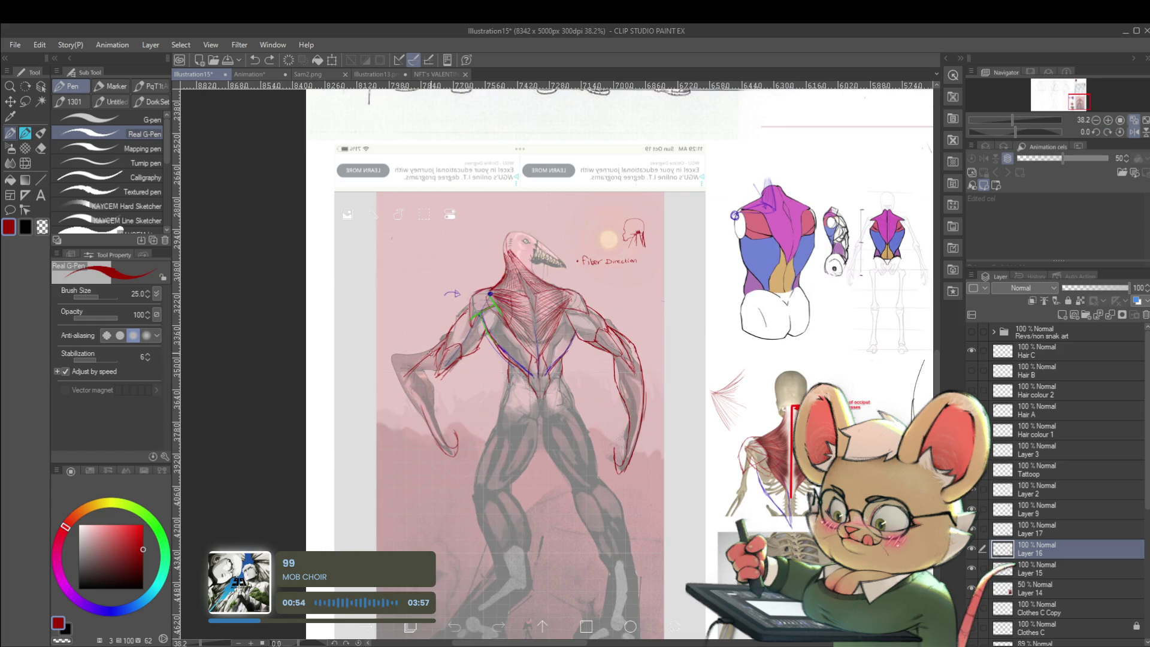
Step: Draw a red line up the left arm, undo two stray strokes after checking Layer 16 and upside-down, and switch to pencil
drag(378, 433, 402, 363)
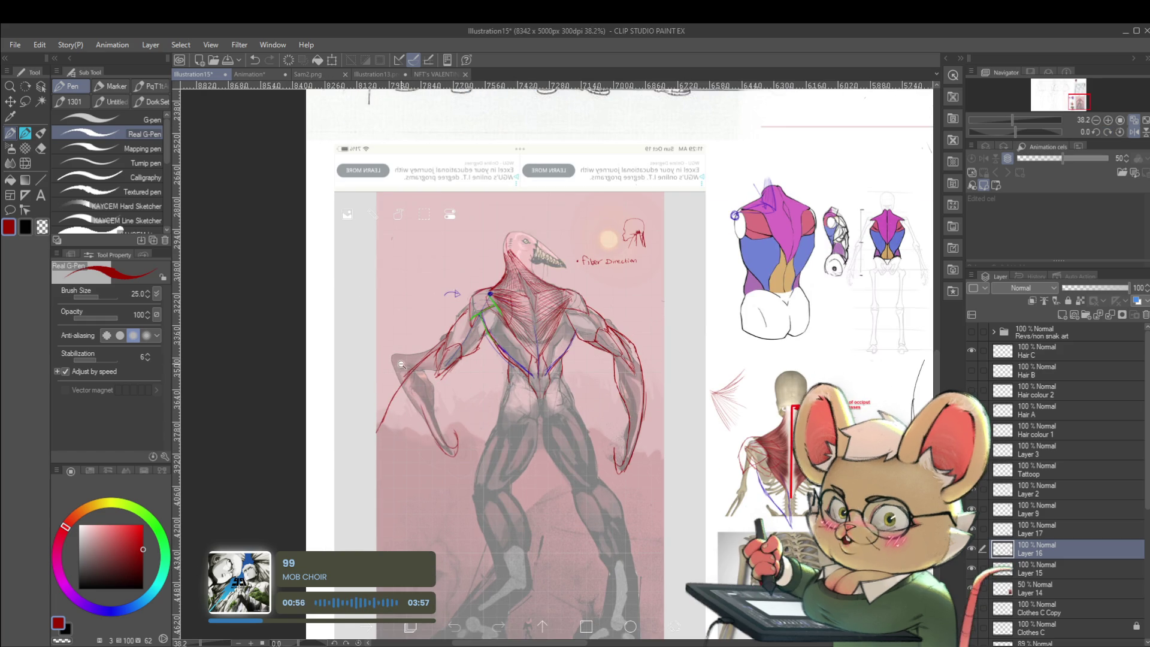
scroll(401, 363, up, 2)
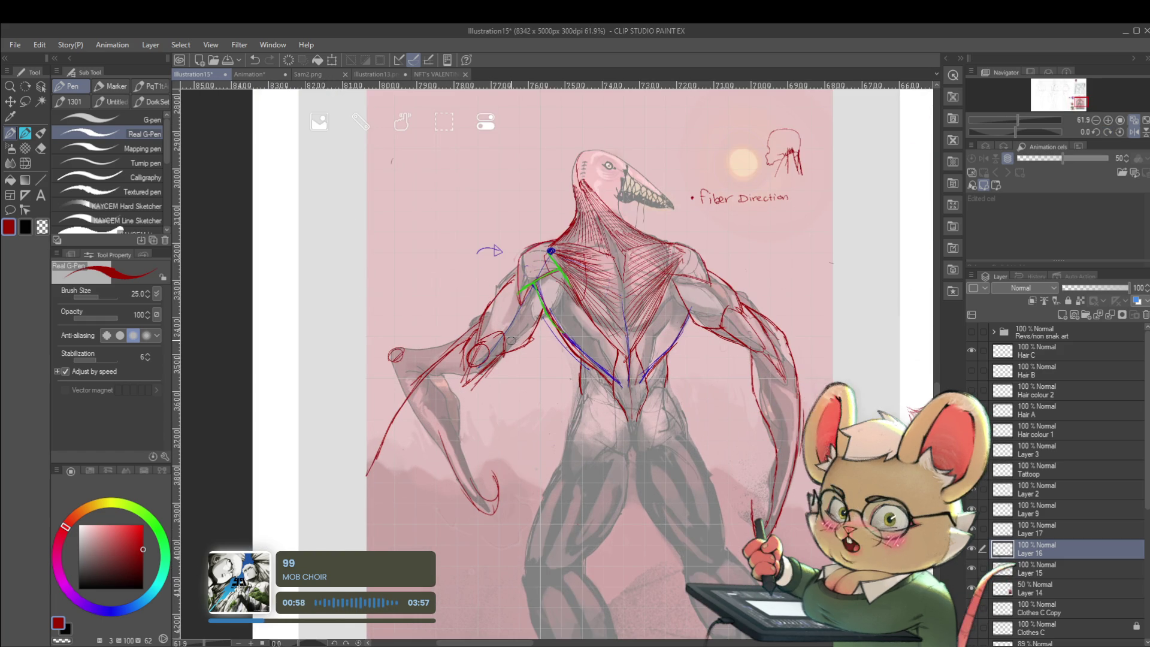
click(976, 551)
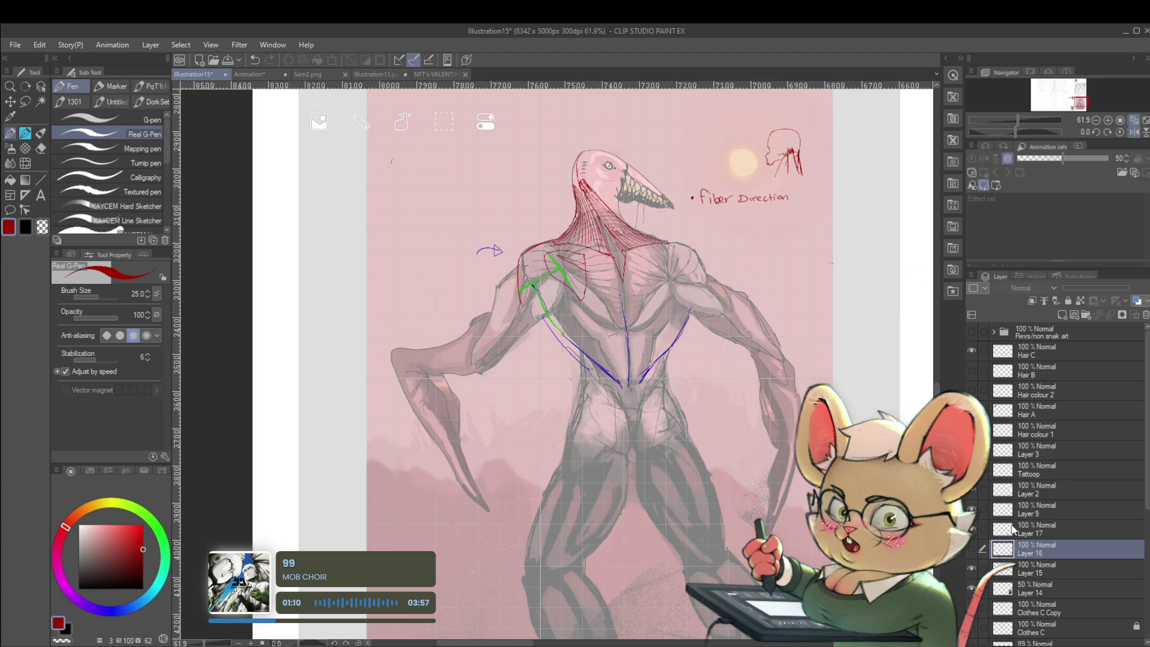
click(973, 551)
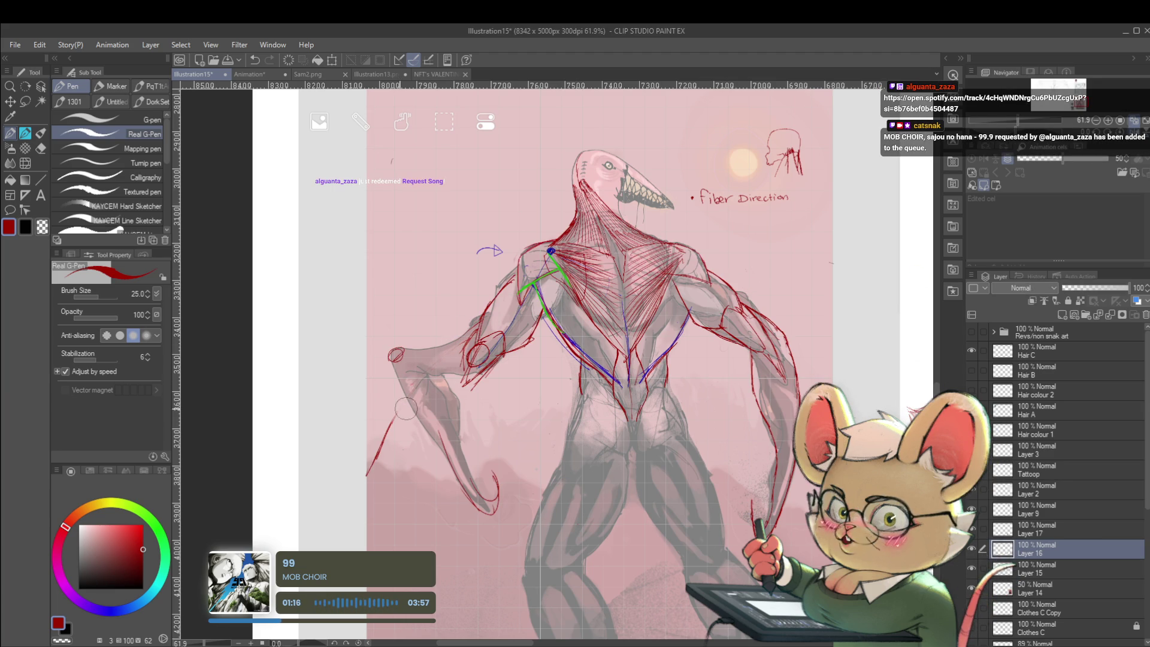
key(ctrl+z)
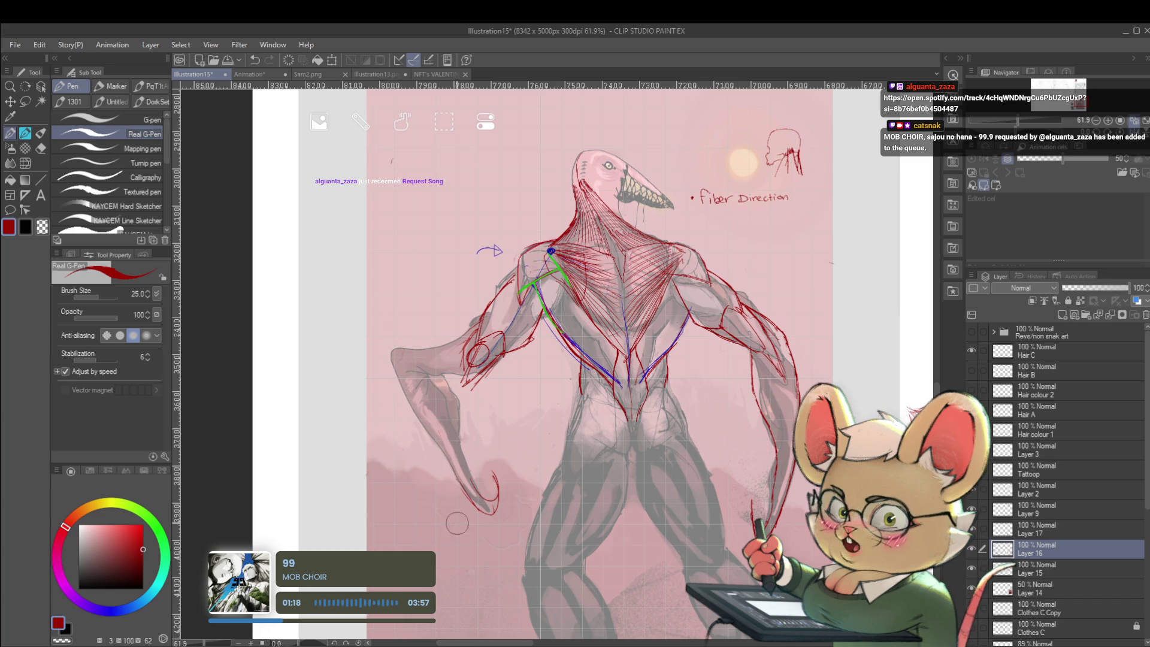
key(ctrl+z)
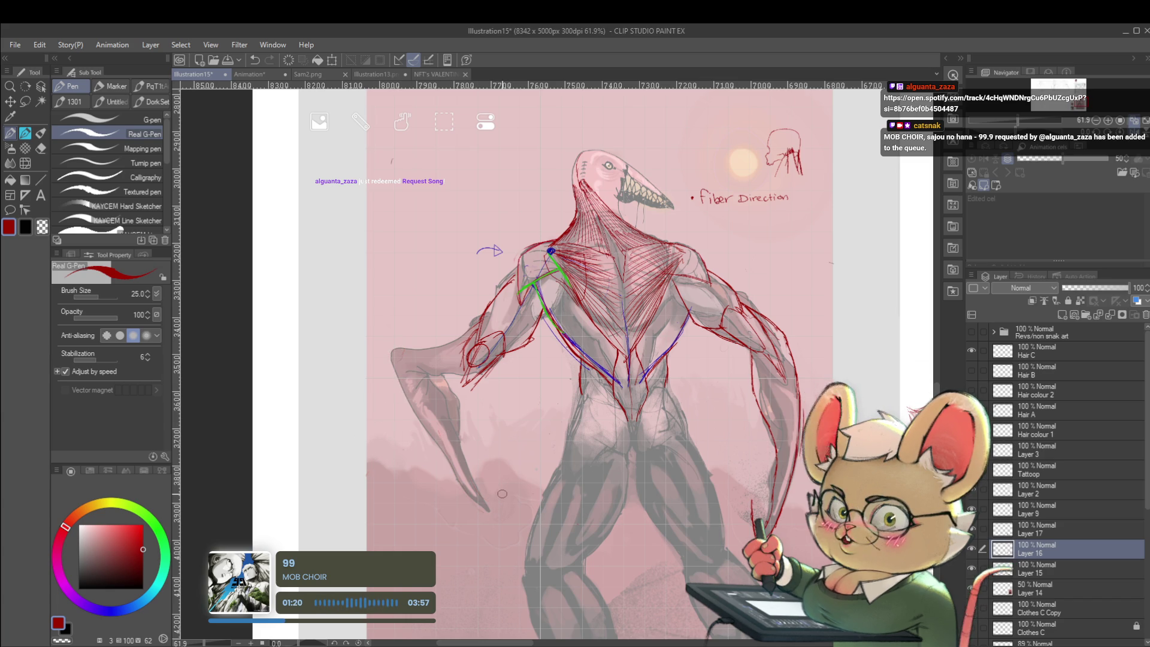
key(shift+v)
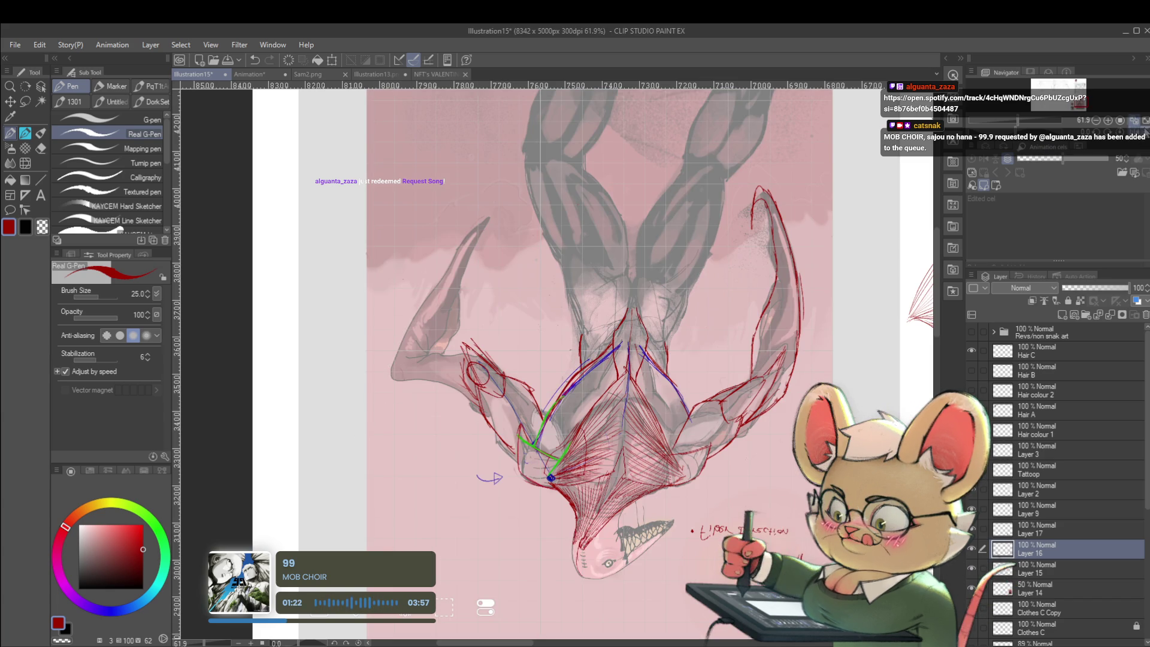
key(shift+v)
key(p)
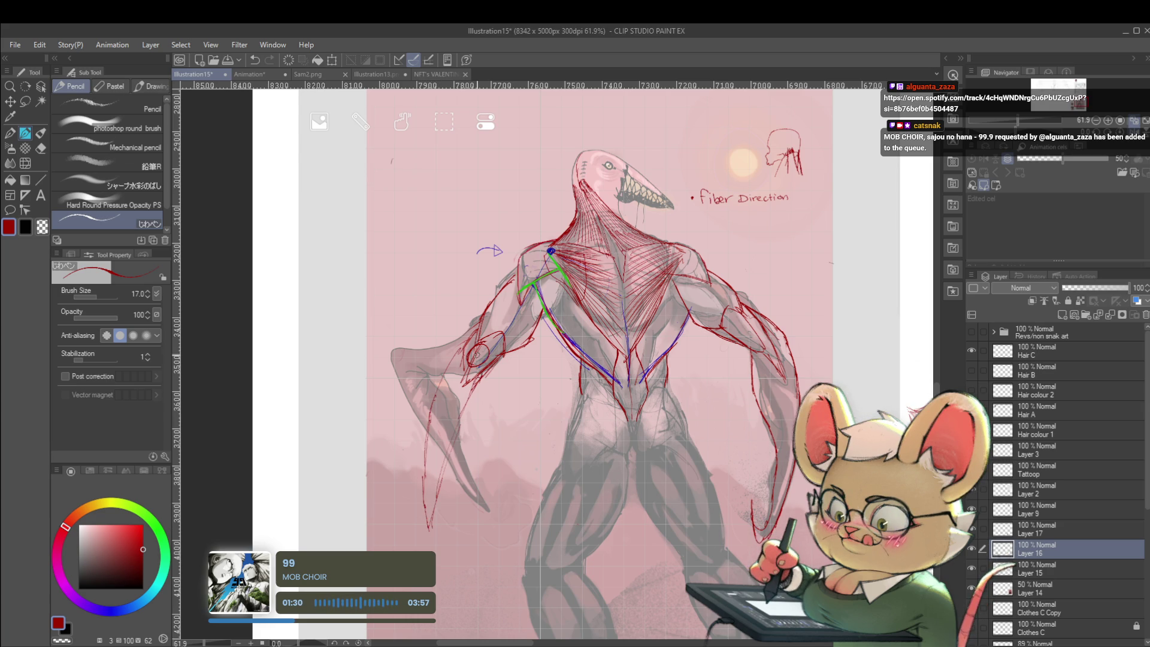
Step: With a size-25 pencil, add red contour strokes along the creature's arm
key(bracketright)
key(bracketright)
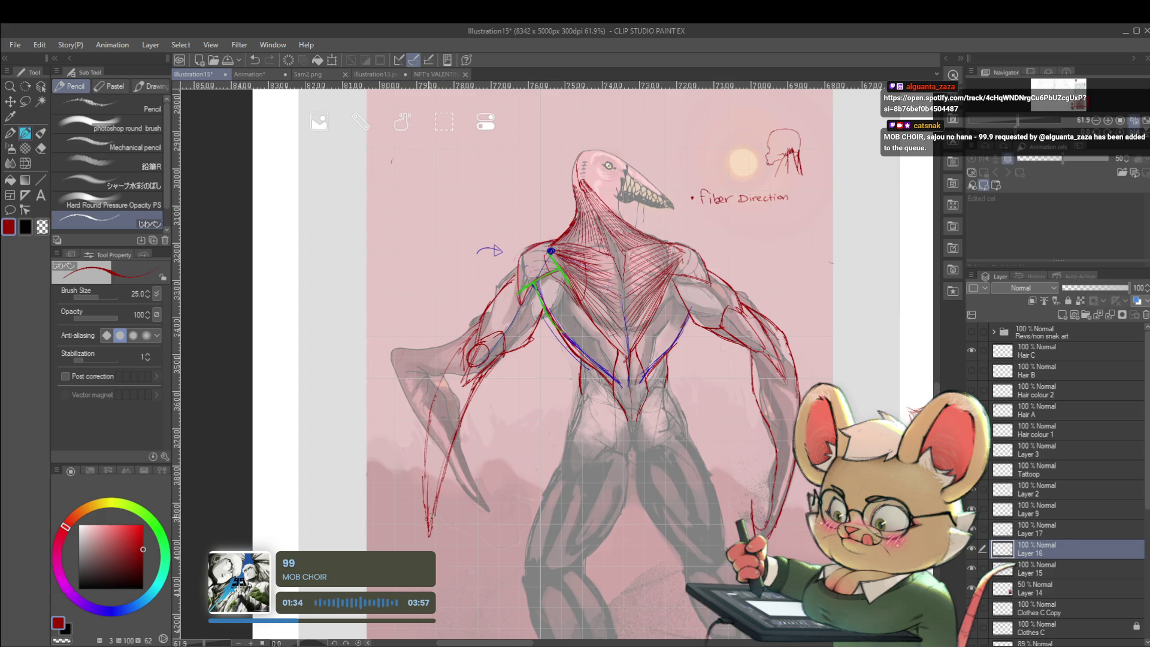
drag(446, 392, 429, 437)
drag(460, 358, 440, 399)
drag(450, 488, 433, 516)
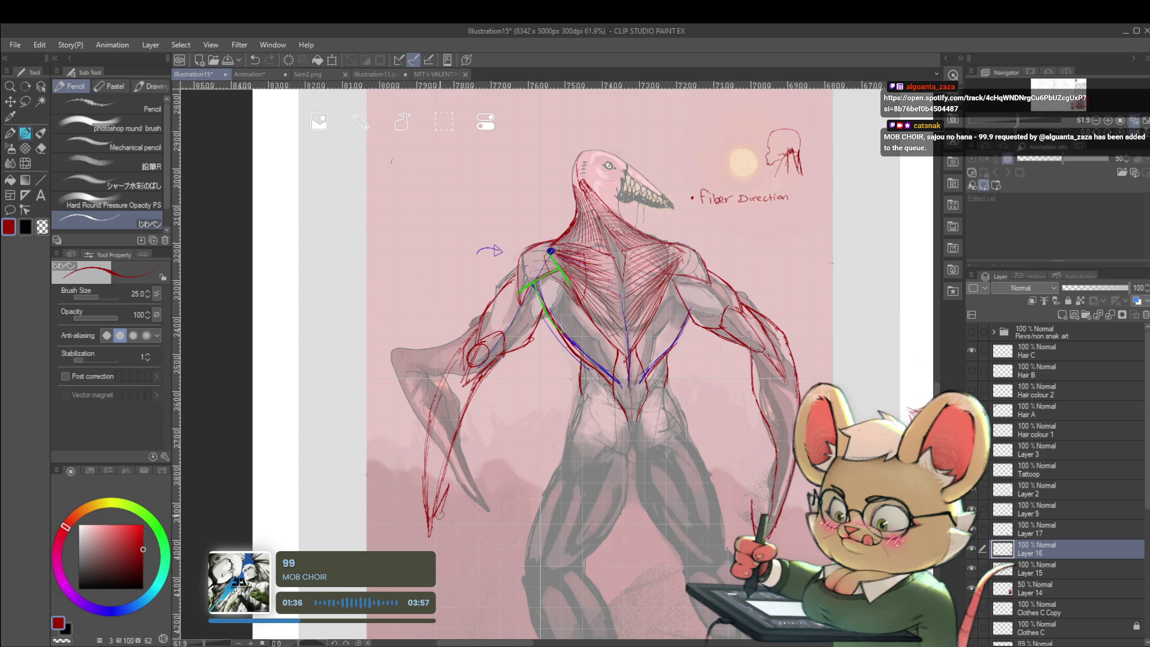
Step: Zoom out to the surrounding references and mirror the view horizontally
ctrl+alt+click(554, 404)
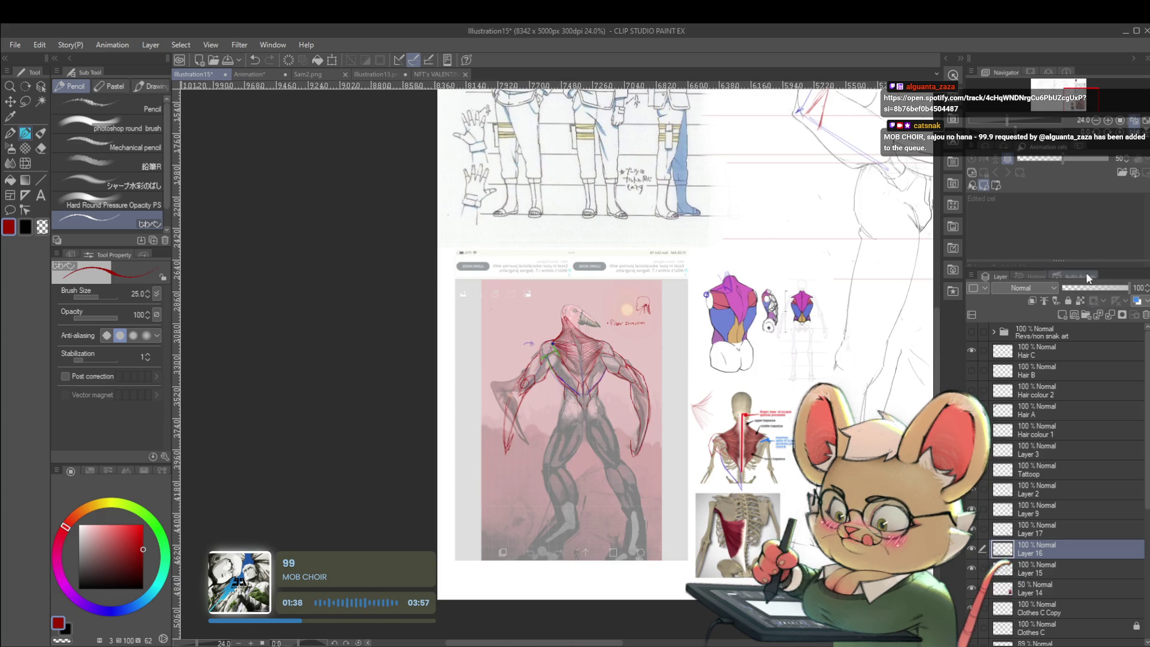
key(h)
scroll(599, 370, up, 3)
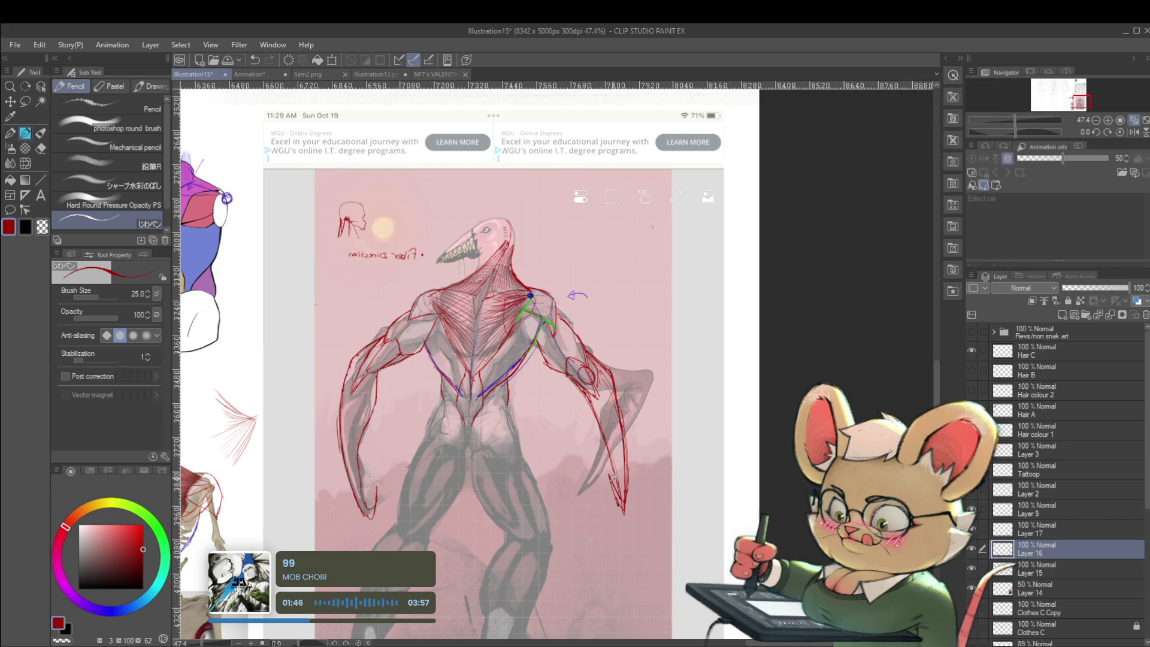
scroll(645, 431, down, 3)
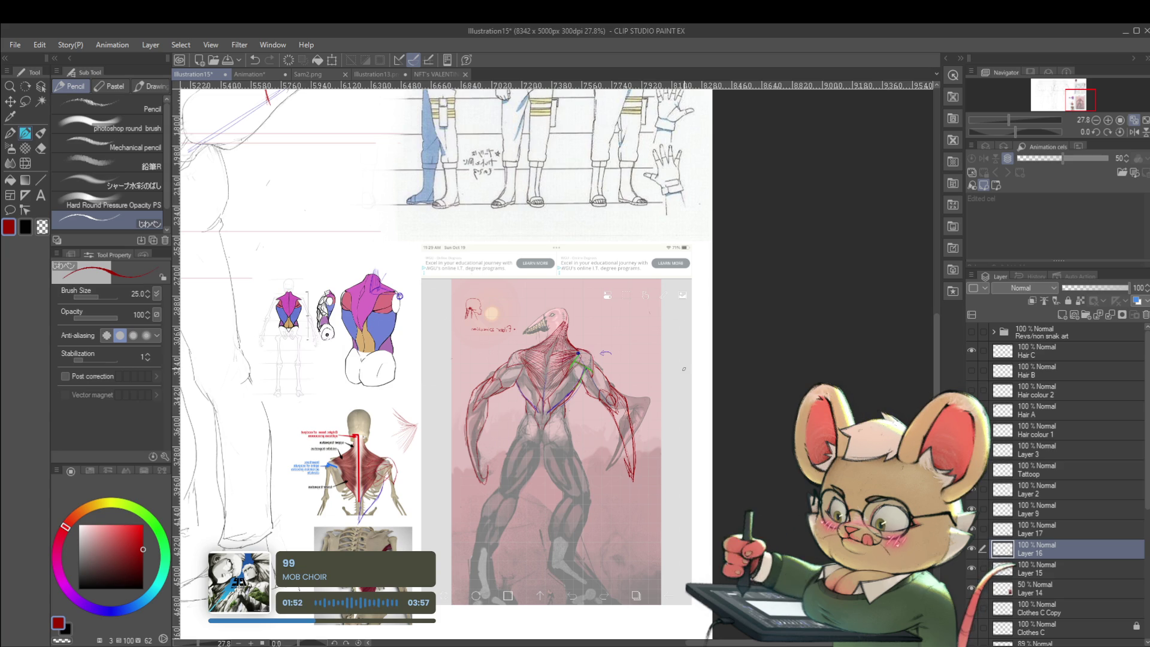
scroll(684, 369, up, 2)
scroll(671, 392, up, 1)
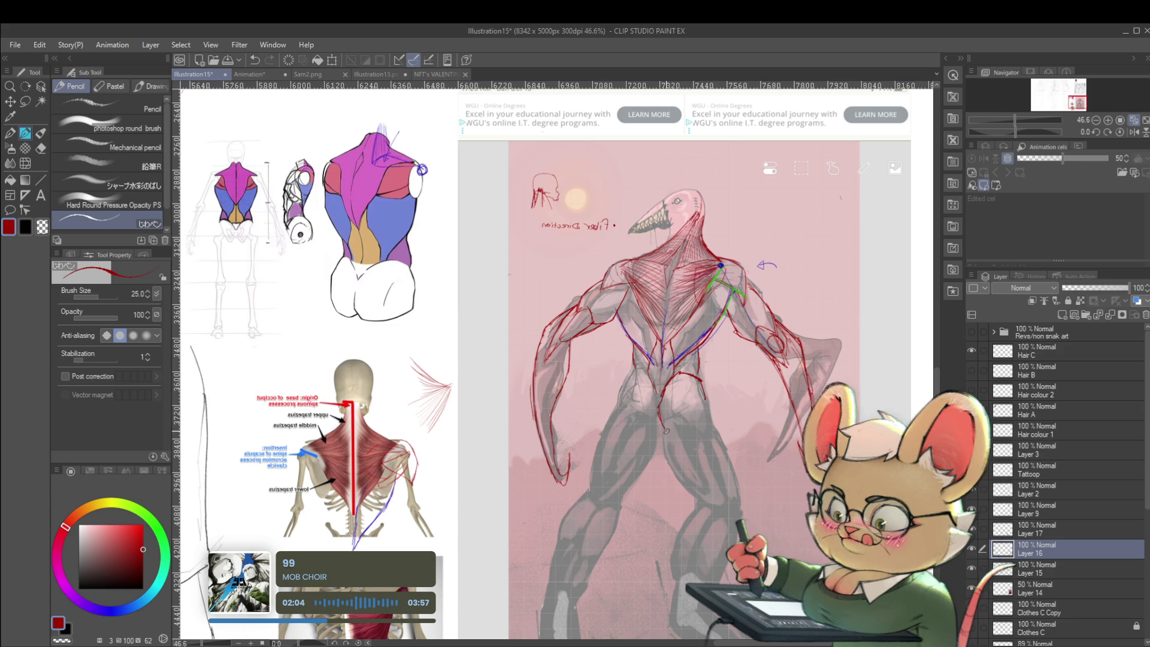
Step: Outline the creature's buttocks and lower back in red pencil, then flip the view back
drag(661, 418, 667, 432)
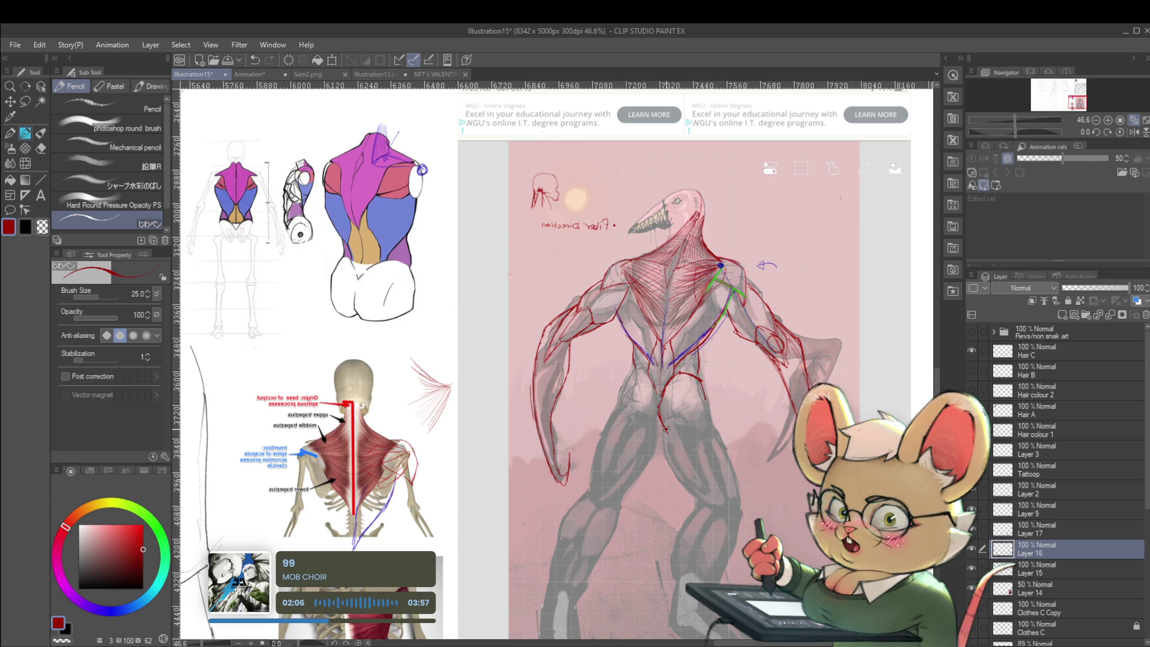
drag(708, 417, 700, 389)
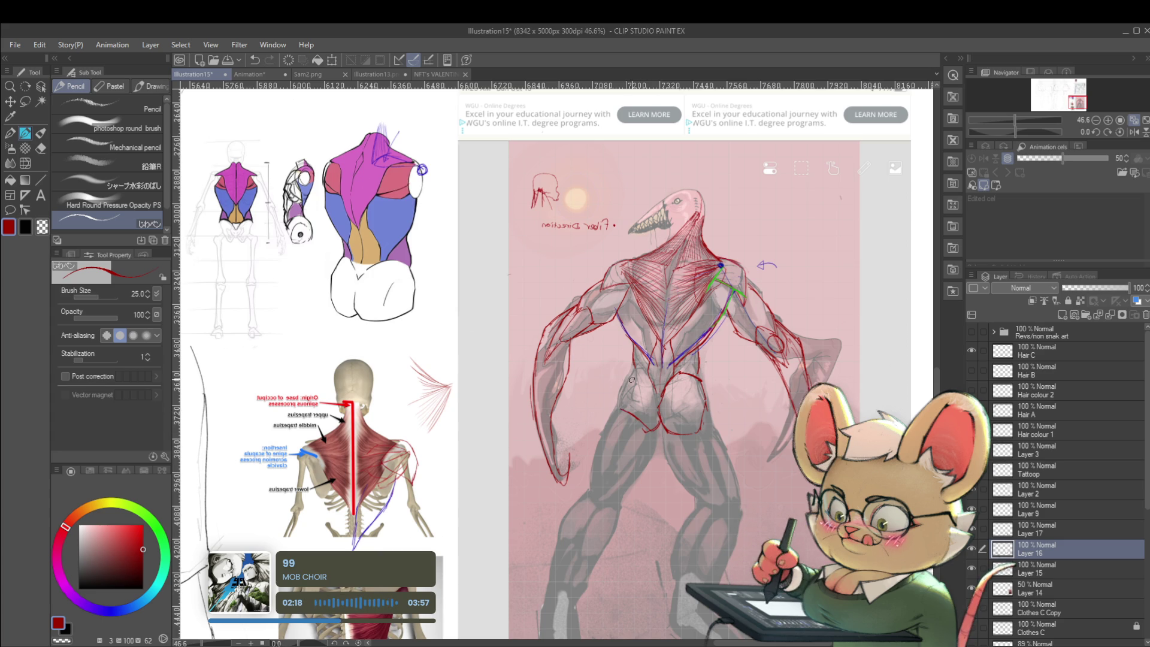
scroll(630, 381, down, 2)
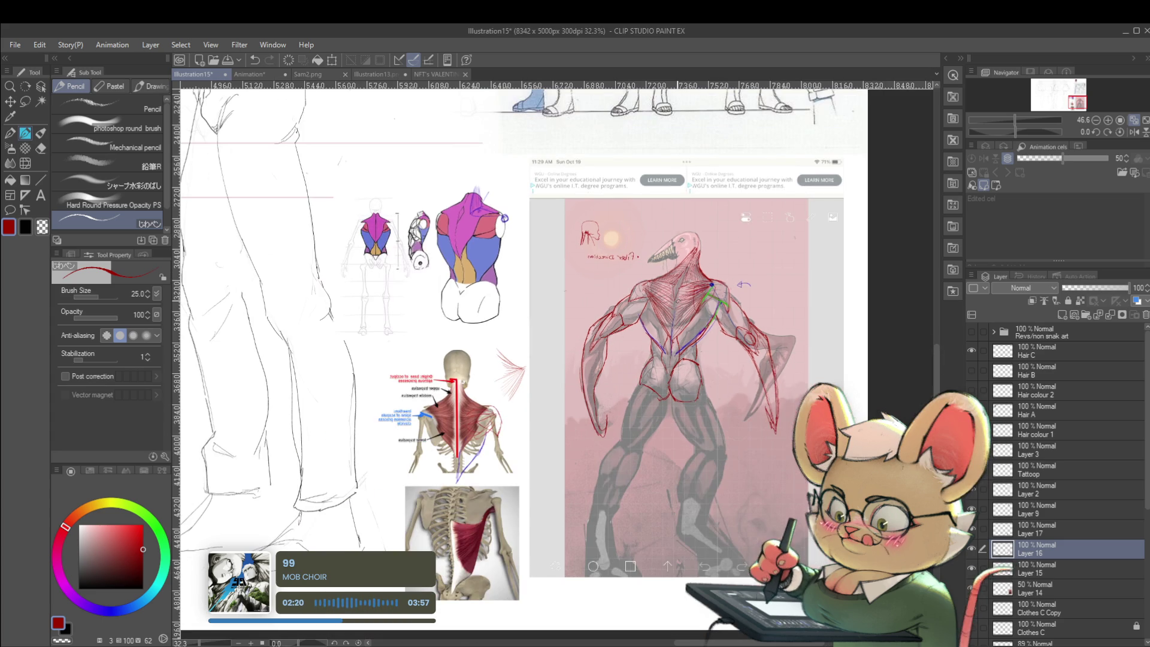
scroll(683, 396, up, 2)
scroll(683, 396, down, 2)
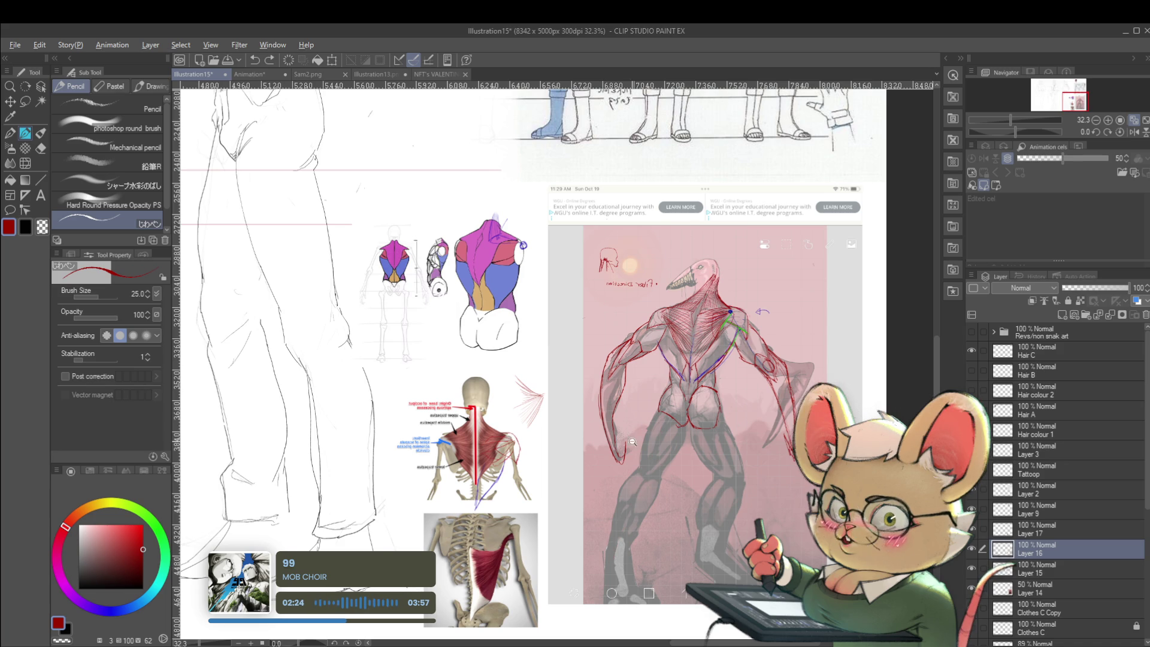
scroll(631, 442, up, 2)
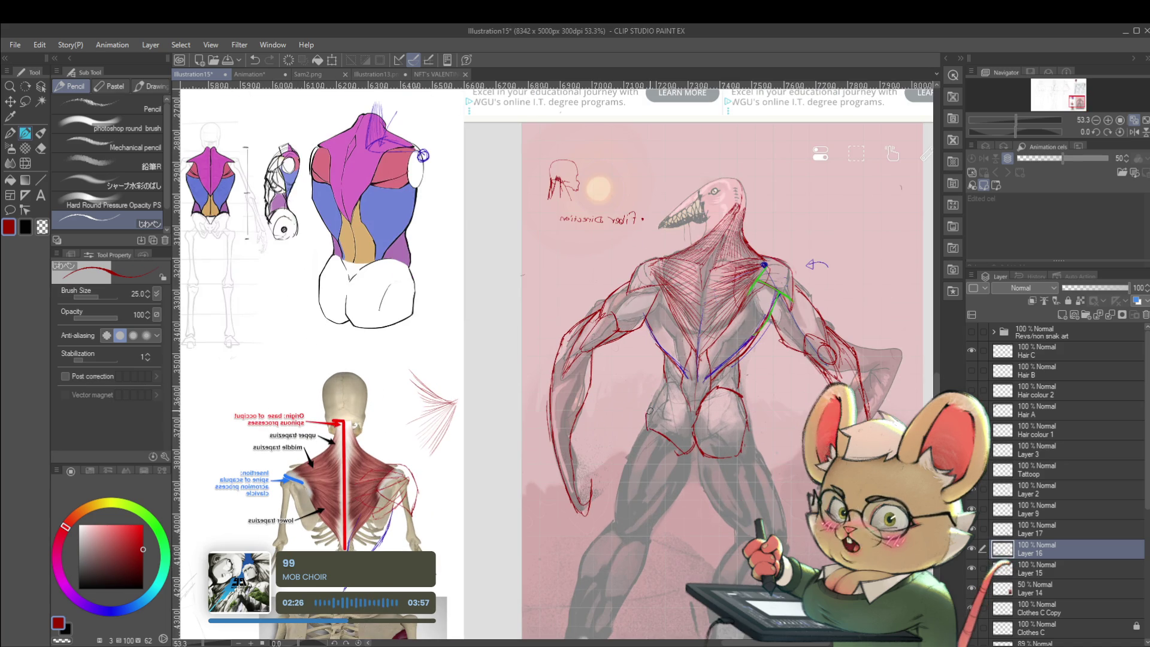
scroll(689, 413, down, 2)
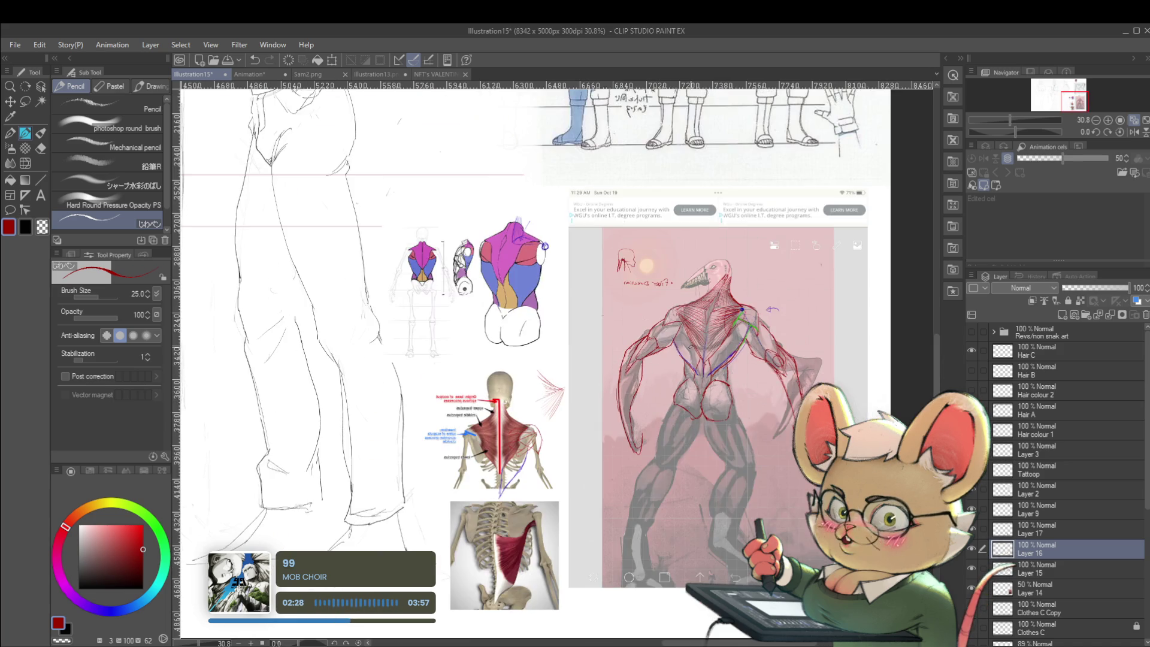
scroll(689, 413, up, 3)
drag(661, 385, 709, 418)
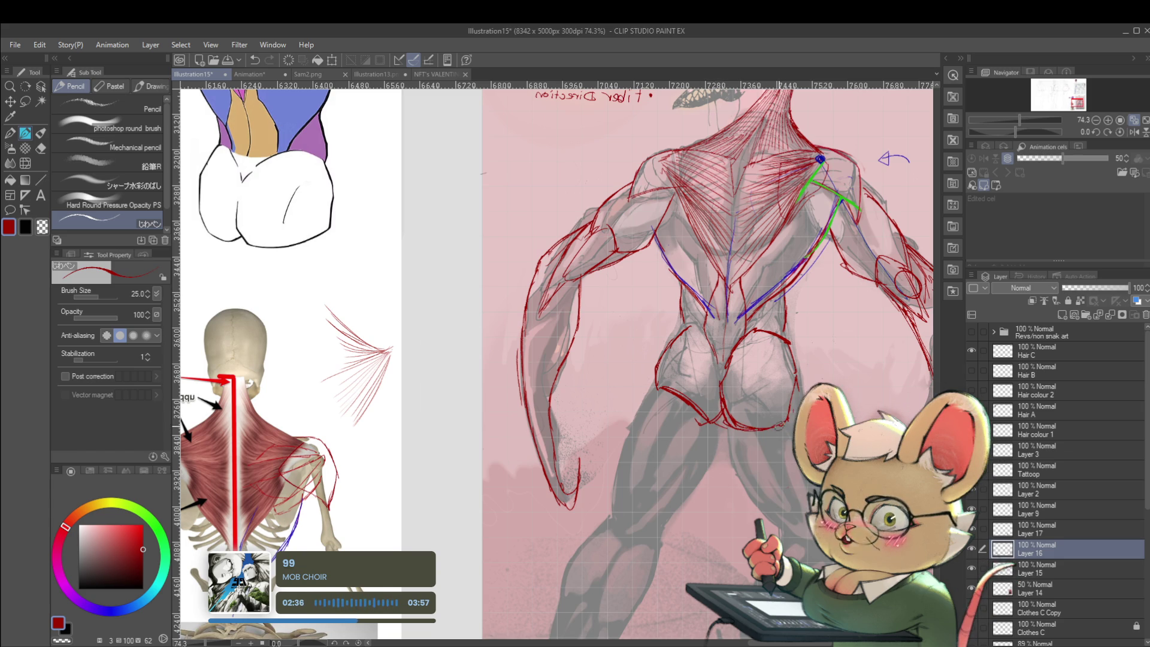
scroll(780, 370, down, 3)
scroll(780, 370, down, 3)
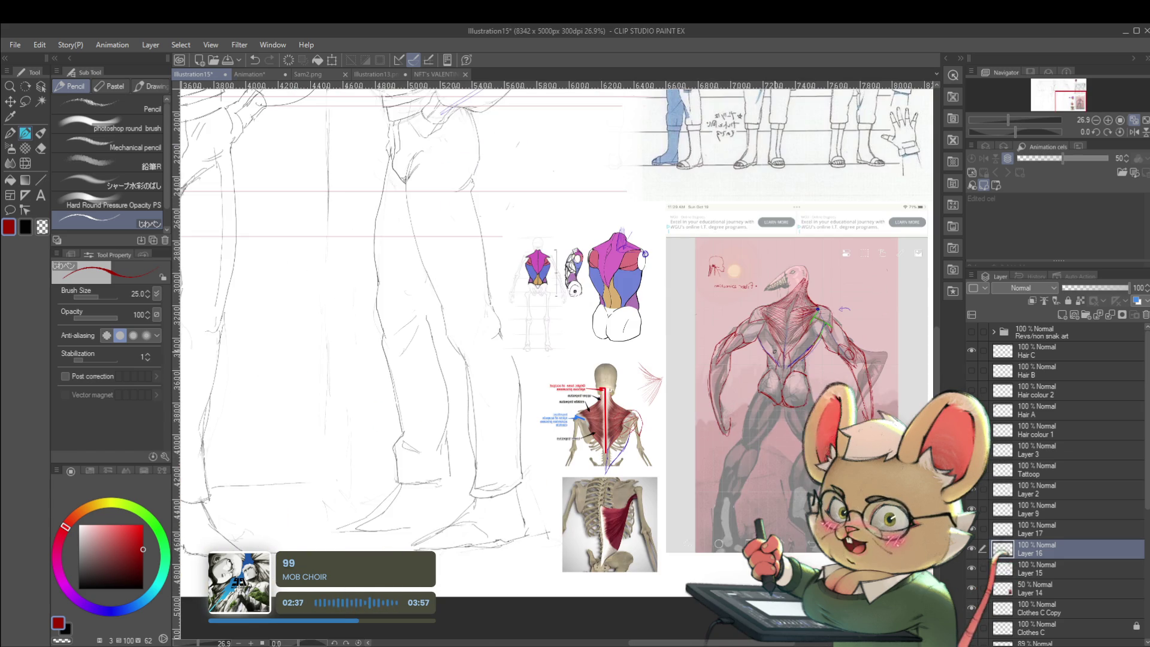
click(1134, 132)
scroll(557, 360, left, 3)
scroll(476, 460, up, 2)
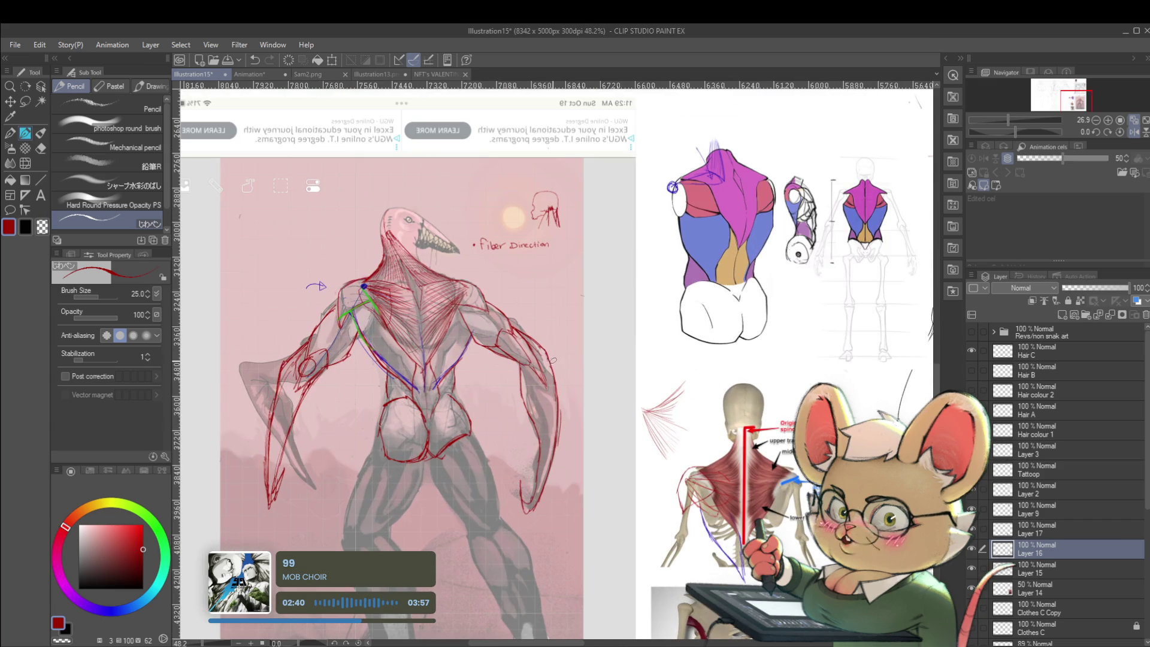
Step: Lower Layer 14's opacity to 32% to fade the sketch, unflipping the view
click(1034, 590)
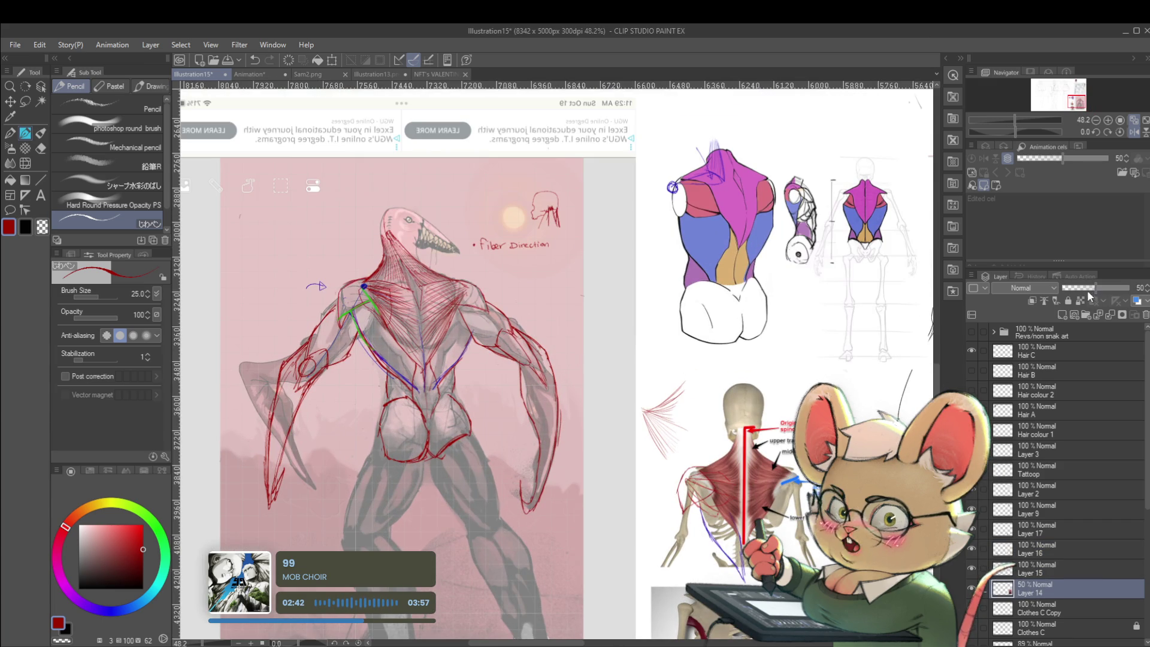
drag(1088, 291, 1085, 290)
drag(613, 473, 790, 447)
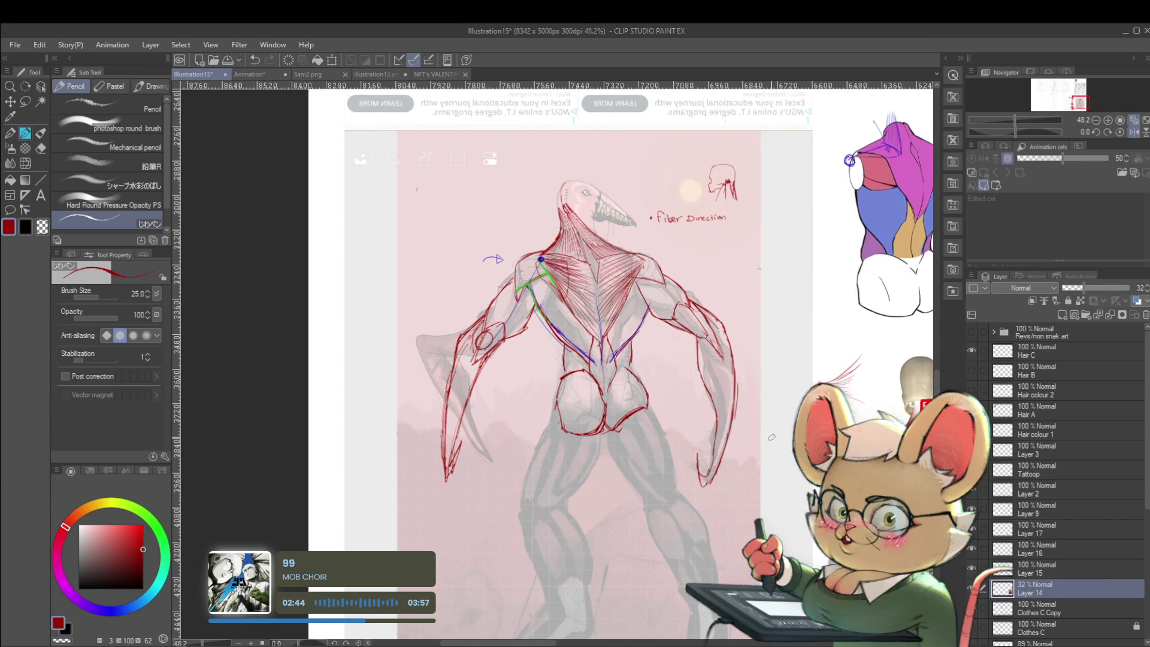
click(1134, 134)
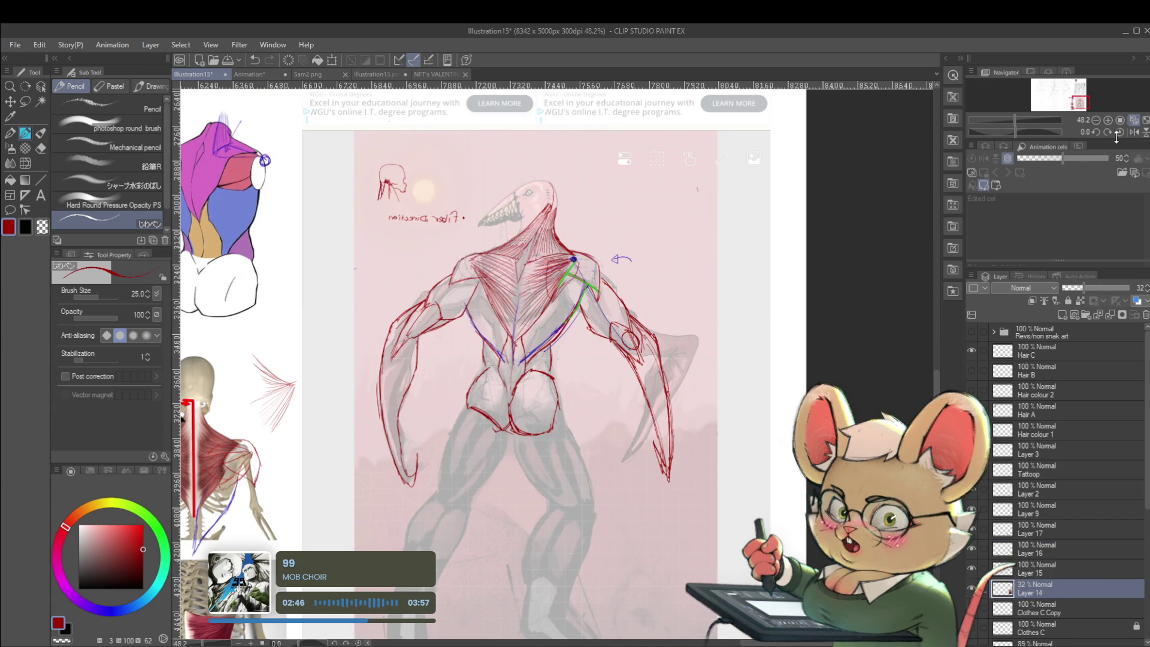
scroll(753, 305, down, 2)
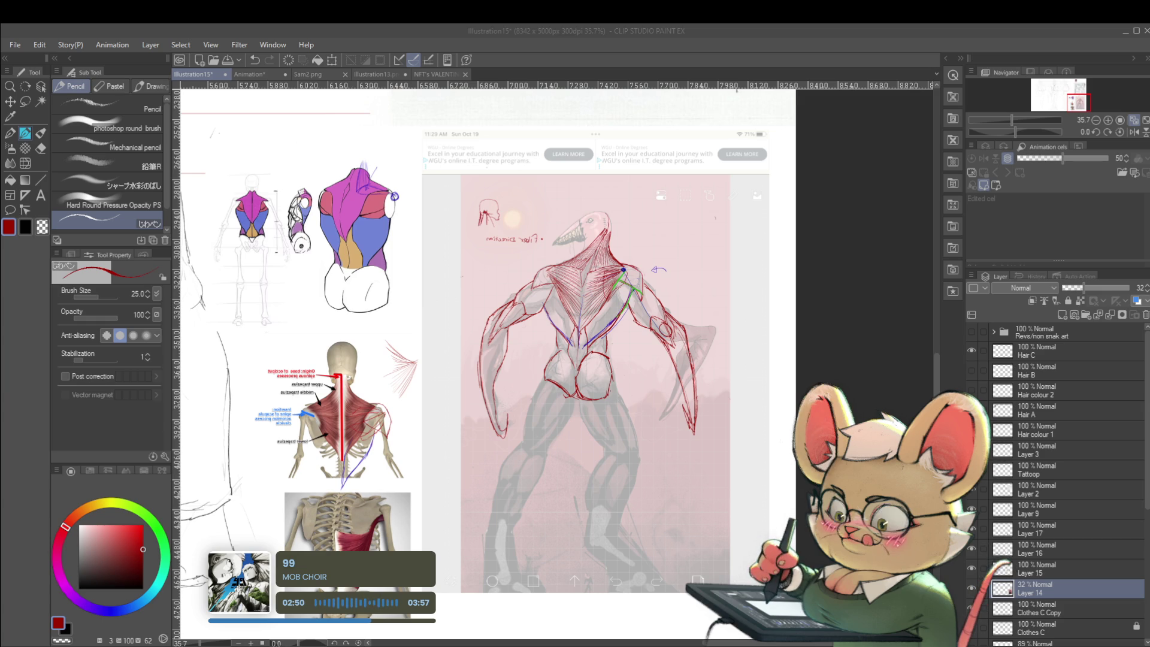
drag(540, 360, 711, 355)
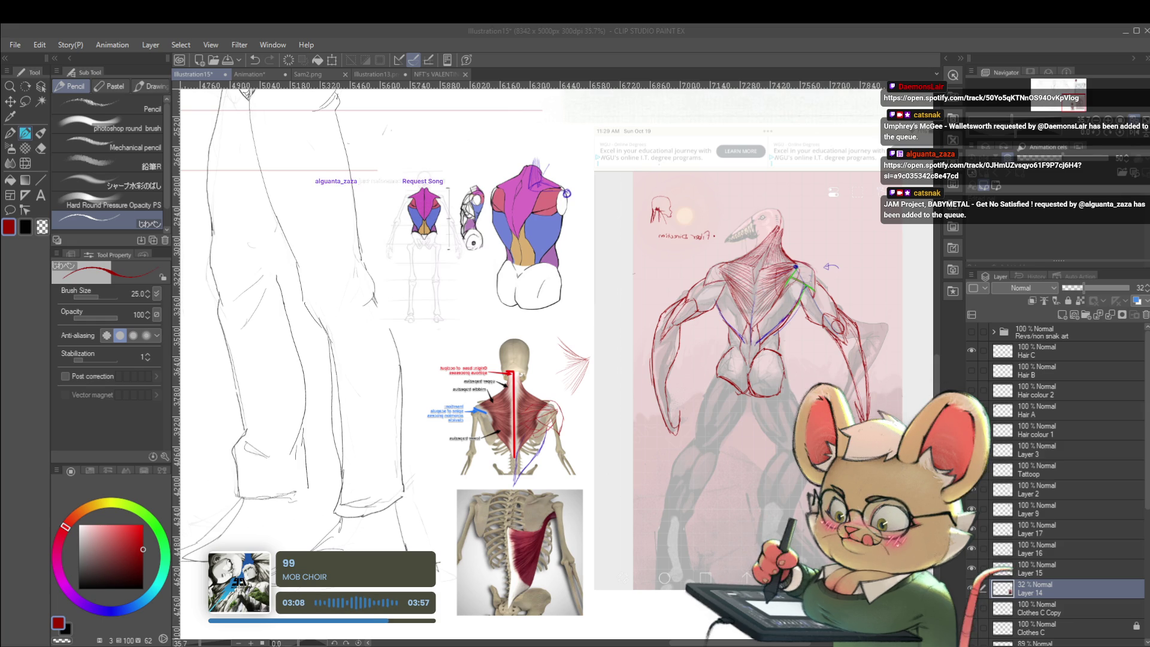
Step: Move Layer 14 above Layer 15 and toggle the pink reference's visibility to check the lines
drag(629, 360, 597, 392)
key(h)
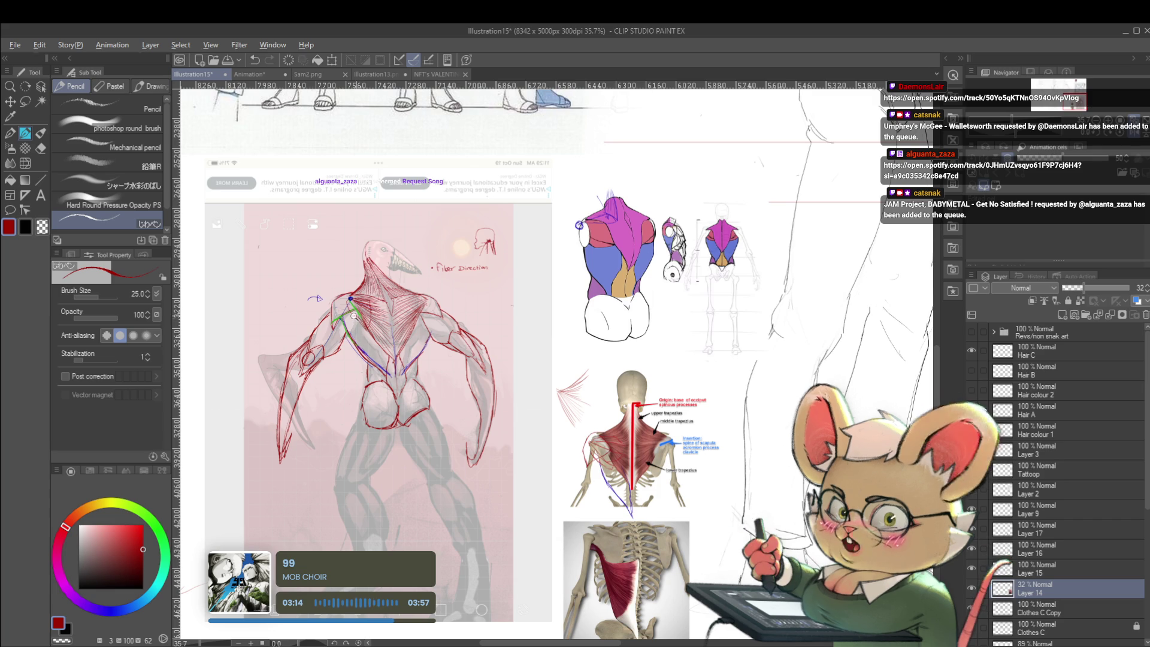
scroll(342, 319, up, 3)
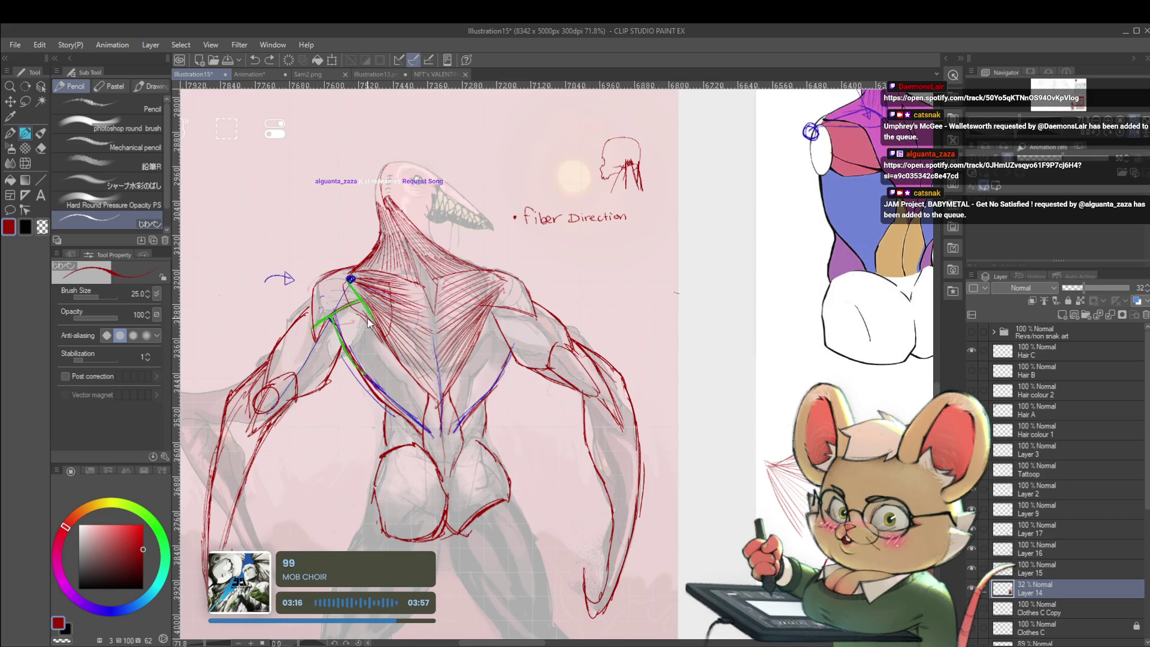
click(1043, 569)
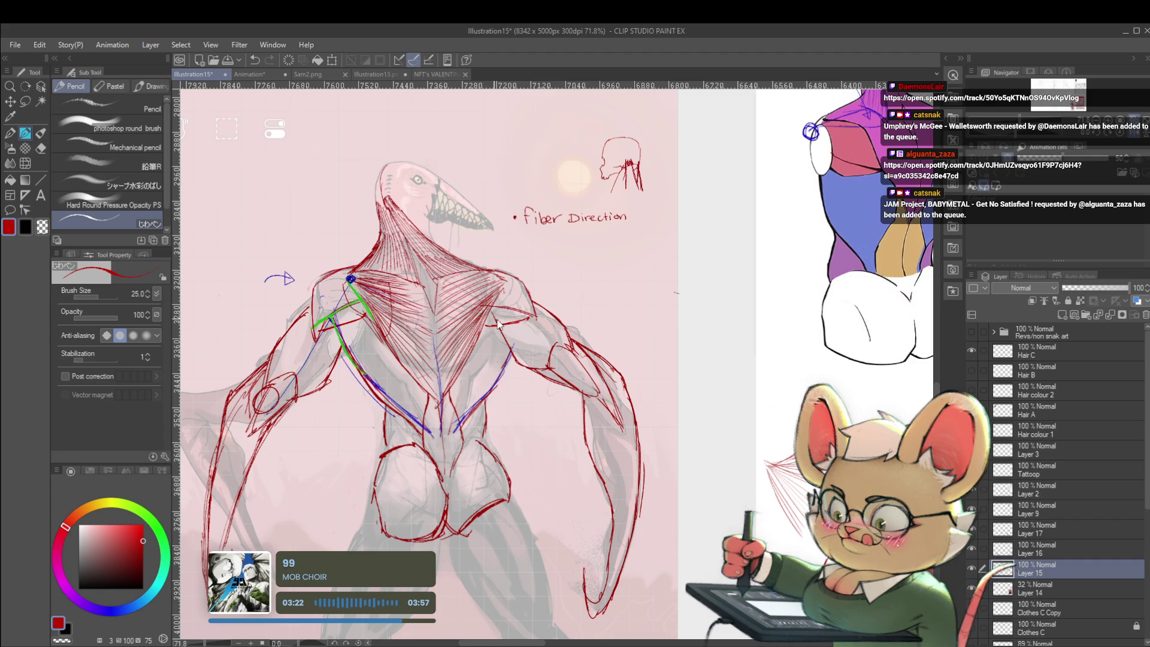
scroll(528, 315, down, 5)
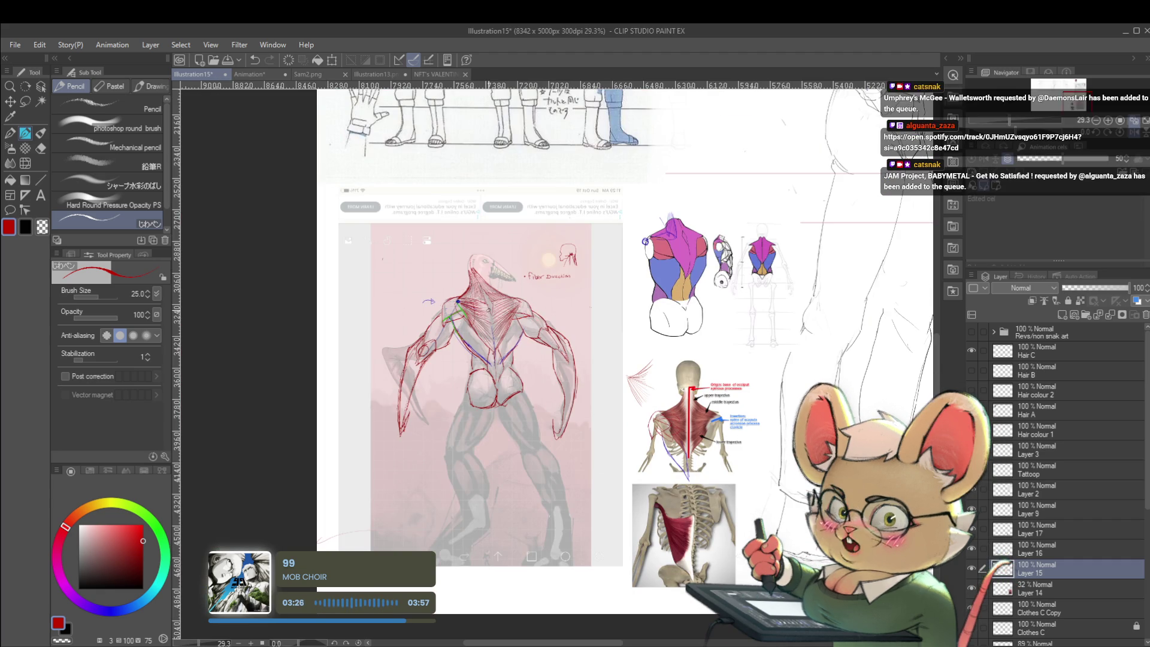
key(h)
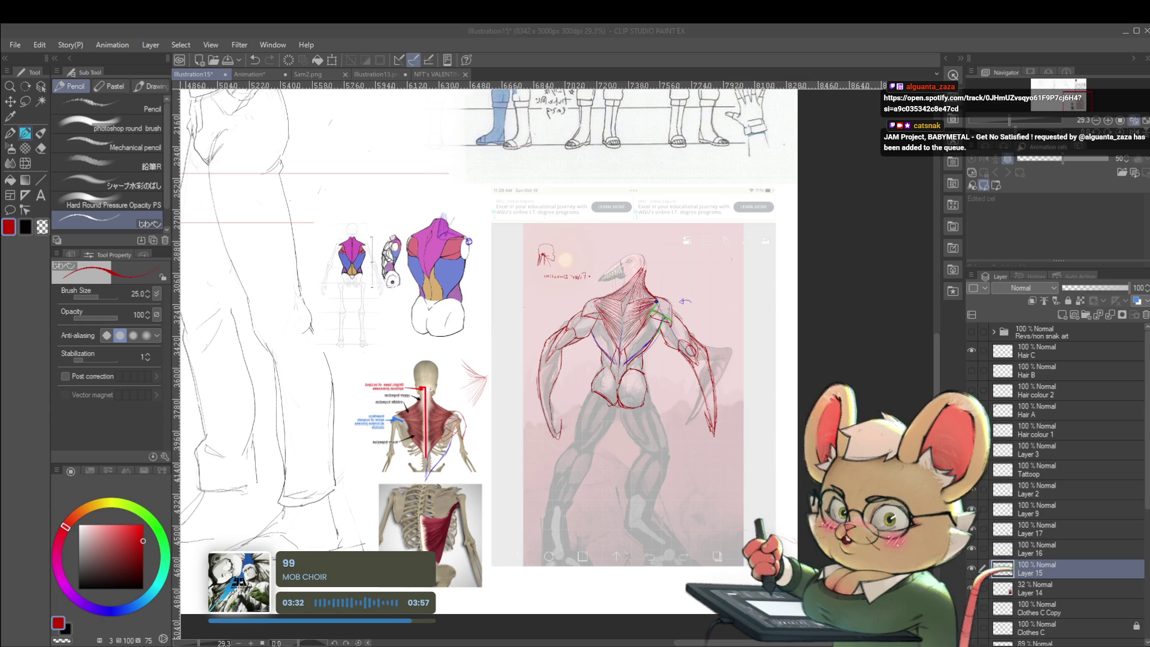
key(alt+bracketleft)
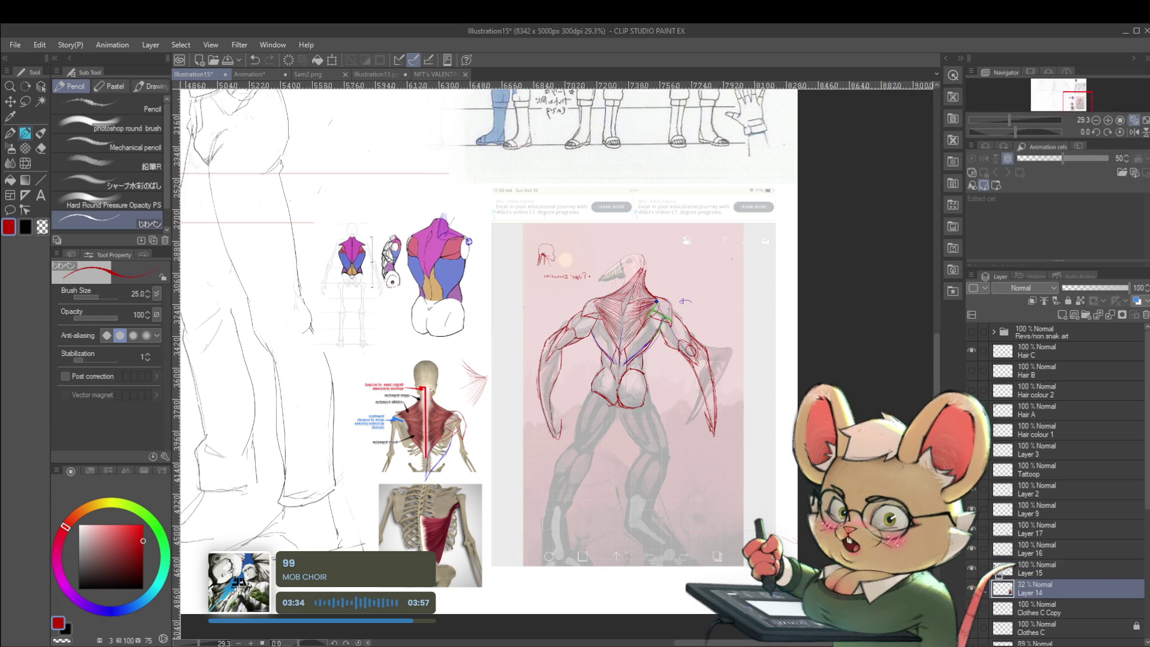
drag(998, 574, 975, 571)
click(972, 569)
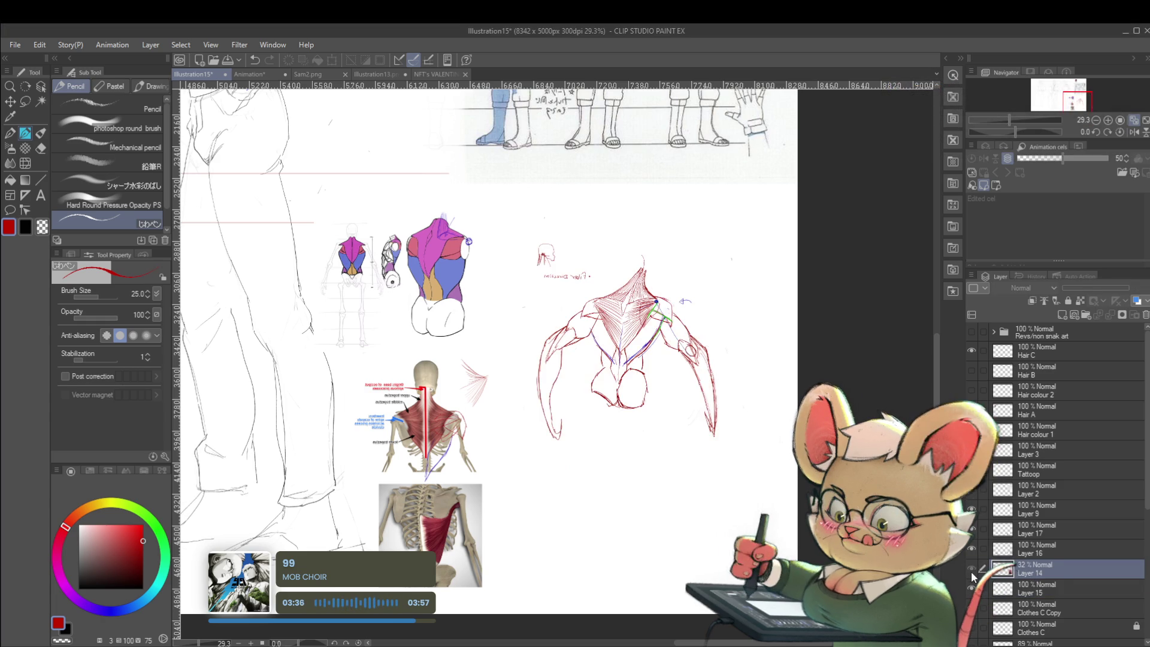
click(1039, 589)
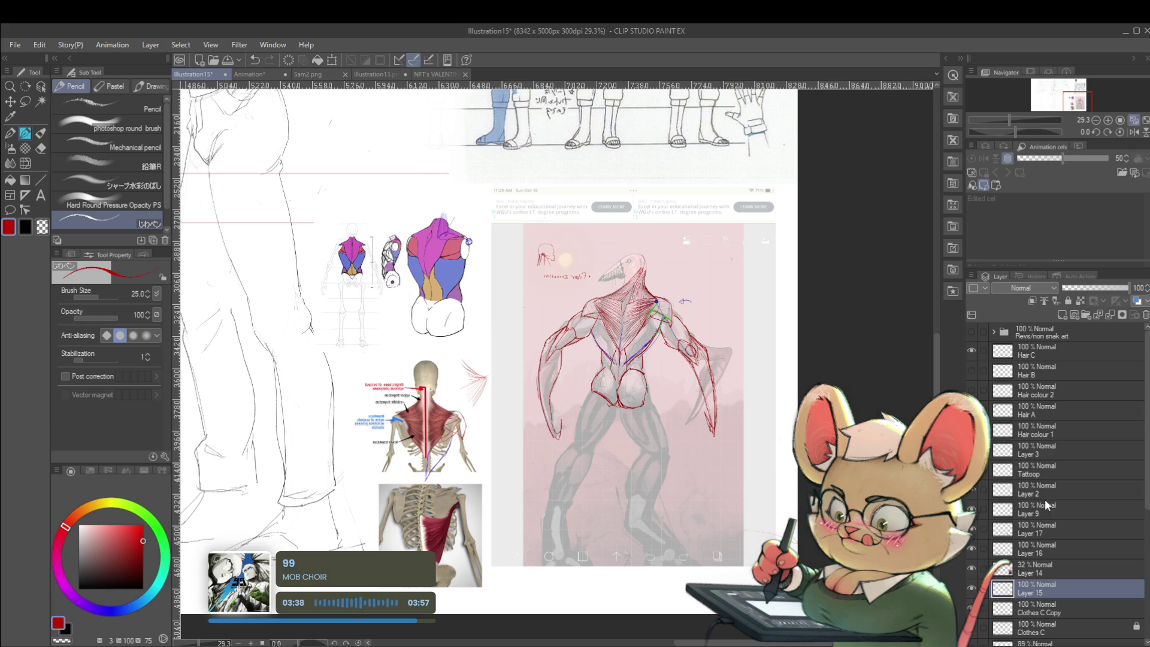
Step: Select Layers 9 through 15 together and drag them down below Layer 2
drag(983, 569, 972, 493)
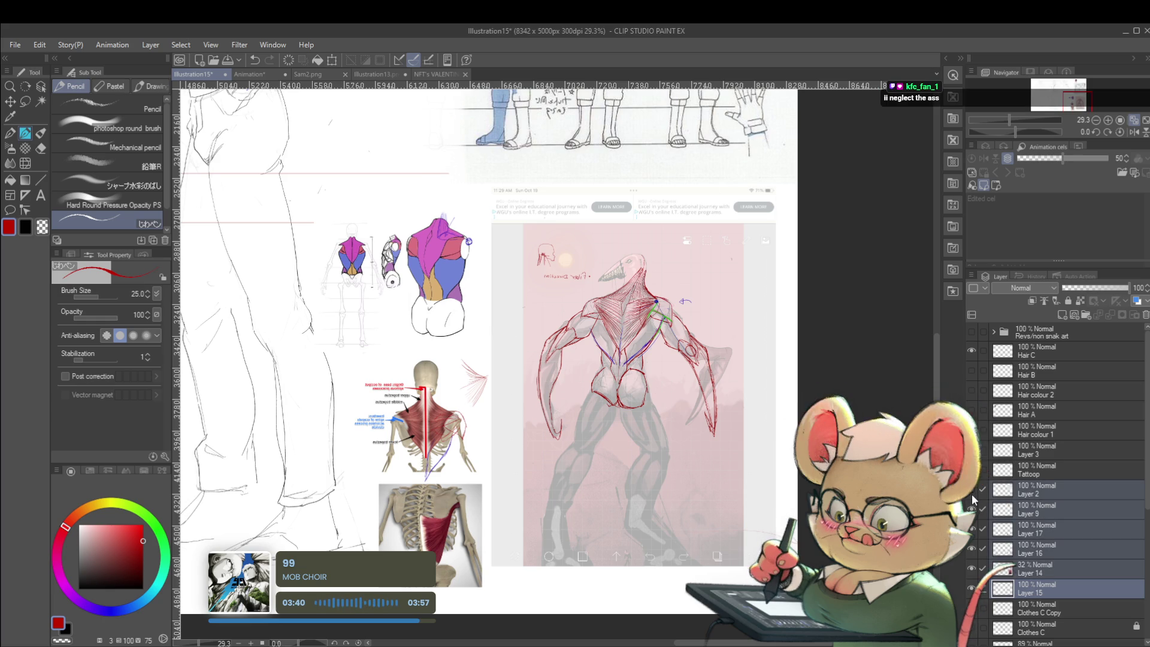
click(971, 492)
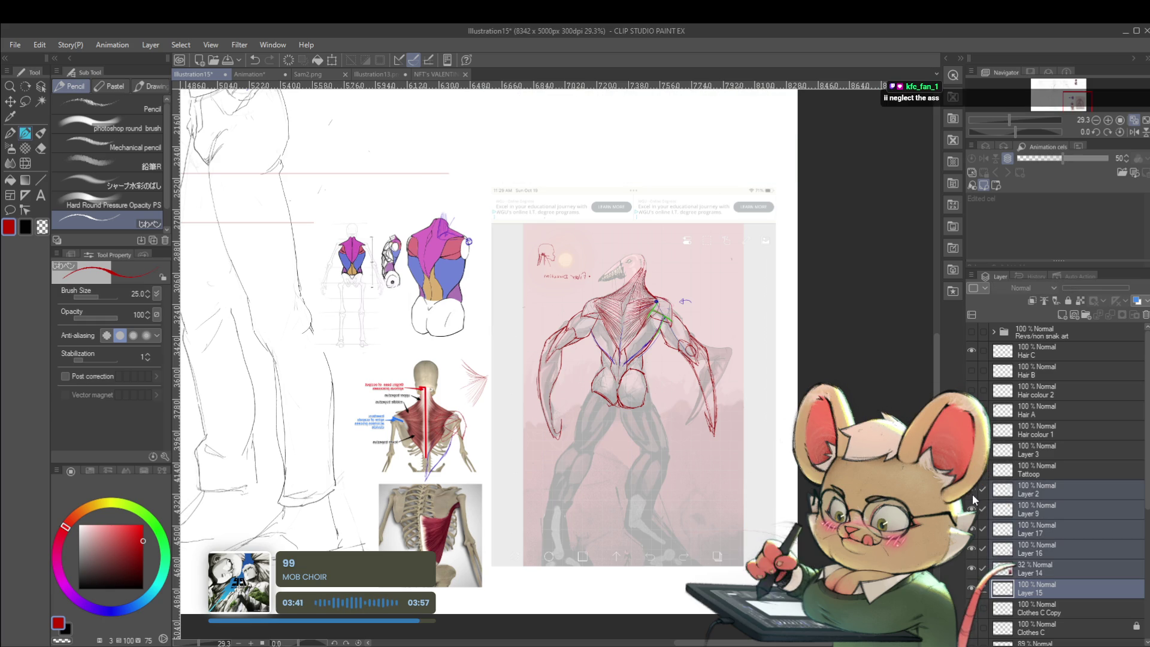
click(1045, 513)
shift+click(1033, 592)
drag(1073, 515, 1043, 333)
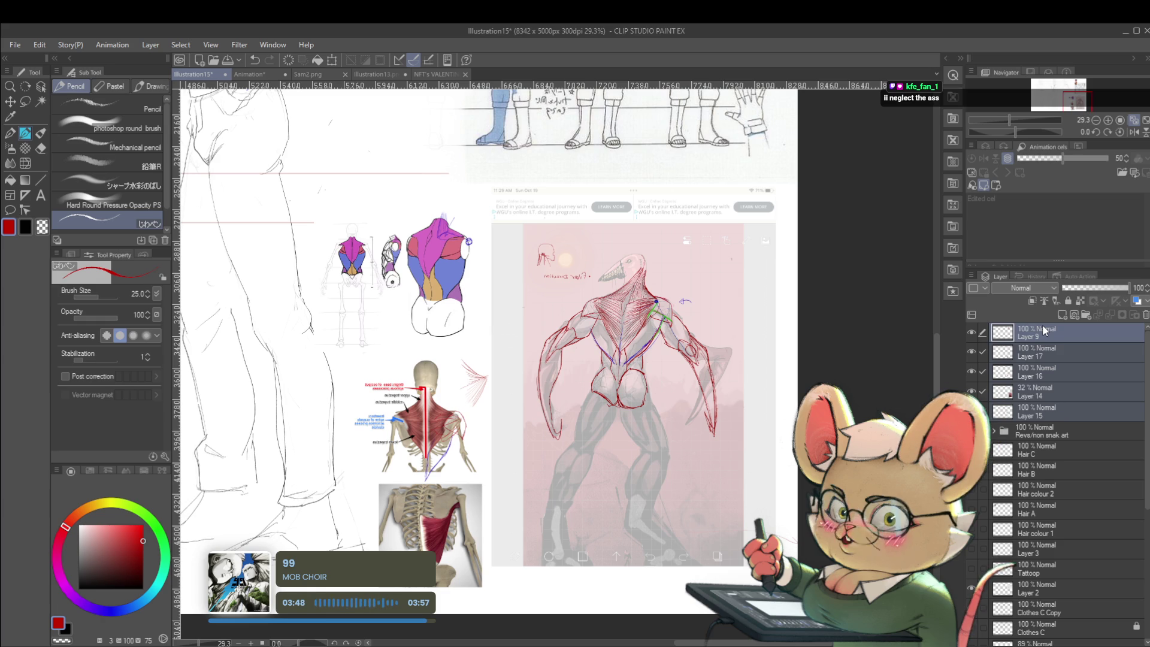
drag(1045, 338, 1053, 519)
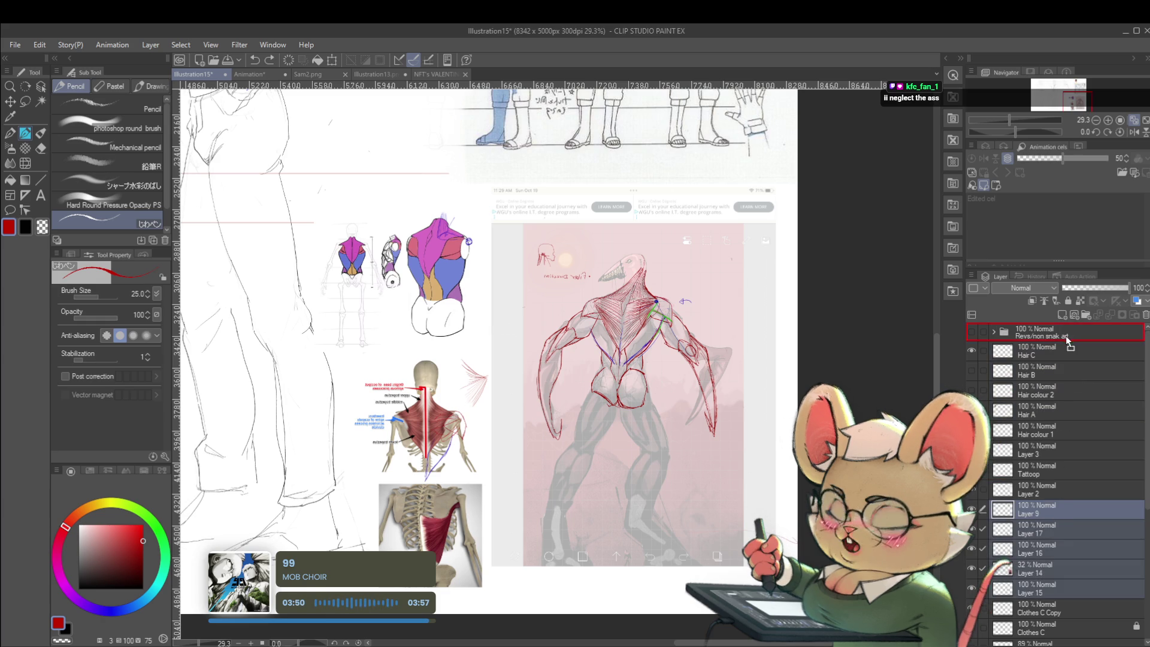
Step: Hide the pink anatomy reference layers and make Clothes C Copy the active layer
key(Delete)
scroll(729, 259, down, 3)
scroll(729, 259, down, 3)
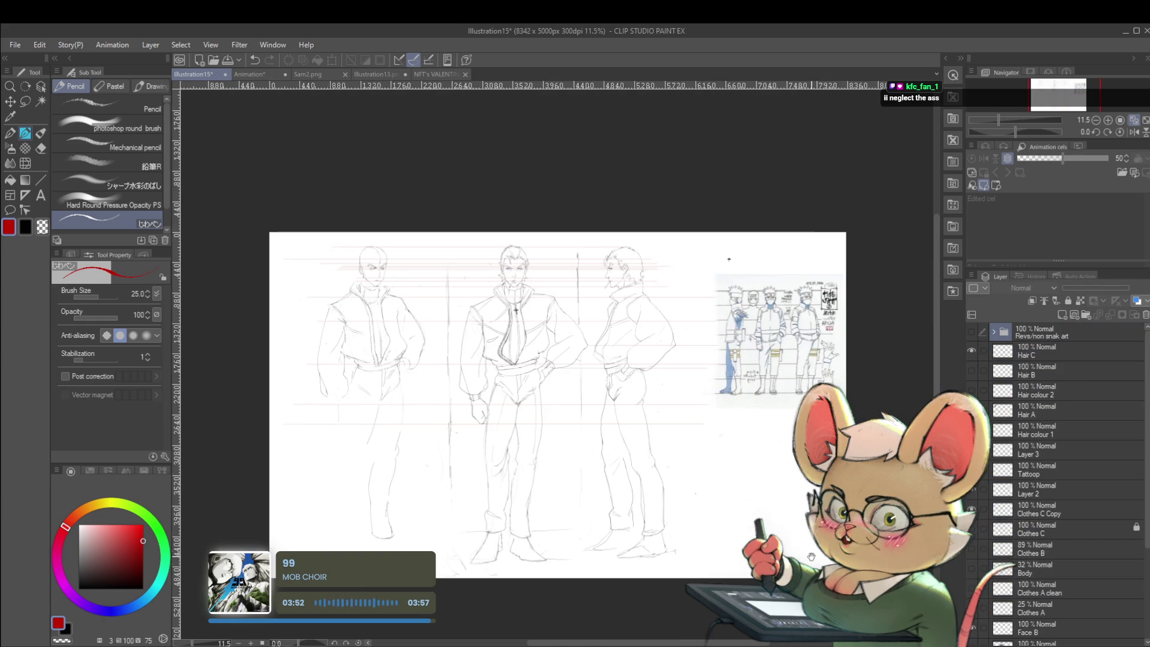
click(1134, 133)
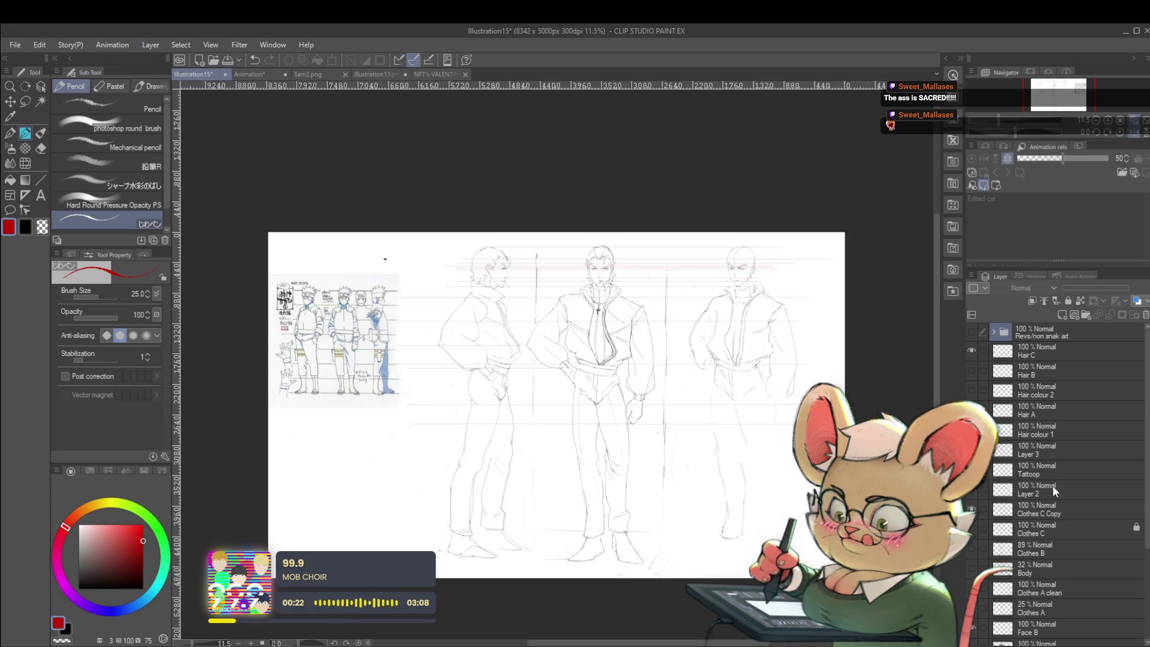
click(1049, 510)
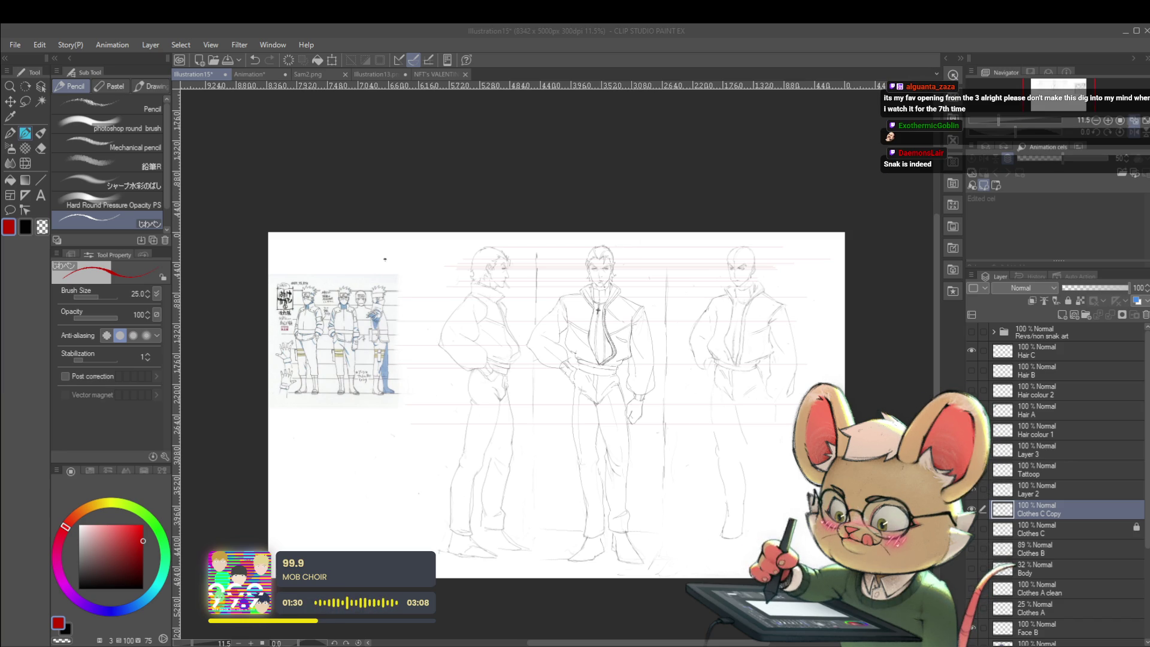
click(1145, 123)
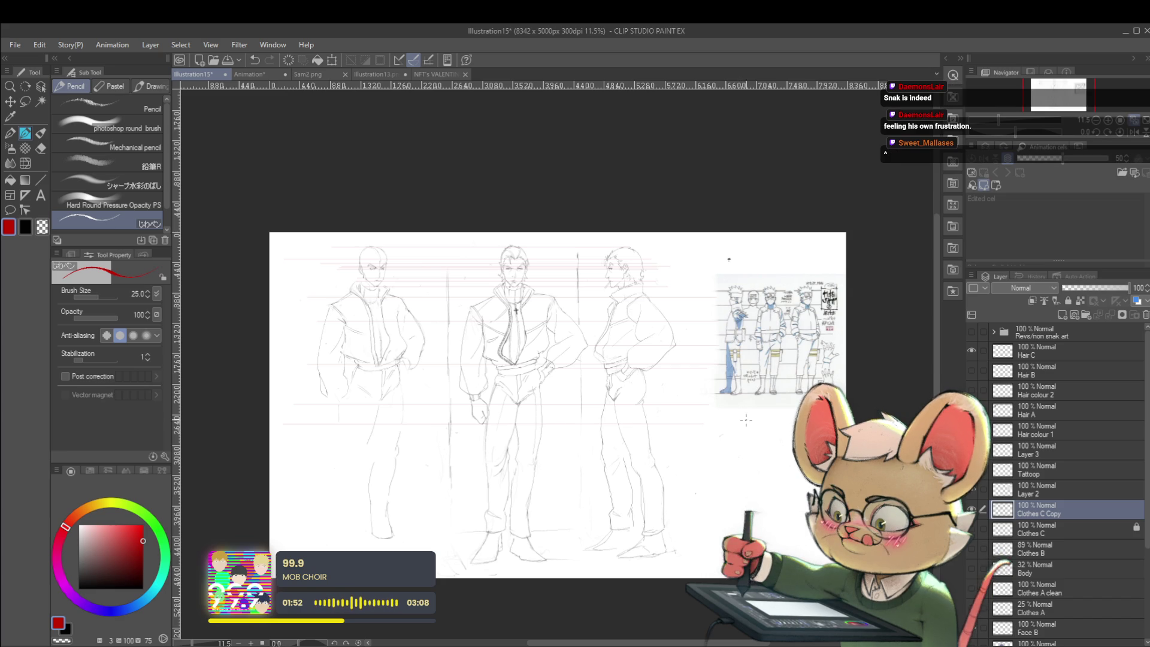
Step: Mirror the canvas and re-centre the figures to check the bald figure's face
drag(651, 245, 636, 299)
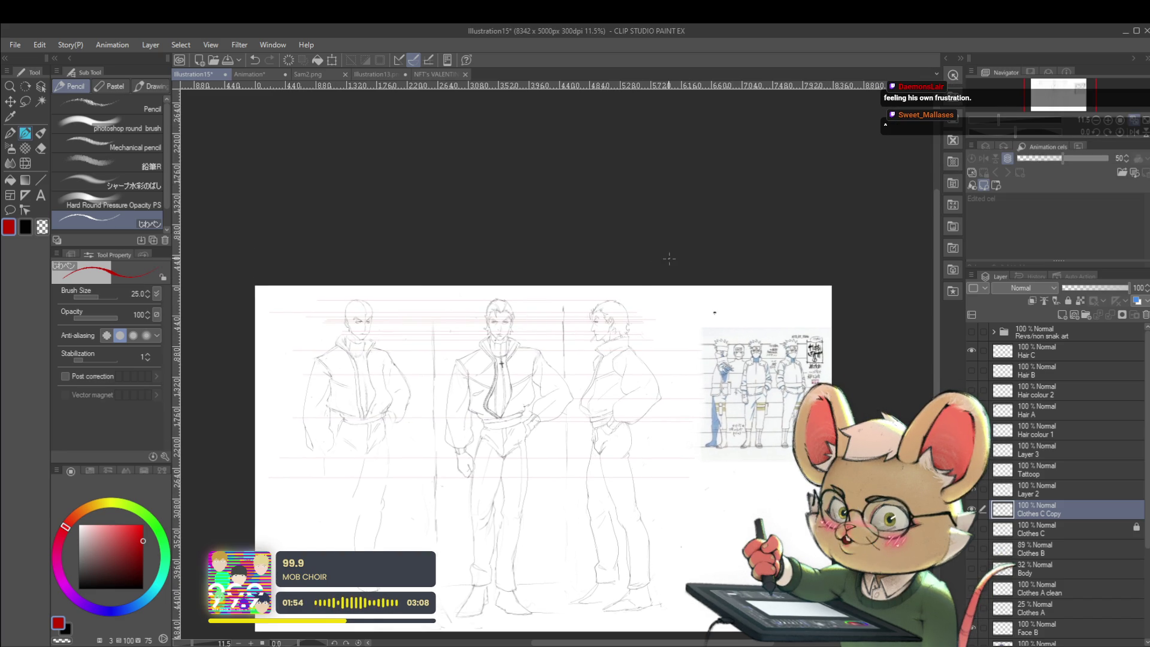
scroll(678, 320, up, 2)
scroll(678, 320, up, 2)
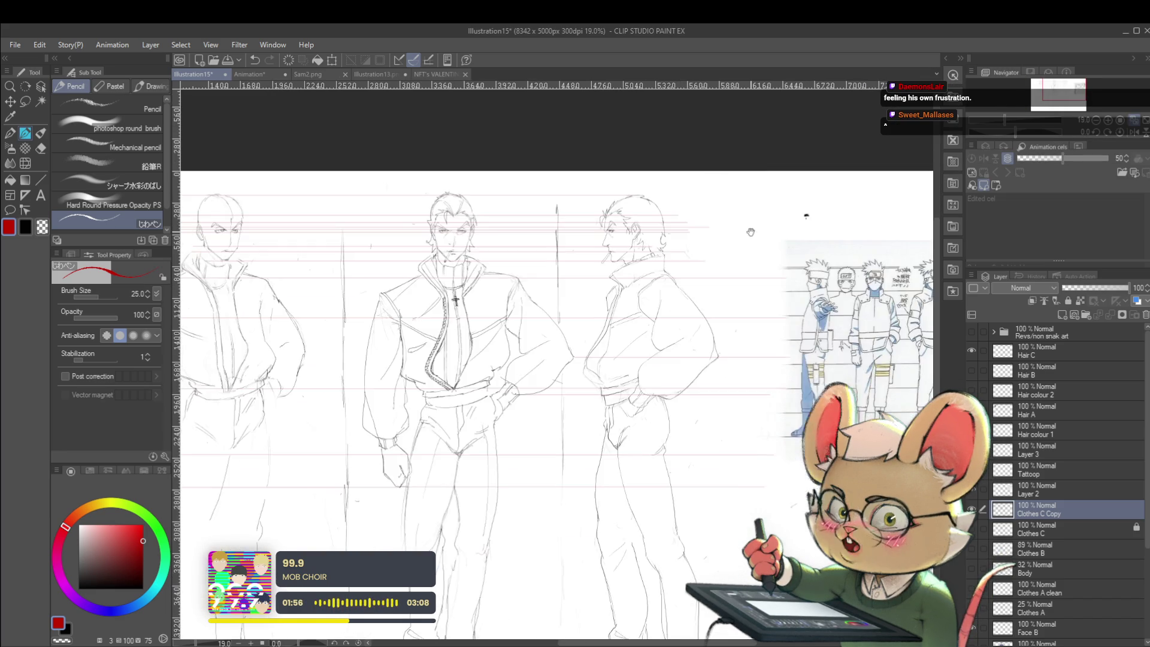
scroll(677, 320, up, 2)
click(1135, 133)
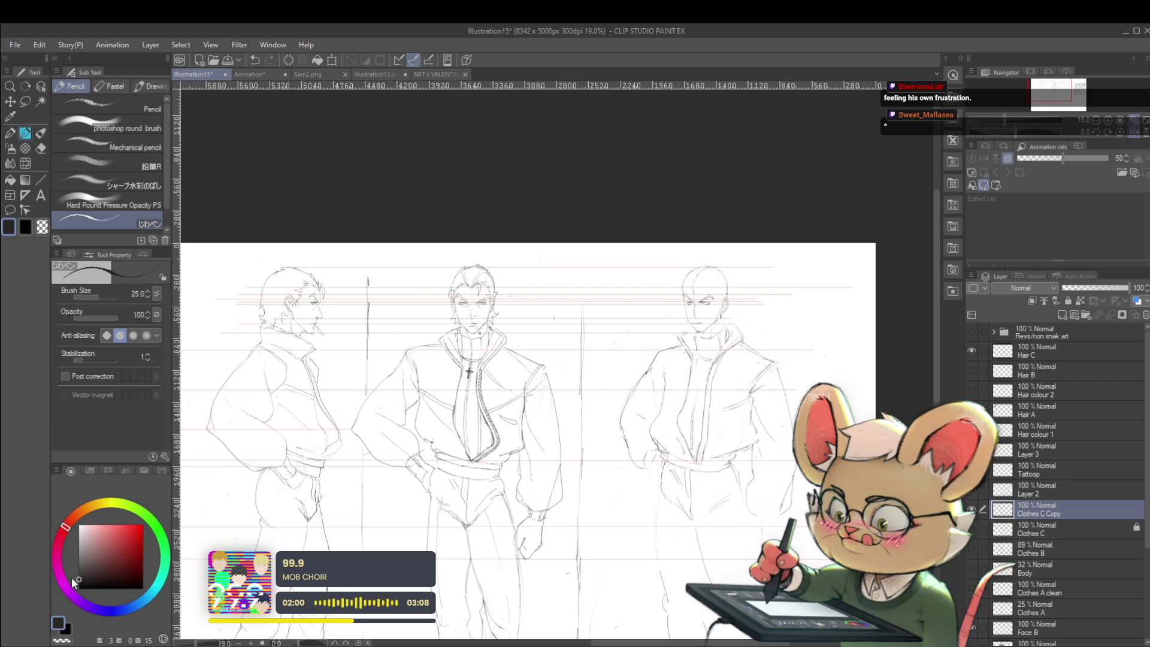
drag(652, 482, 729, 450)
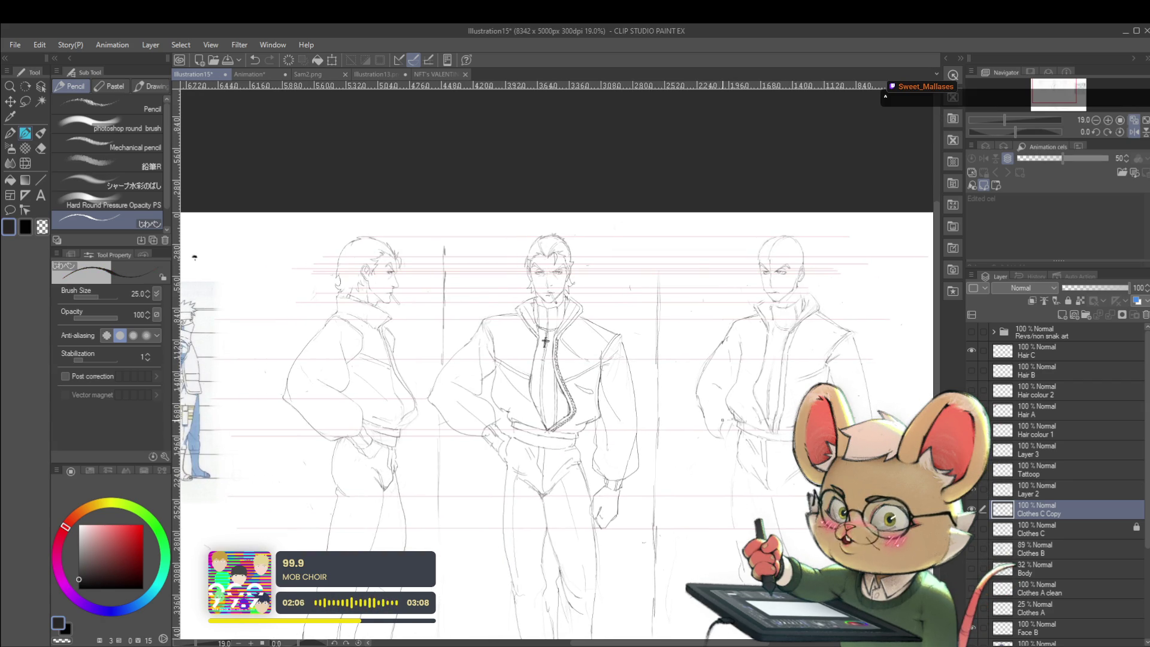
scroll(468, 256, up, 1)
scroll(468, 257, up, 2)
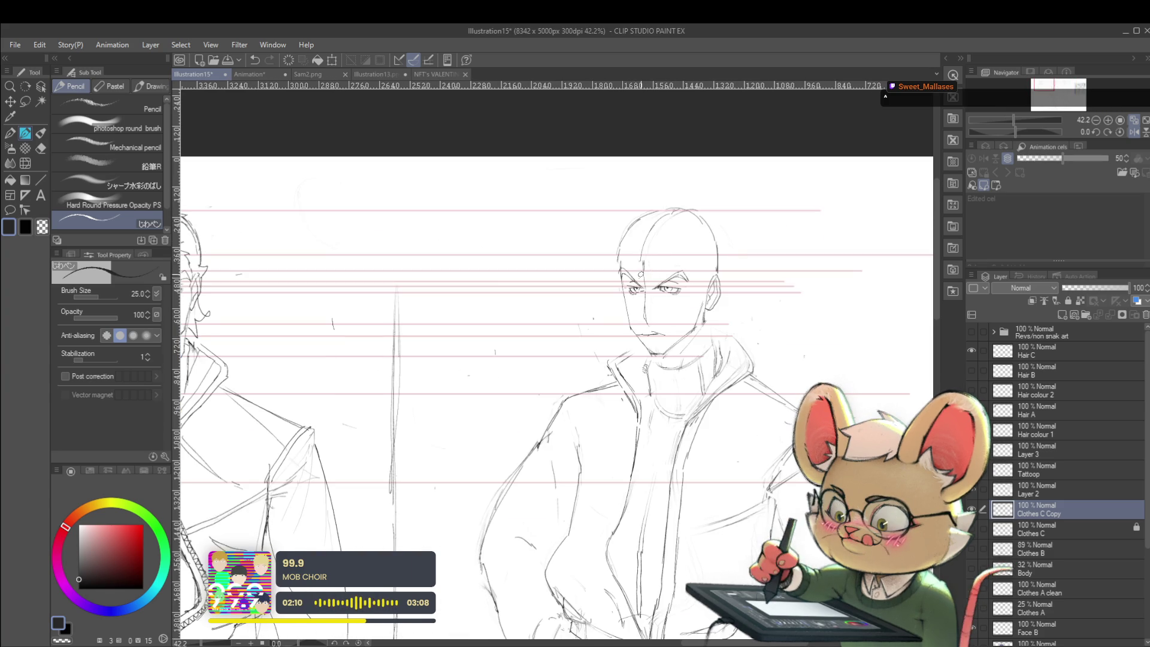
scroll(641, 274, down, 1)
scroll(641, 273, down, 1)
scroll(642, 273, down, 1)
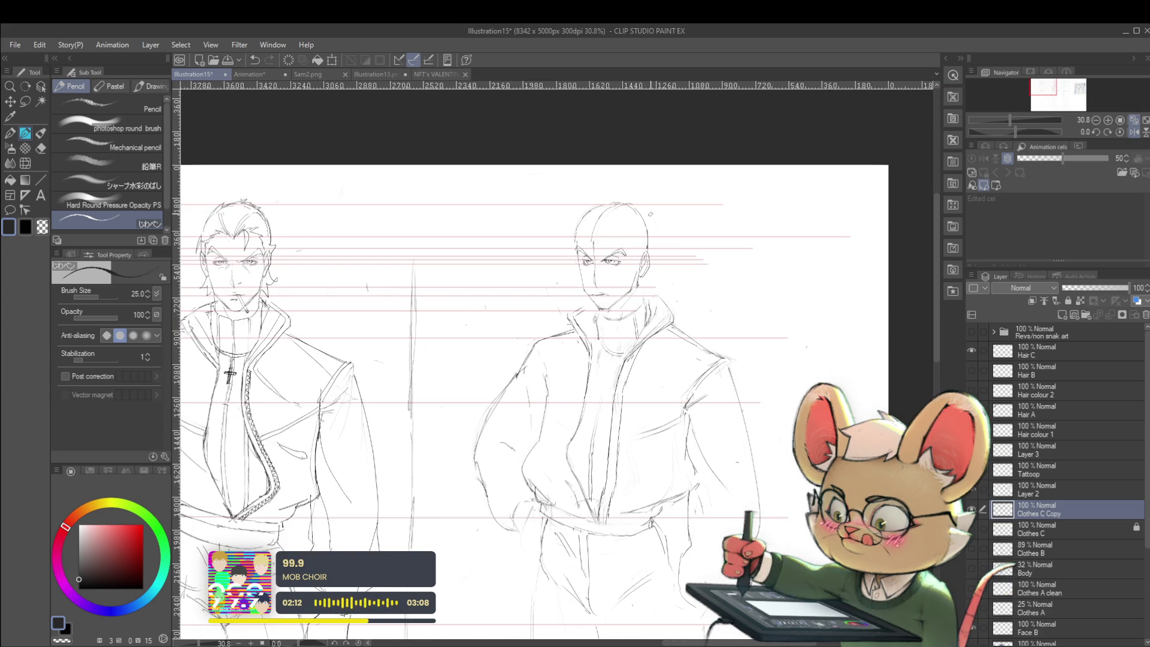
scroll(572, 265, up, 1)
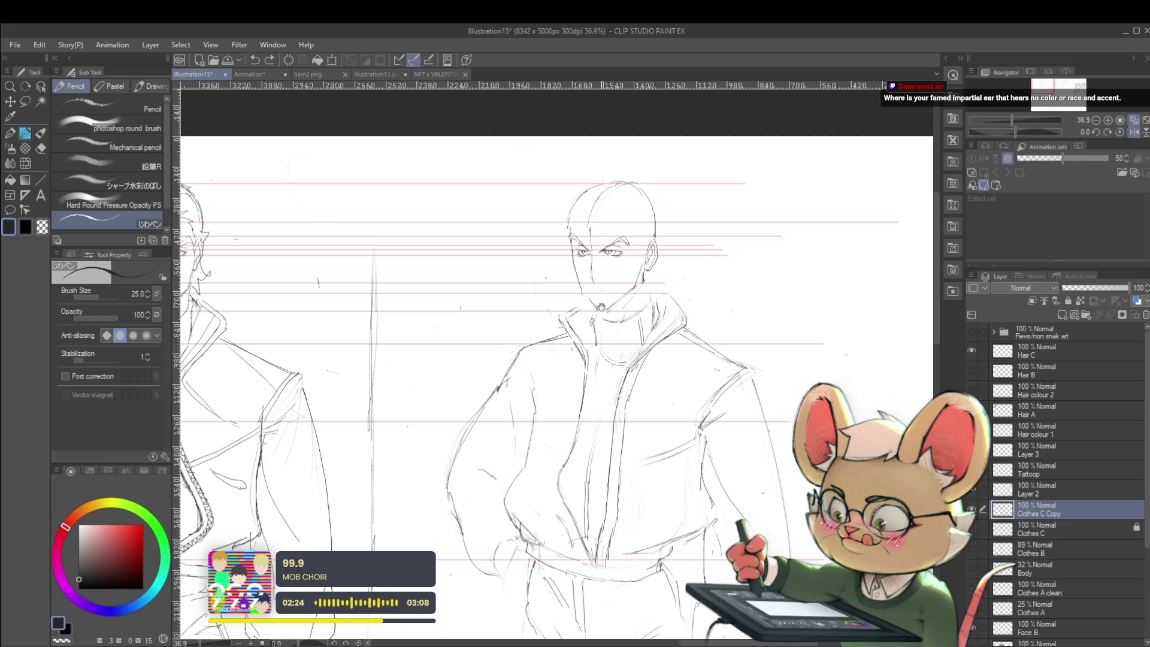
Step: Unmirror the view and redraw the bald figure's left eyebrow longer and darker
drag(602, 306, 580, 278)
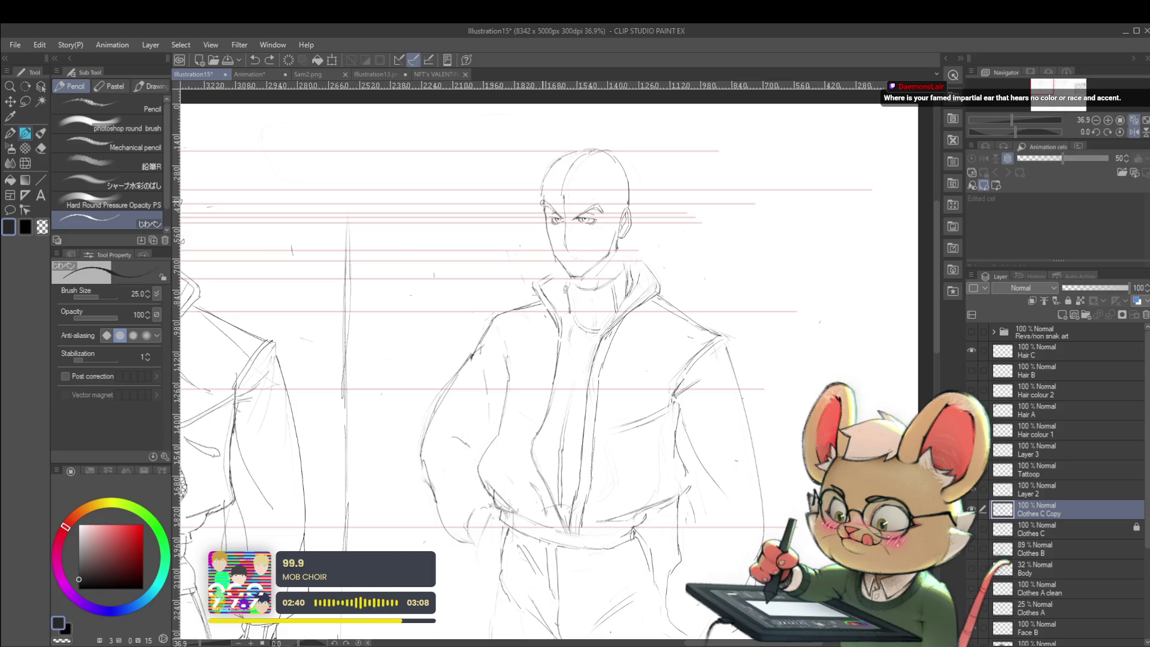
scroll(578, 170, down, 2)
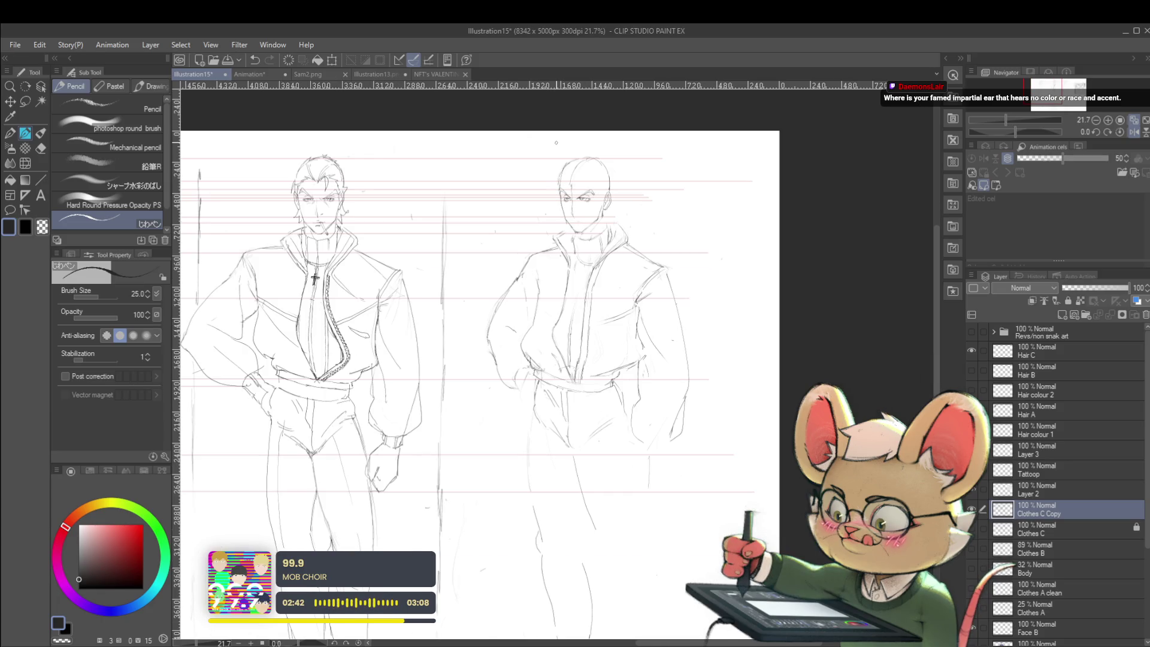
click(1134, 133)
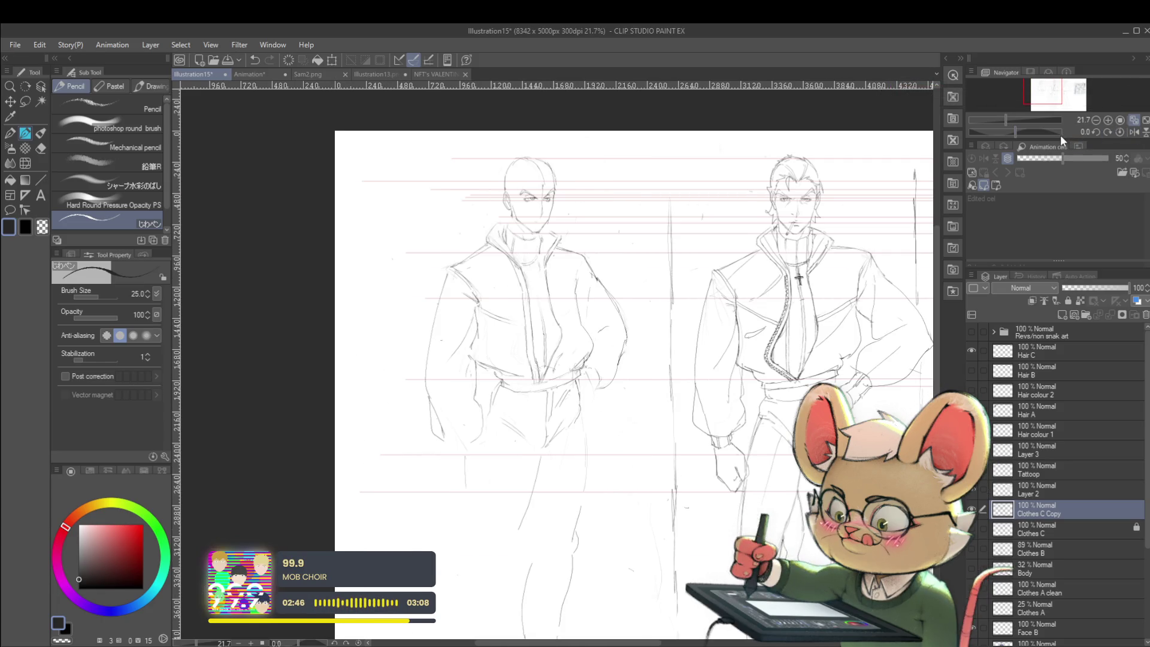
scroll(528, 175, up, 2)
scroll(528, 176, up, 2)
scroll(528, 176, up, 2)
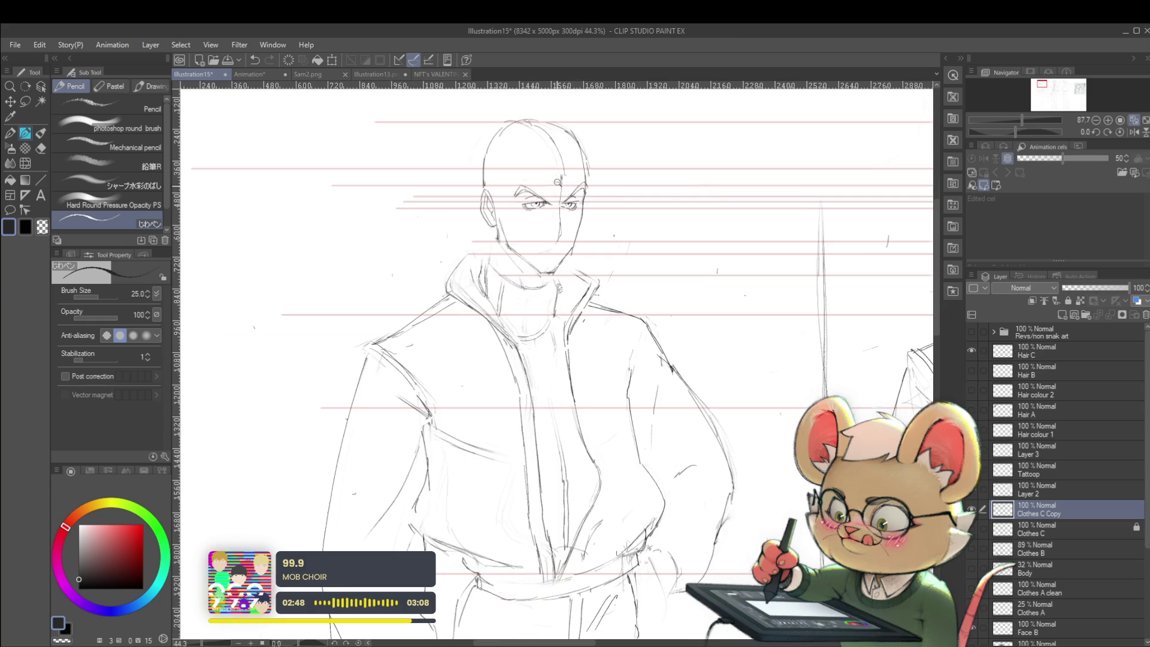
scroll(557, 183, down, 2)
scroll(687, 160, down, 1)
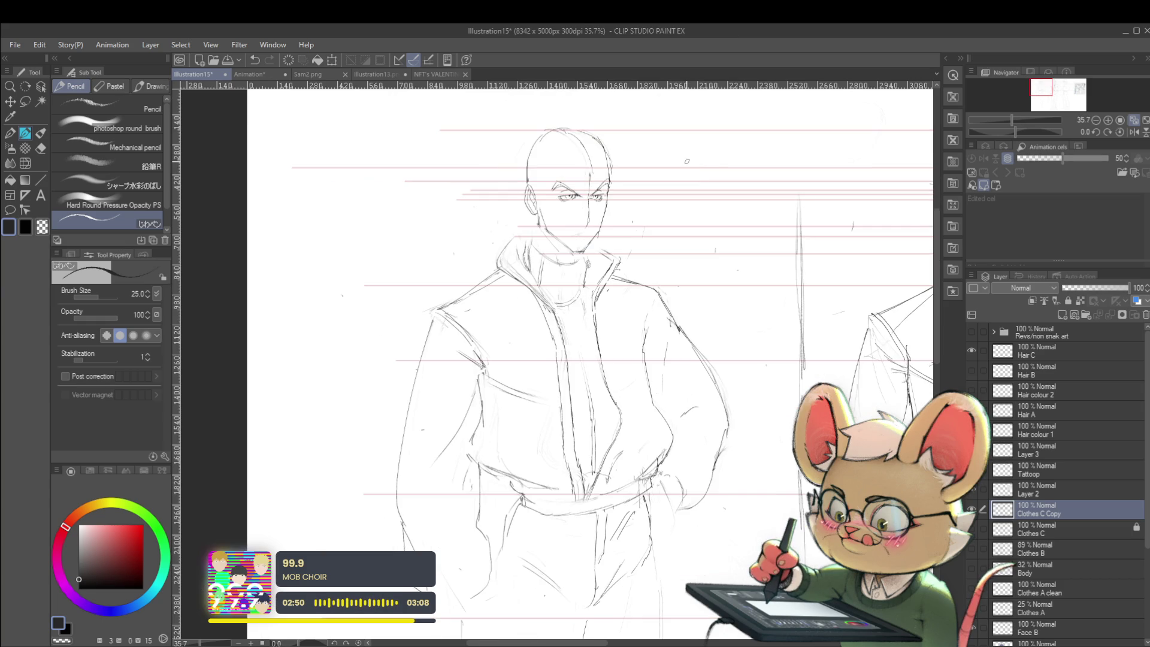
scroll(584, 161, up, 2)
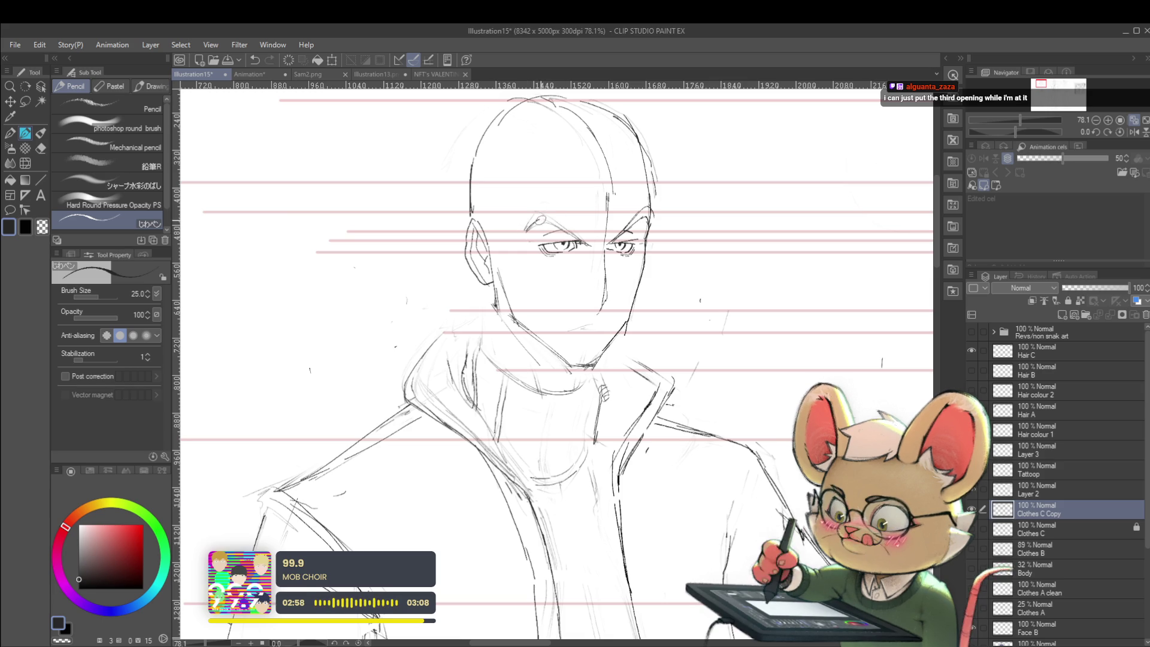
drag(539, 219, 580, 239)
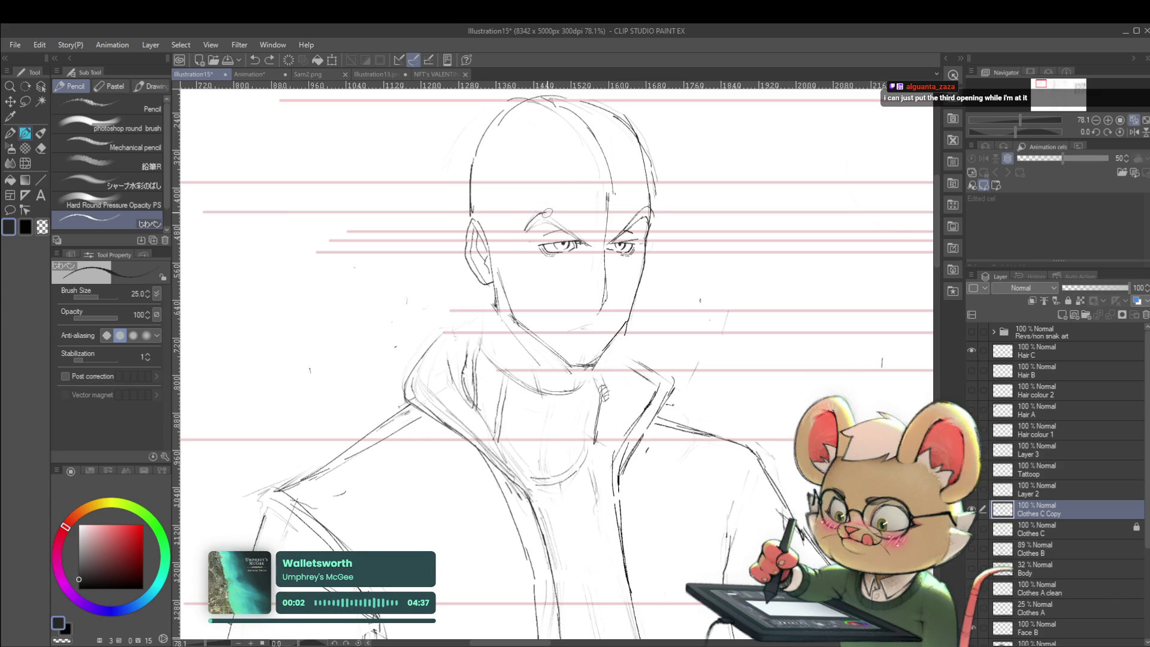
drag(543, 214, 582, 235)
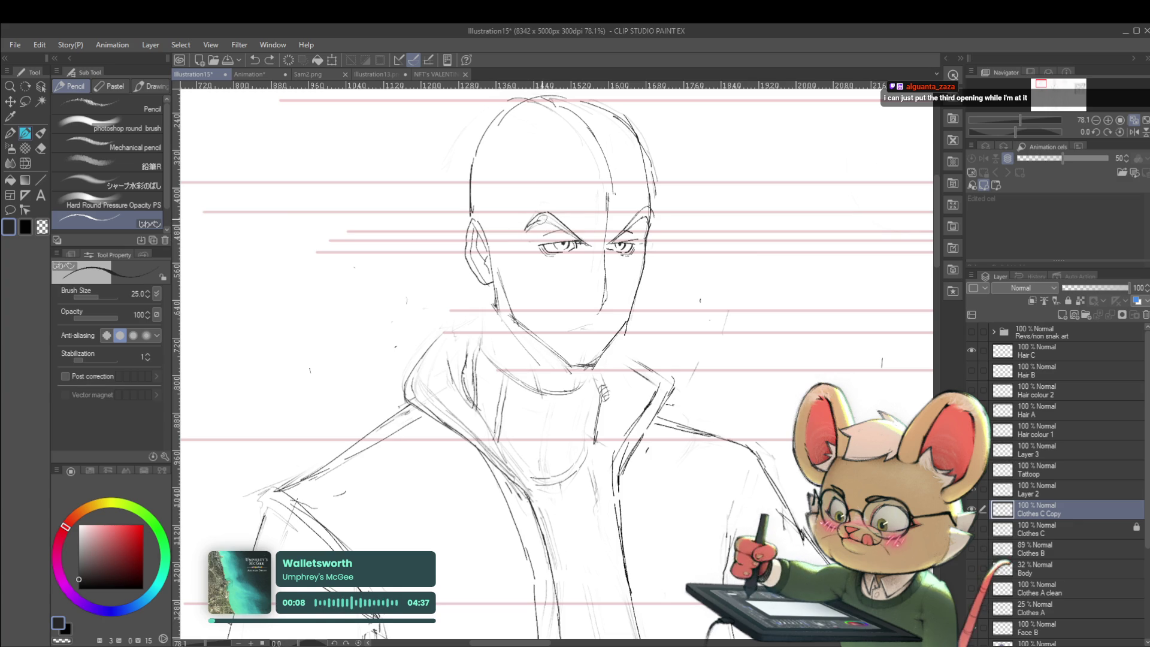
scroll(557, 360, down, 1)
scroll(557, 359, down, 2)
scroll(557, 361, down, 2)
scroll(557, 360, down, 1)
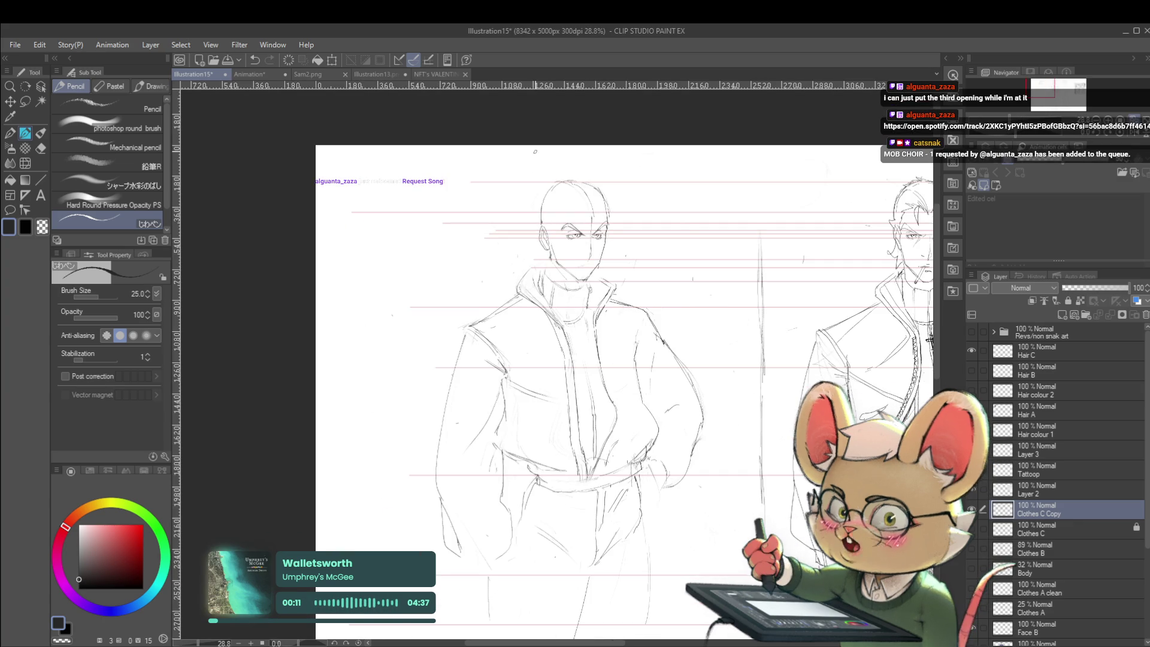
Step: Thin the pencil, mirror the view and zoom out to fit all three figures
key(bracketleft)
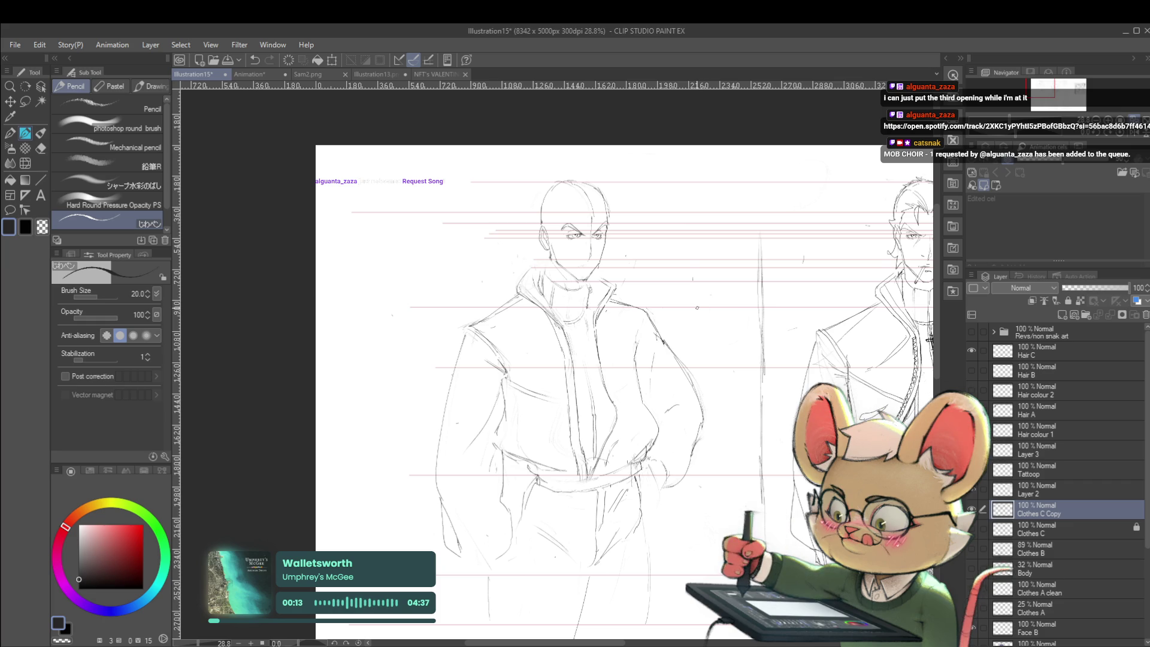
key(h)
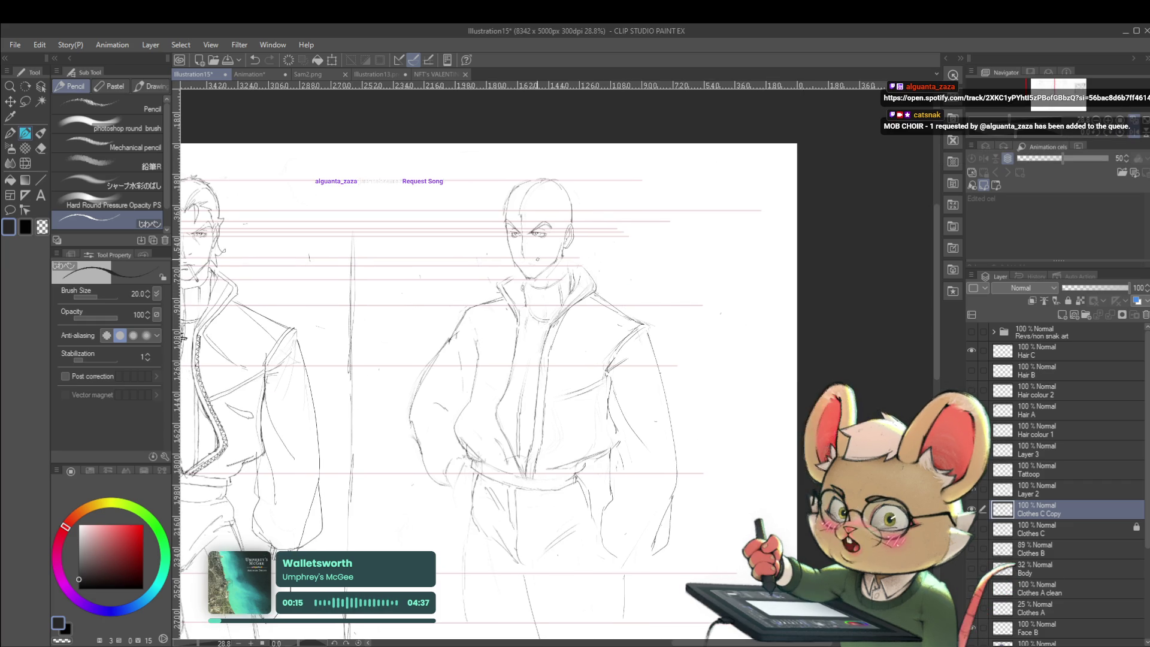
scroll(558, 359, up, 3)
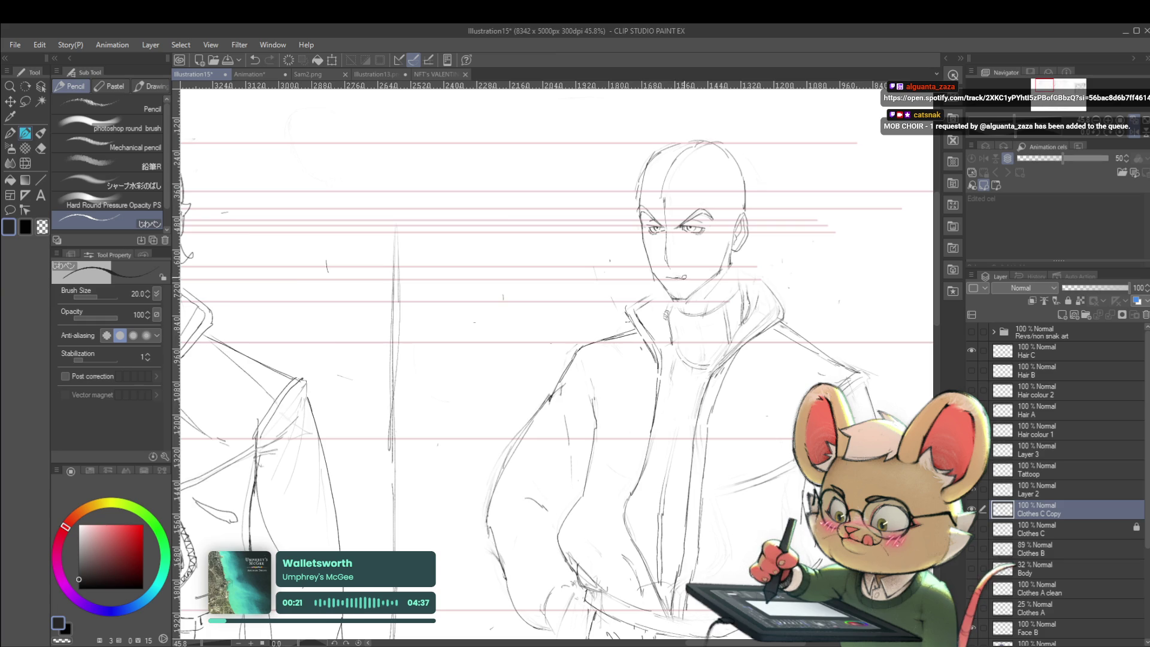
scroll(683, 277, down, 3)
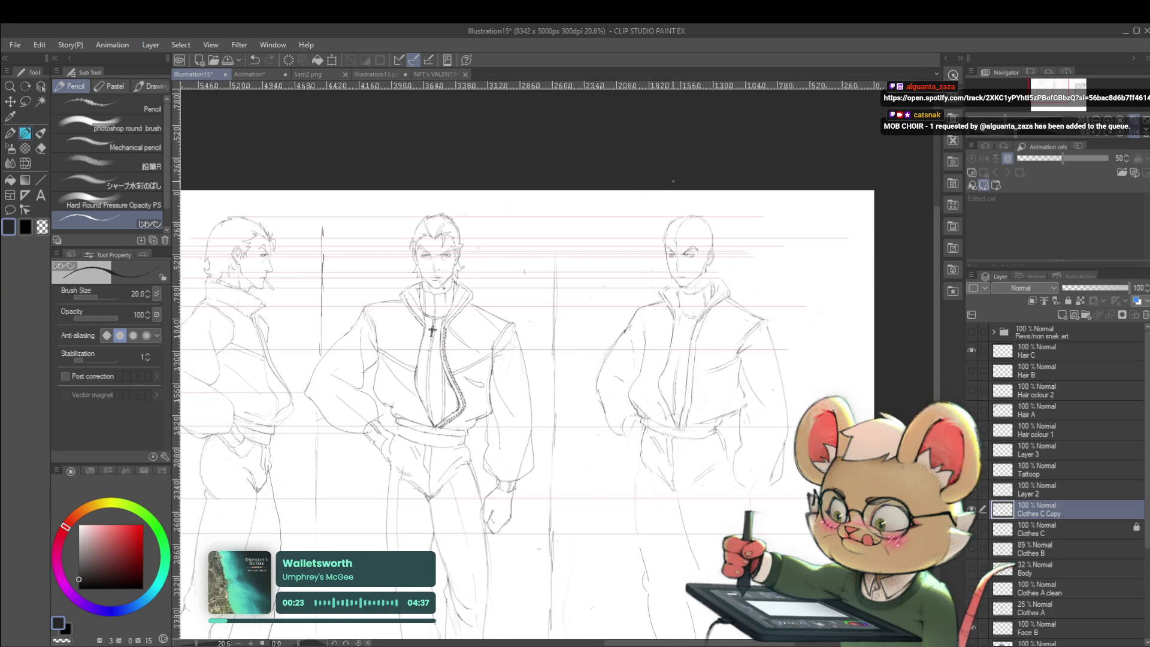
scroll(699, 278, up, 2)
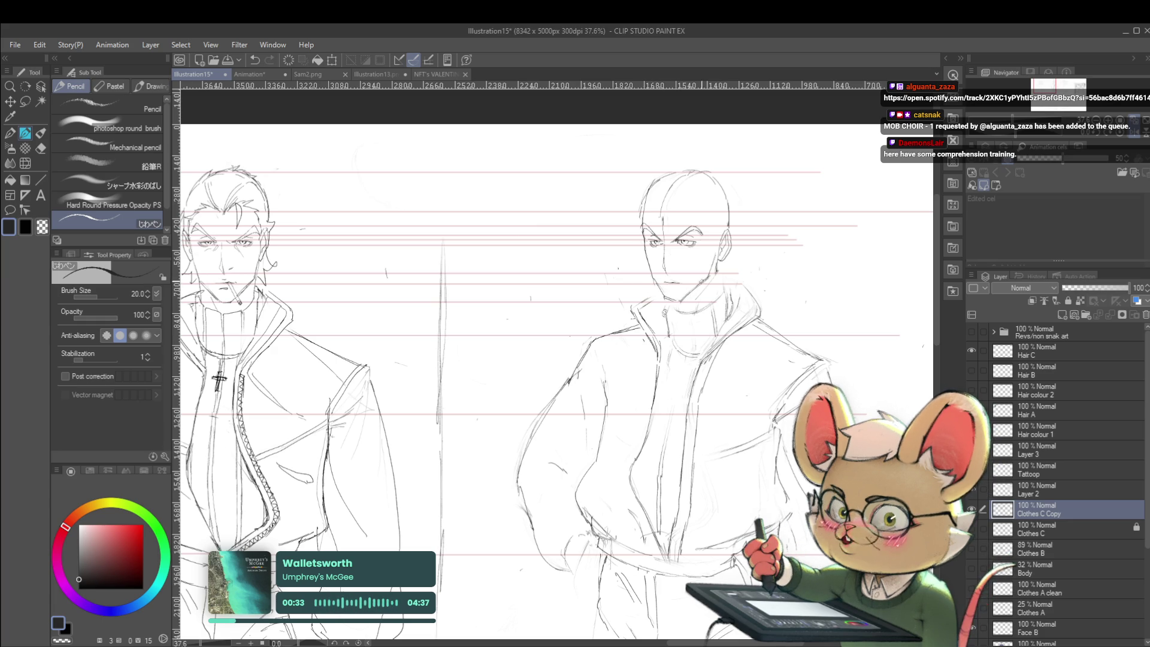
key(ctrl+minus)
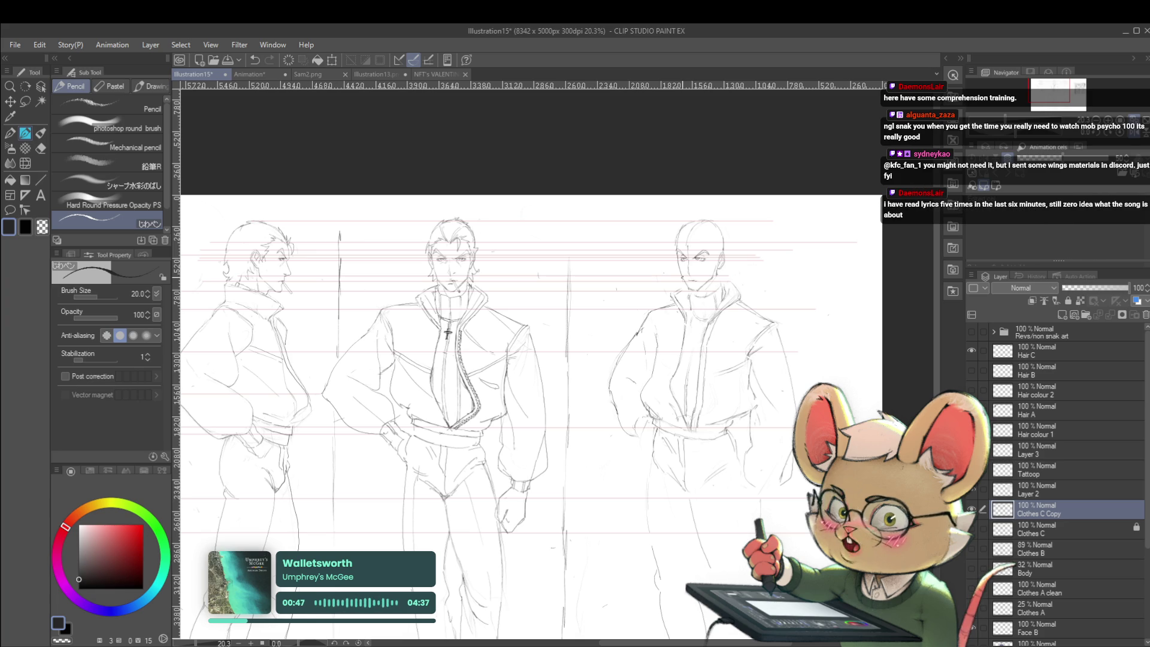
Step: Flip the turnaround between mirrored and normal views repeatedly to compare the figures
click(1125, 140)
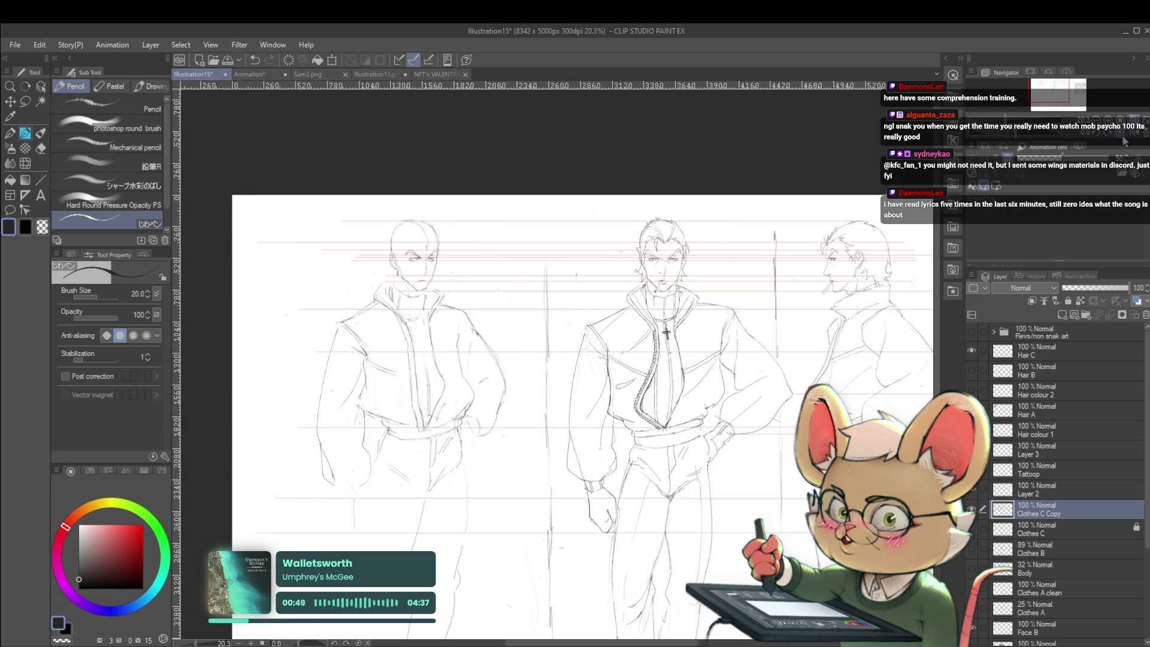
click(1125, 139)
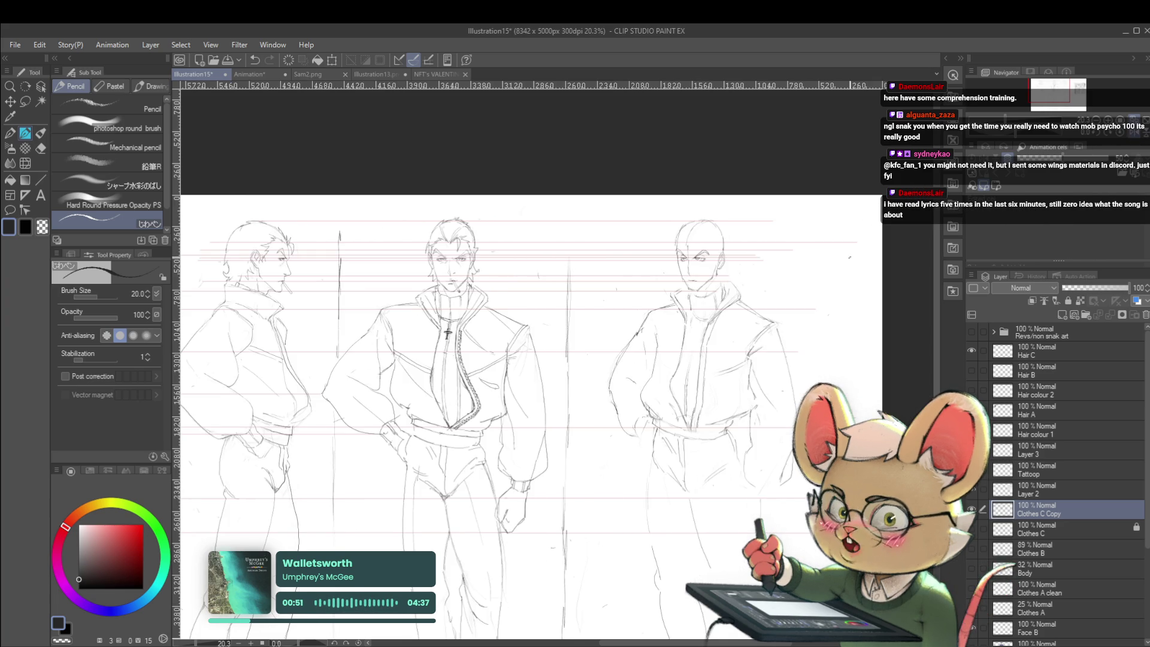
scroll(761, 265, up, 5)
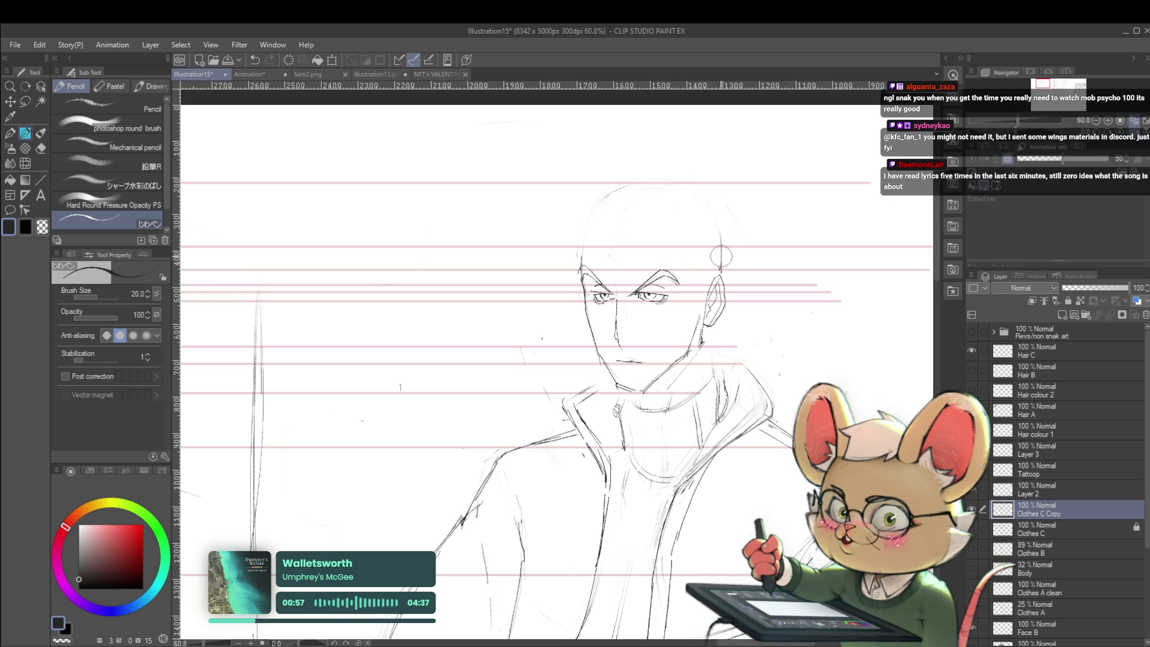
scroll(731, 218, down, 2)
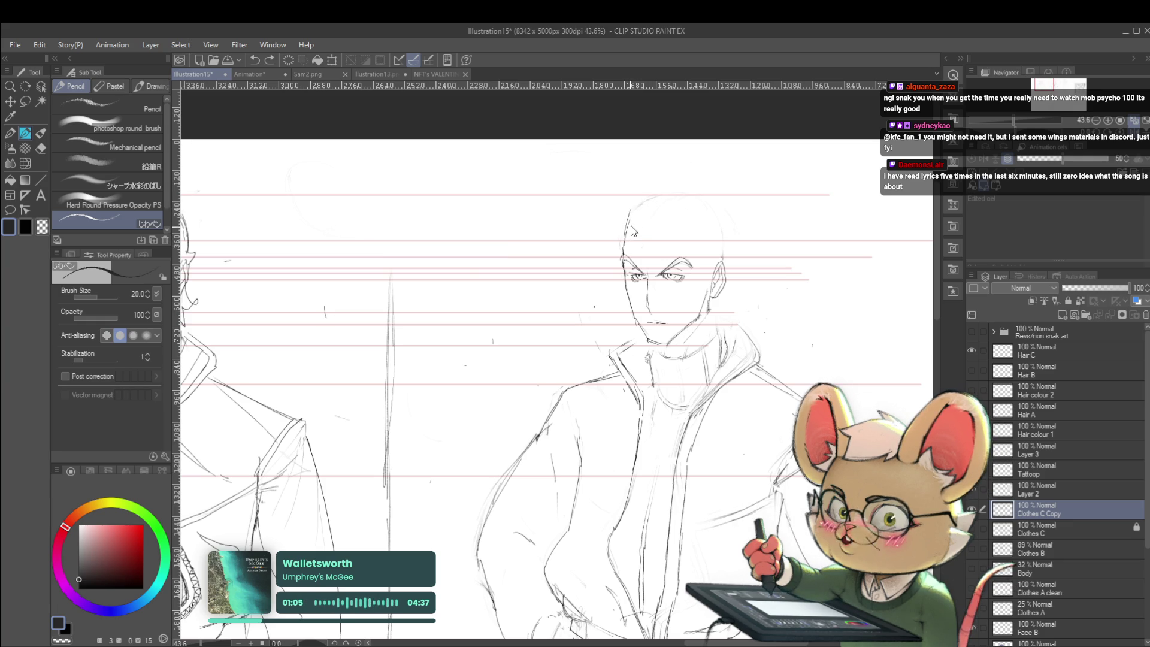
scroll(701, 216, down, 3)
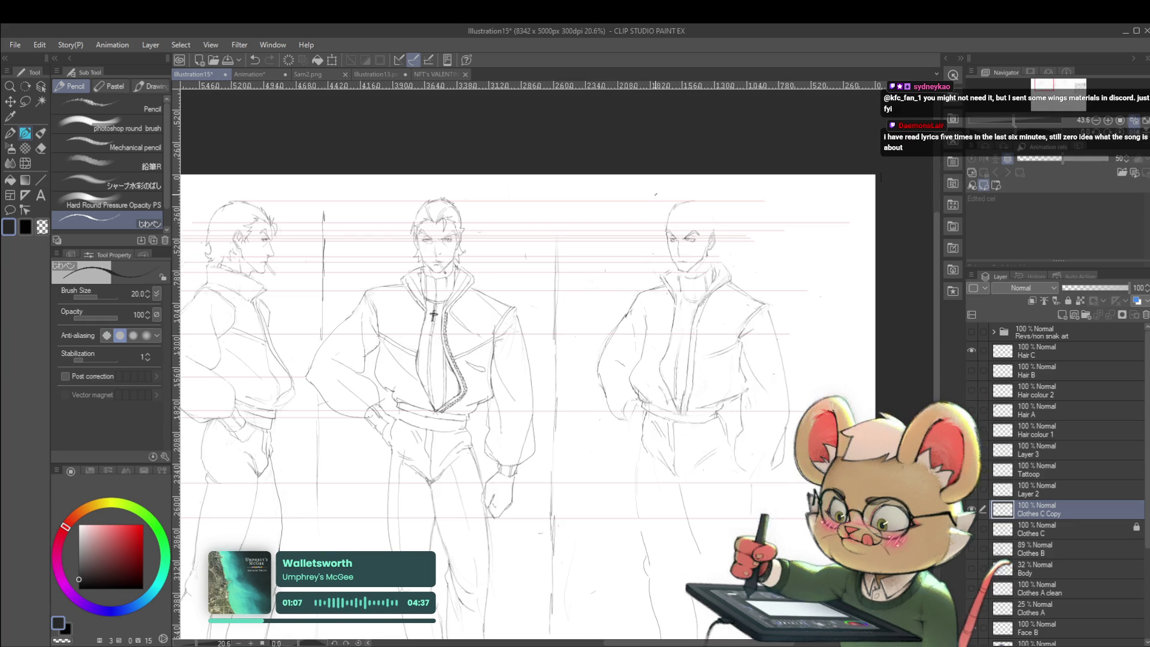
click(1137, 121)
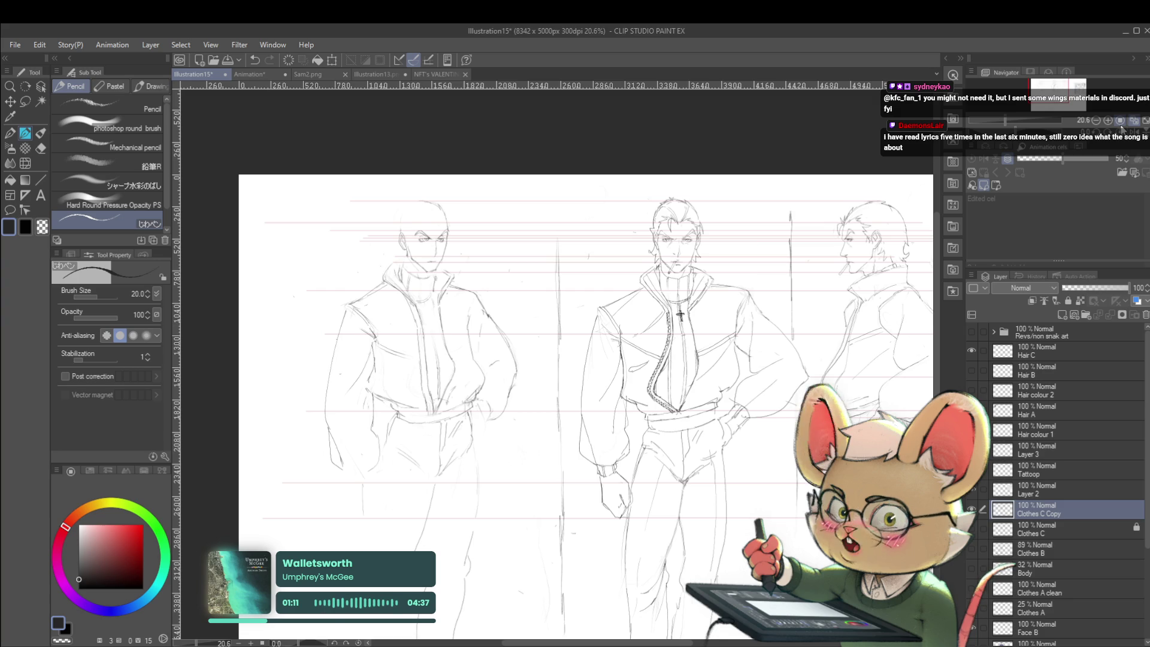
scroll(776, 360, up, 2)
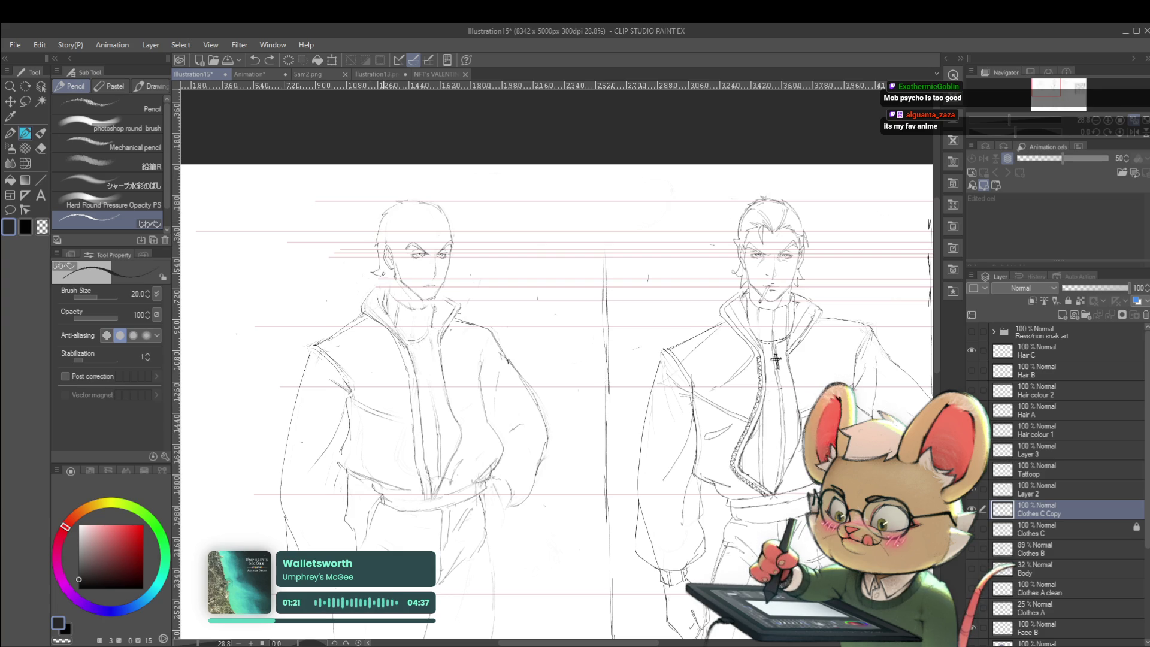
scroll(565, 270, down, 3)
scroll(565, 270, down, 2)
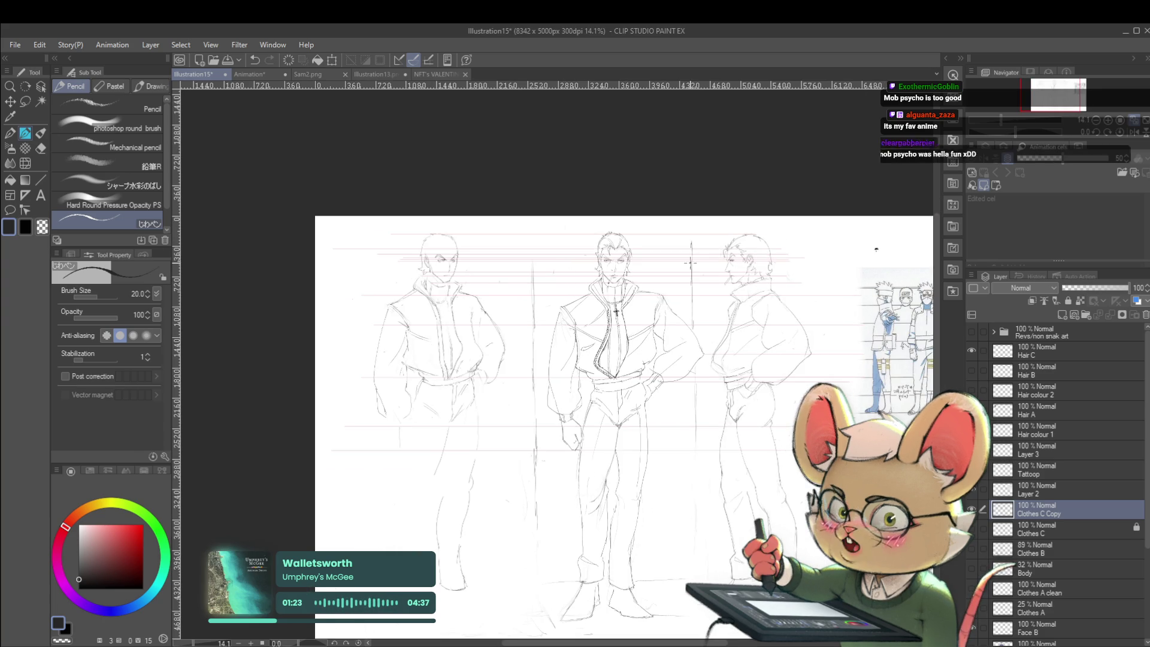
click(1129, 124)
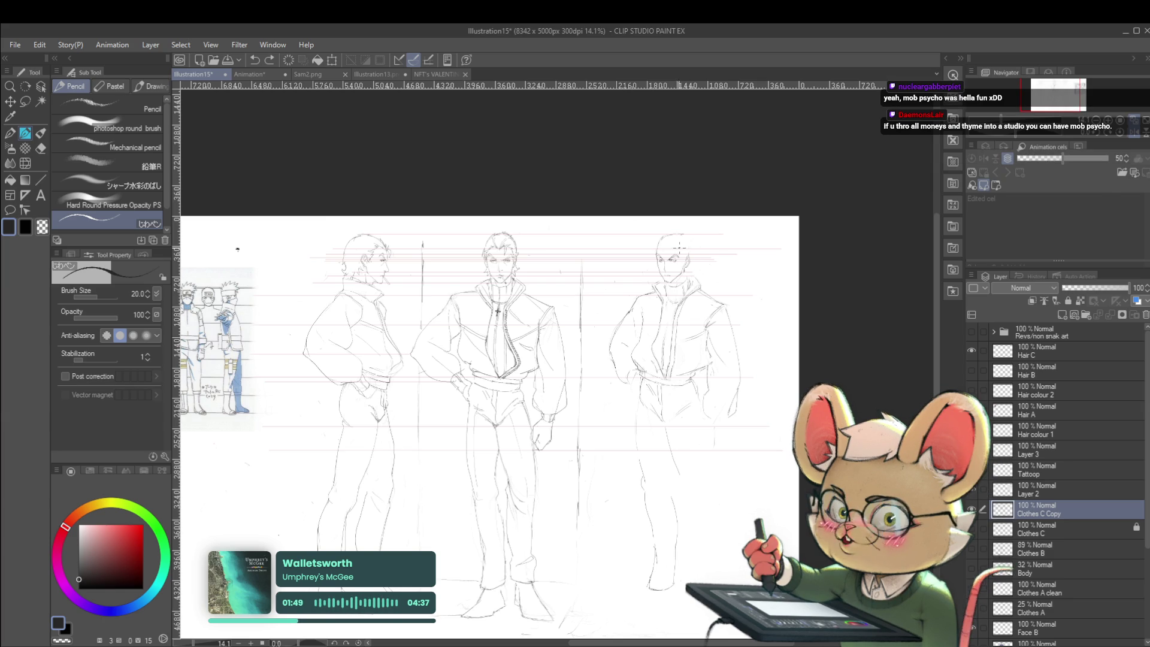
scroll(679, 246, up, 4)
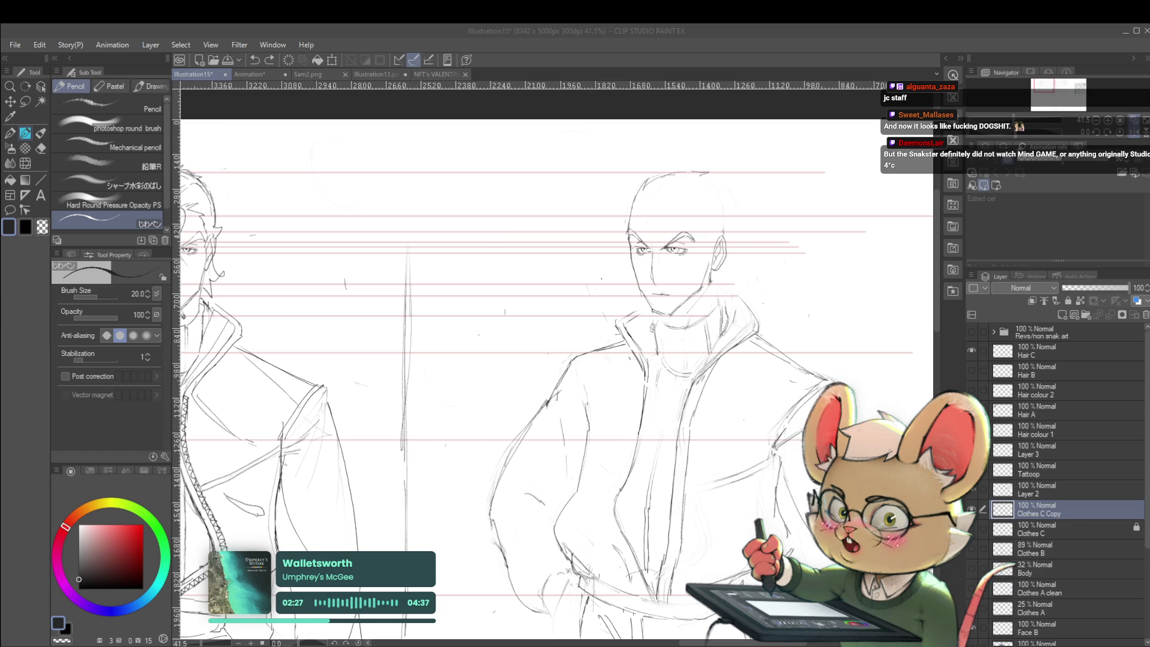
Step: Mirror the face view and switch to Liquify, sizing its brush for the eye area
click(1139, 135)
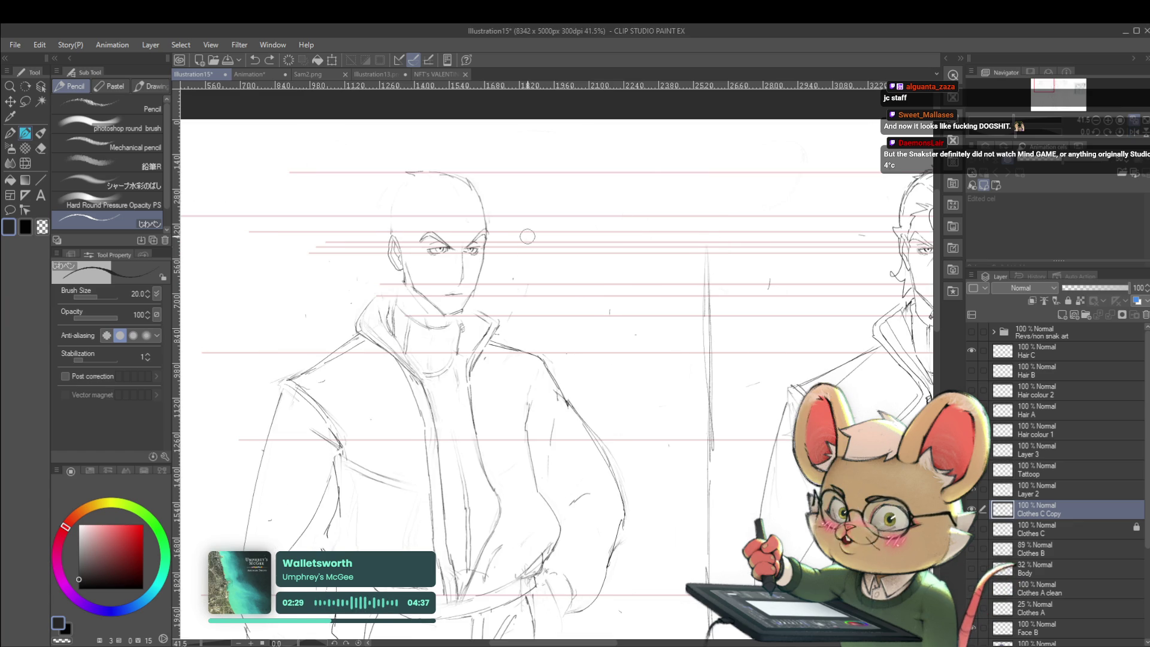
scroll(502, 244, up, 3)
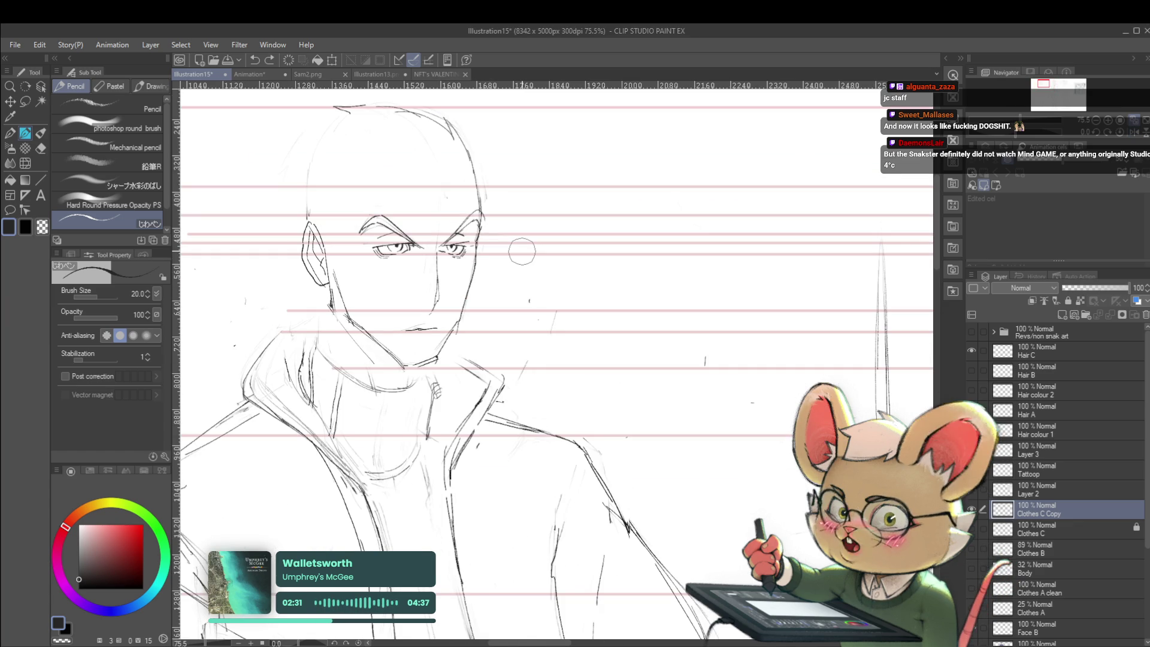
click(25, 165)
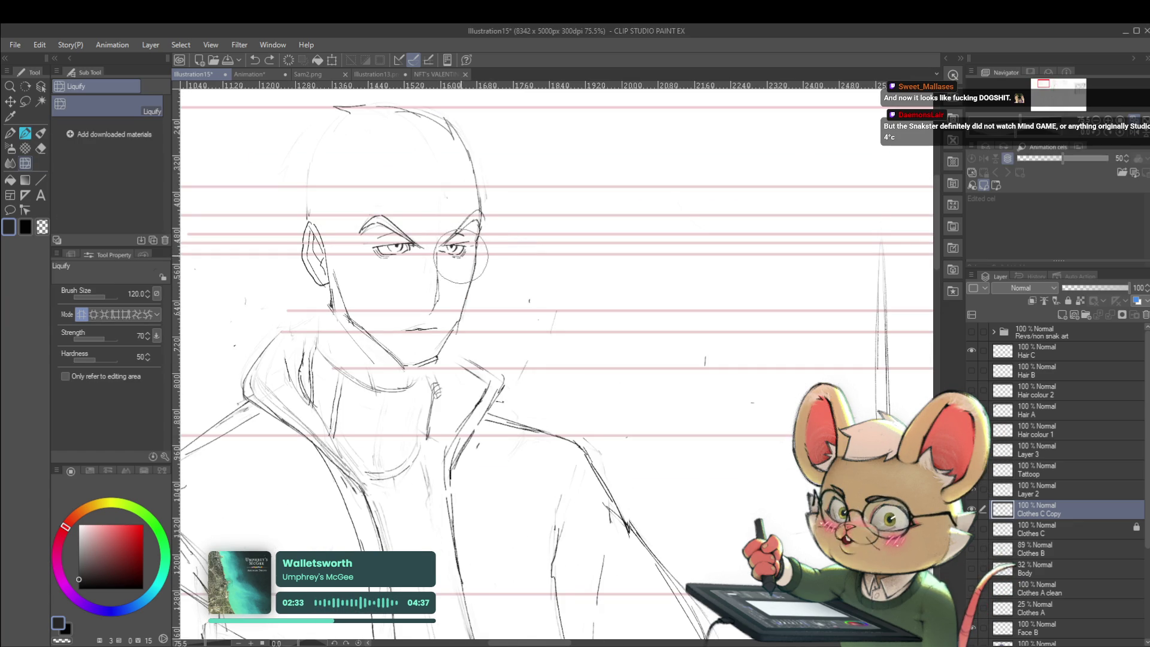
key(bracketleft)
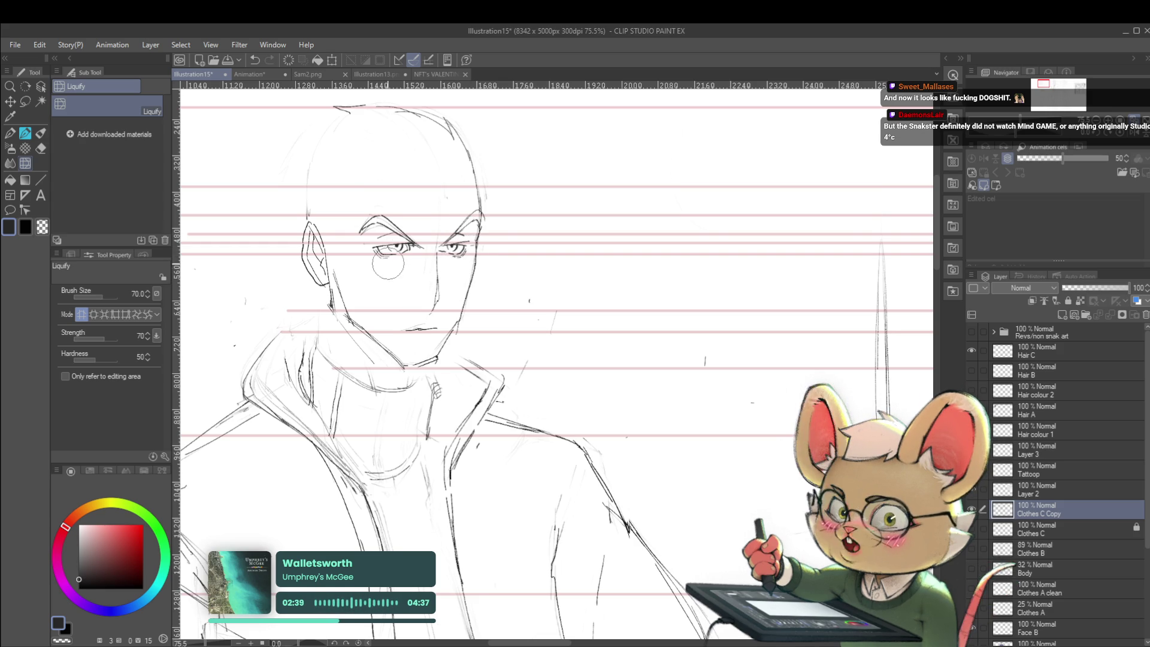
key(bracketright)
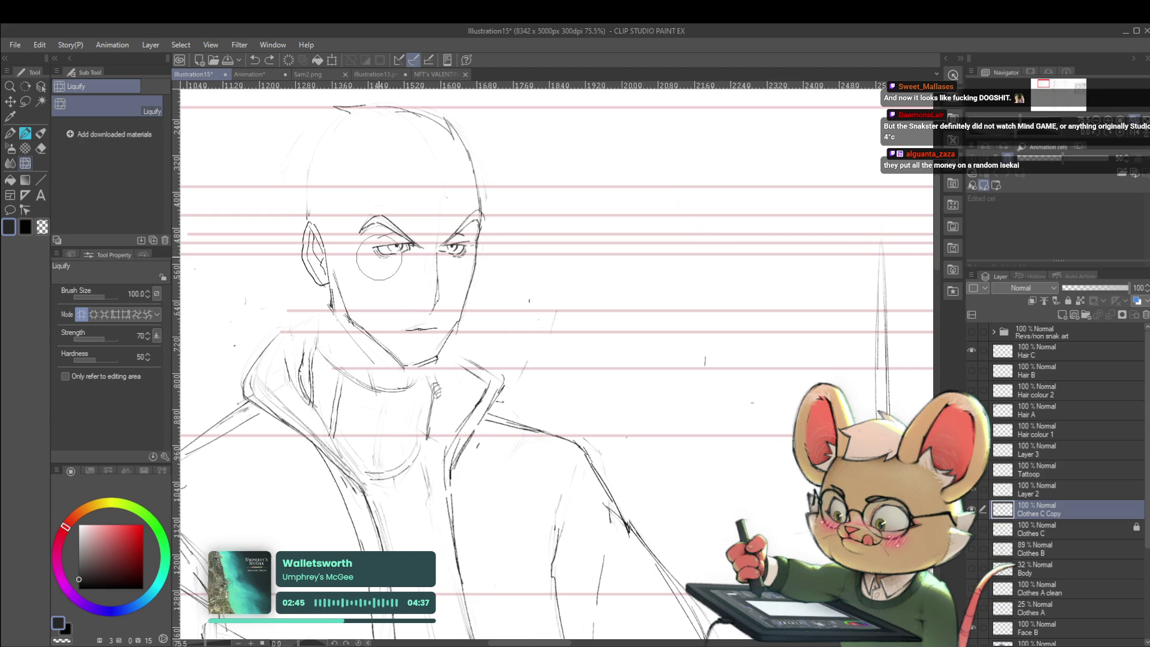
scroll(414, 249, down, 2)
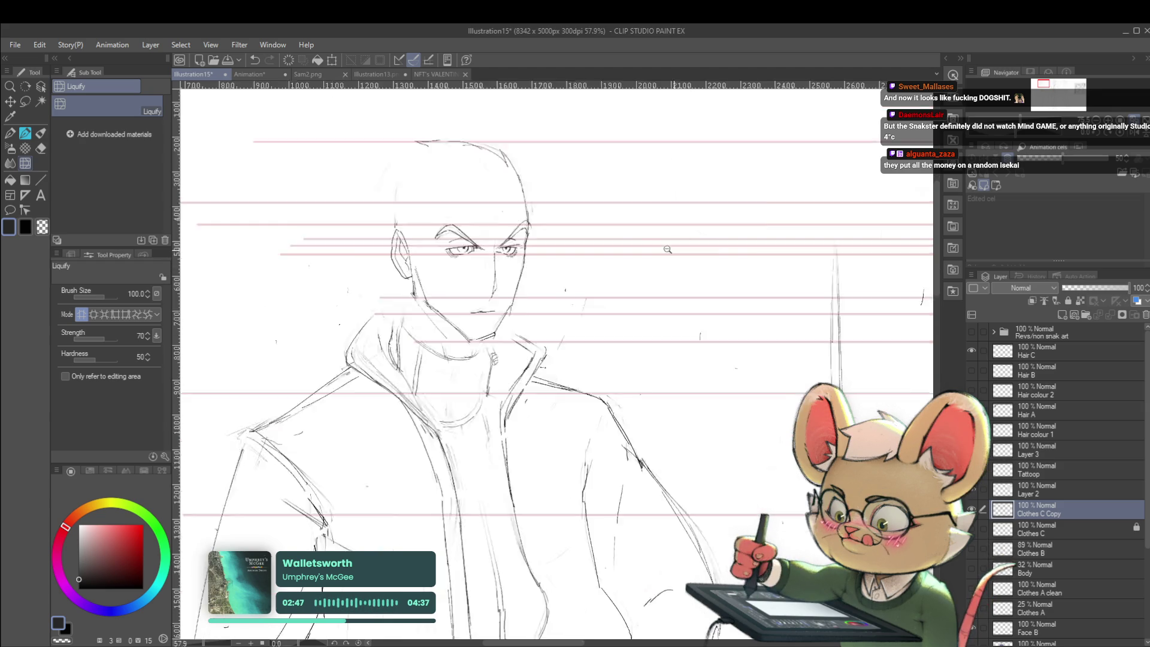
scroll(673, 204, down, 2)
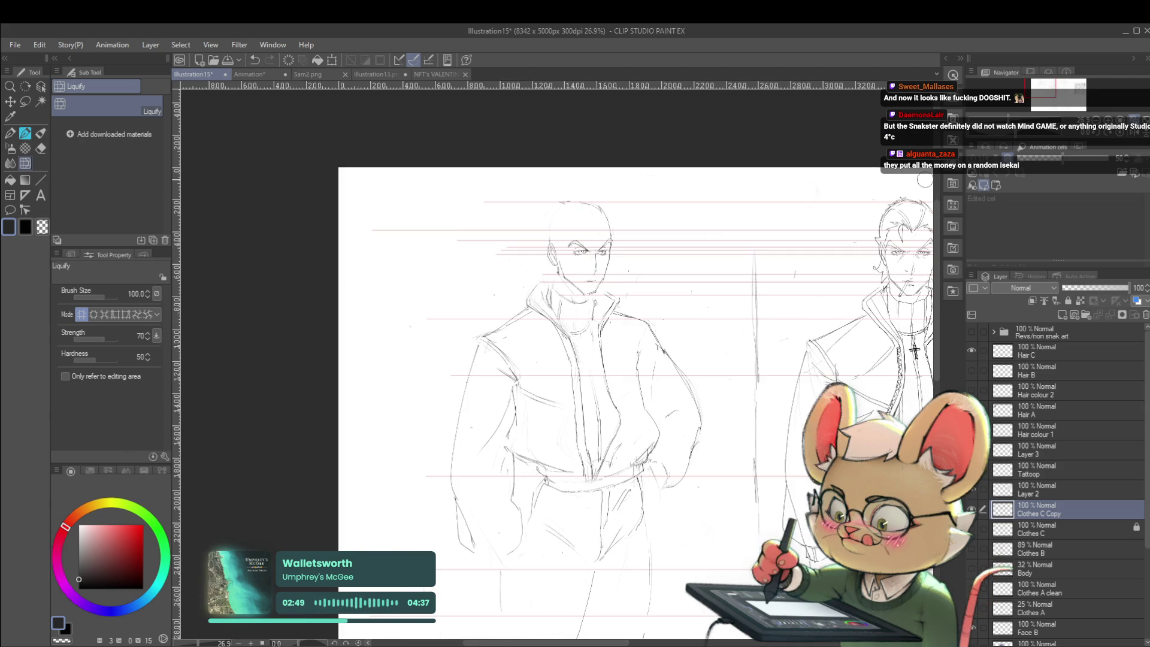
Step: Unflip the canvas with the H shortcut and return to the Real G-Pen for line work
key(h)
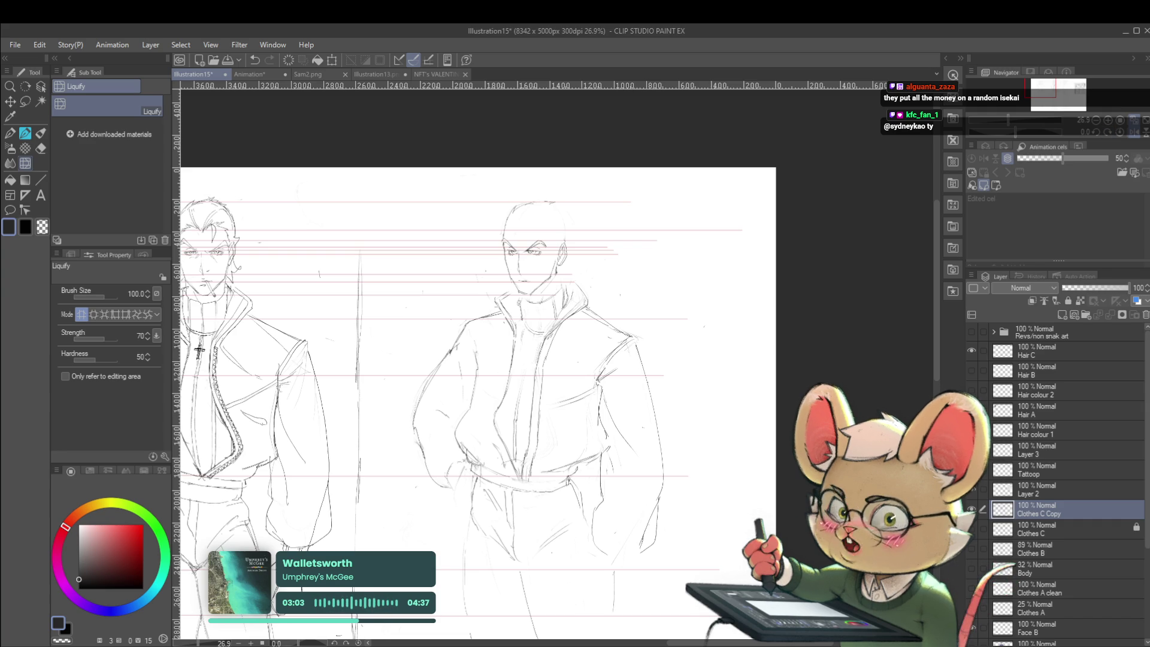
key(alt+Tab)
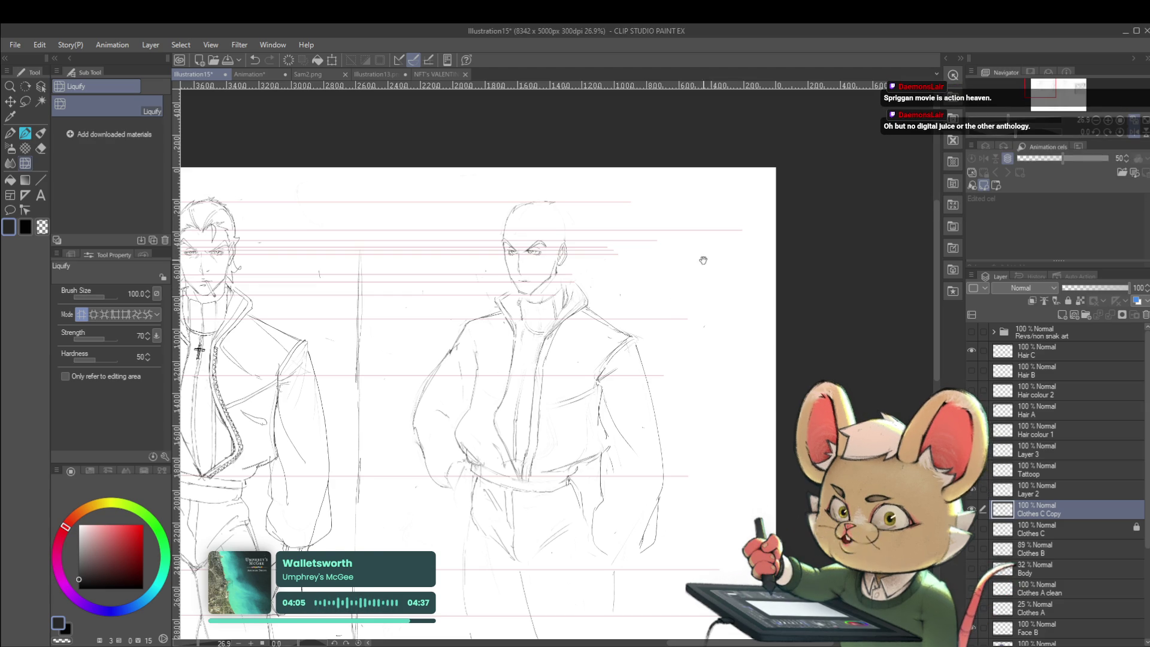
drag(702, 258, 755, 240)
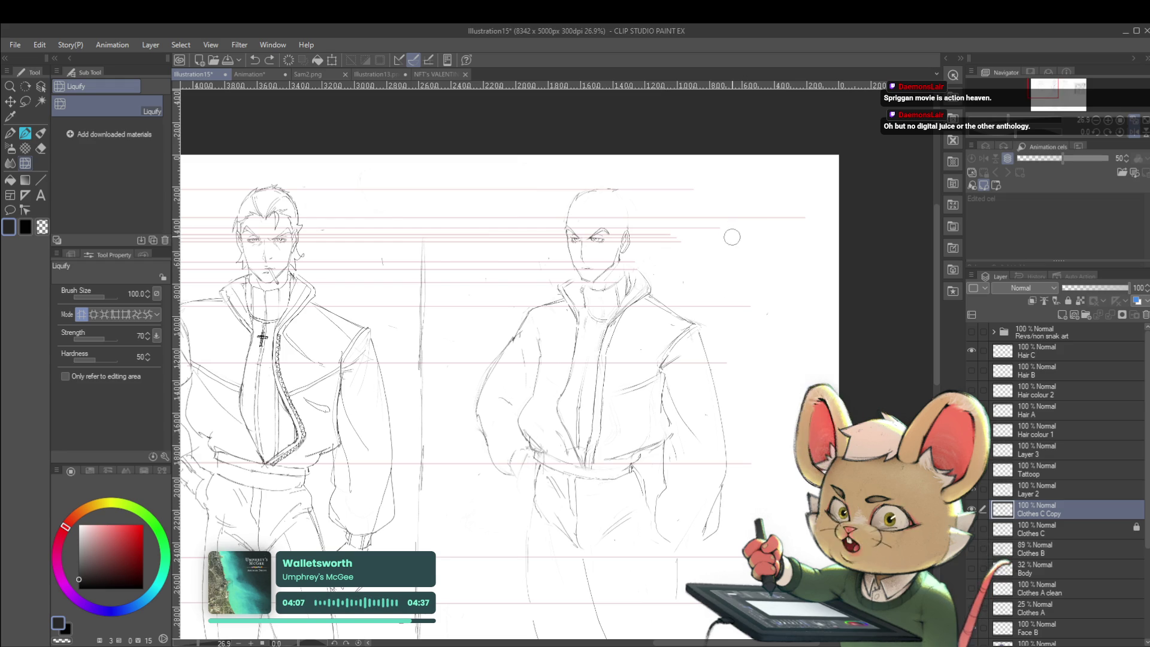
key(p)
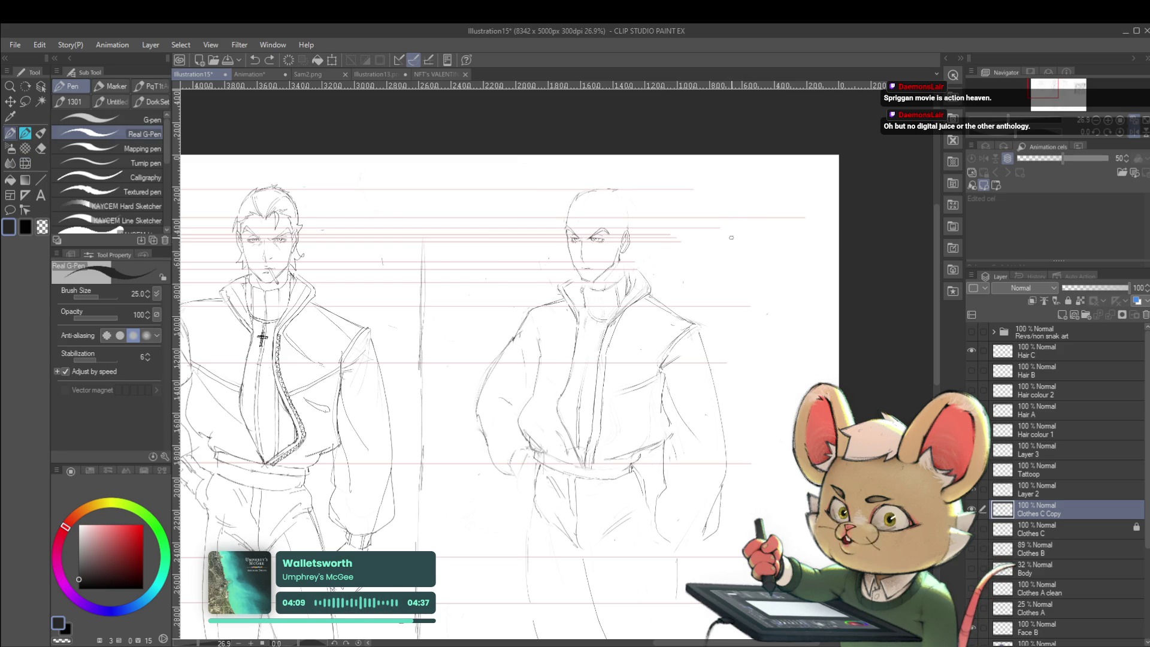
scroll(742, 251, down, 1)
scroll(719, 251, down, 1)
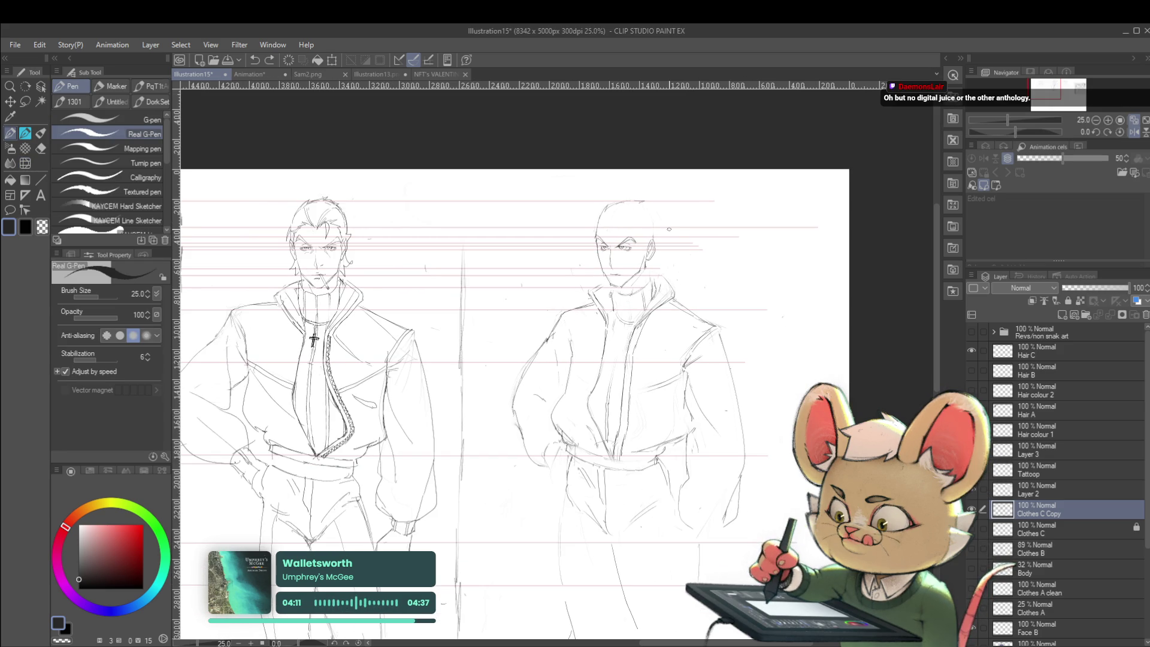
scroll(594, 219, up, 3)
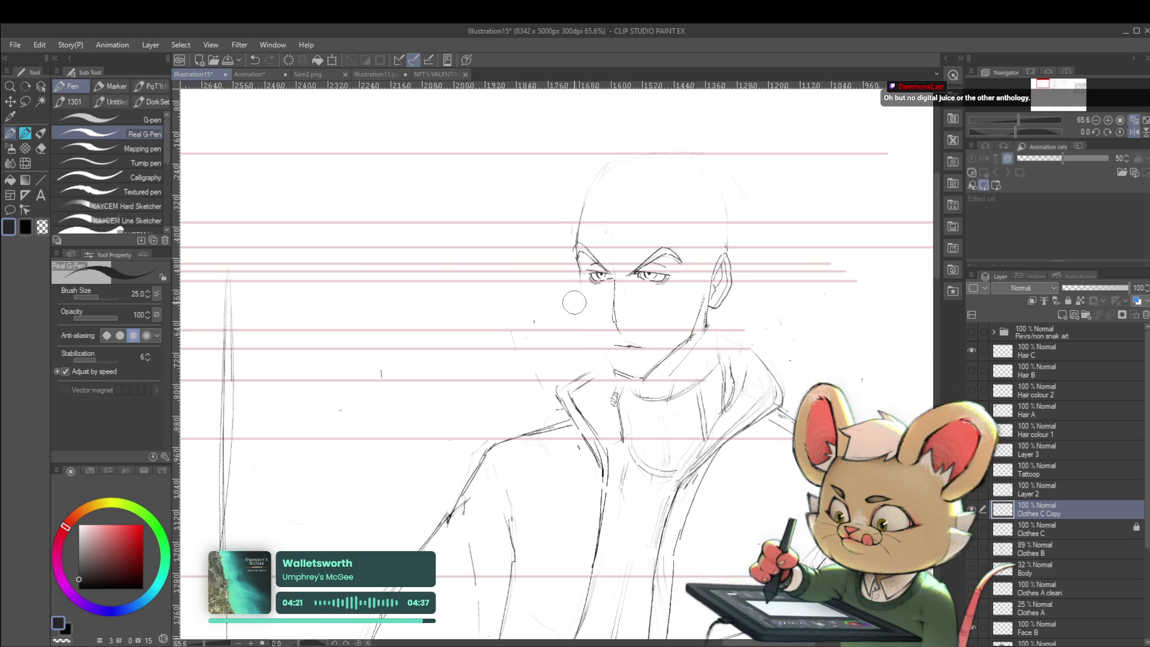
Step: Recentre on the bald figure's face and check it mirrored via the Navigator flip
drag(610, 271, 599, 215)
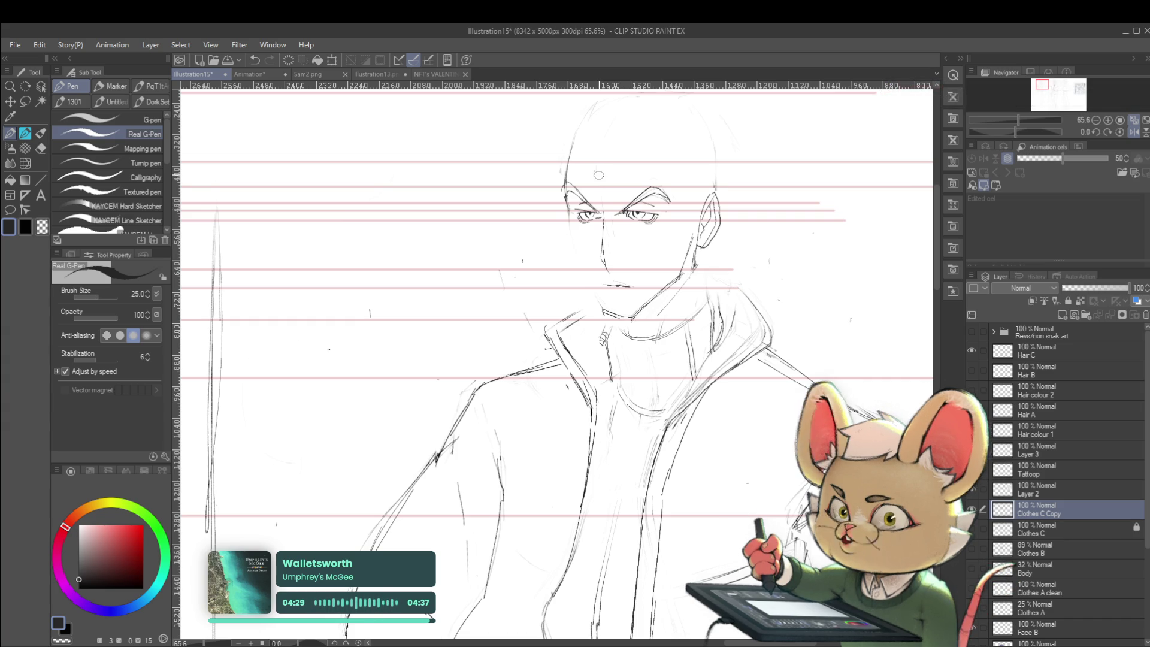
click(1123, 132)
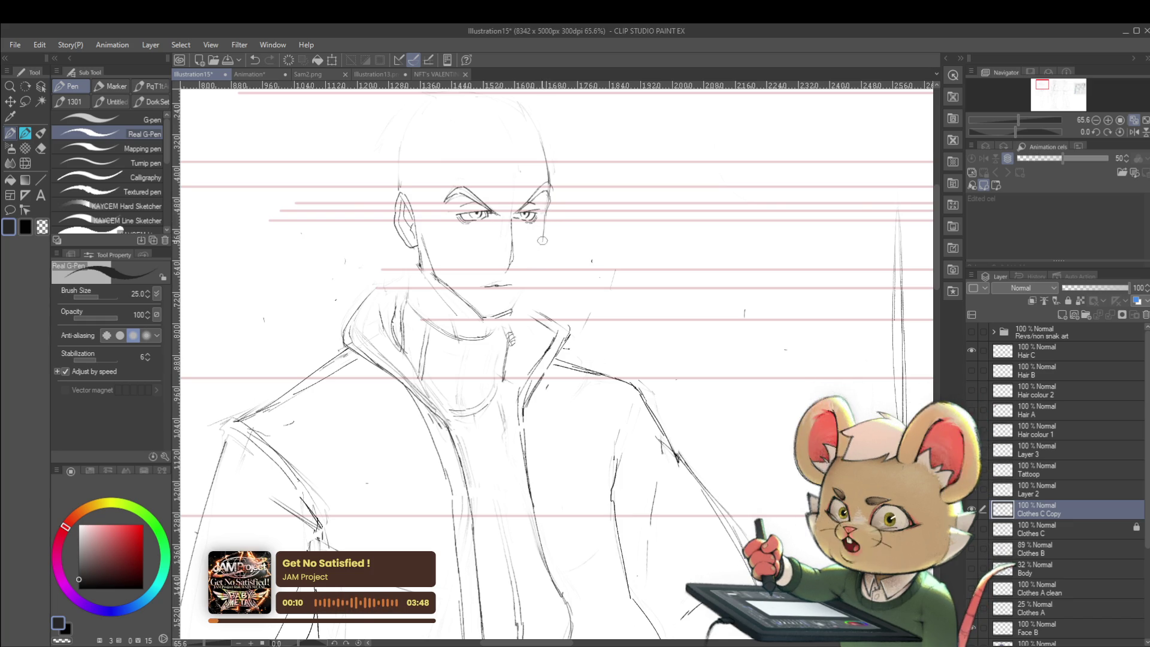
click(1107, 135)
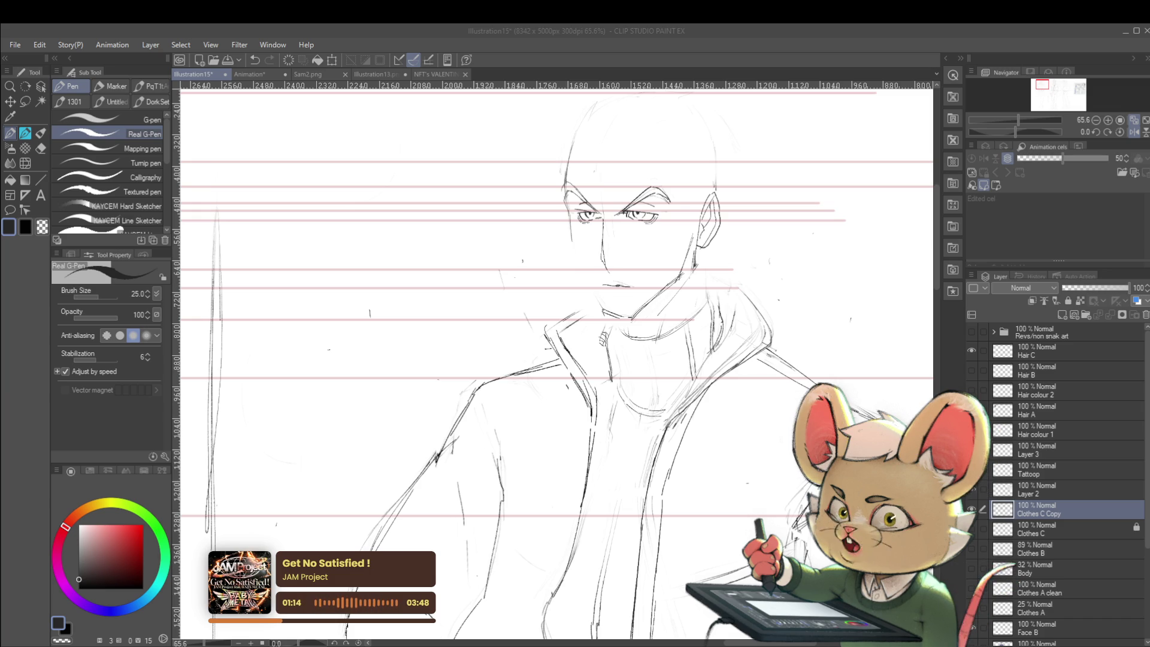
Step: Thin the Real G-Pen slightly, then switch the sub tool to the Pencil group
key(bracketleft)
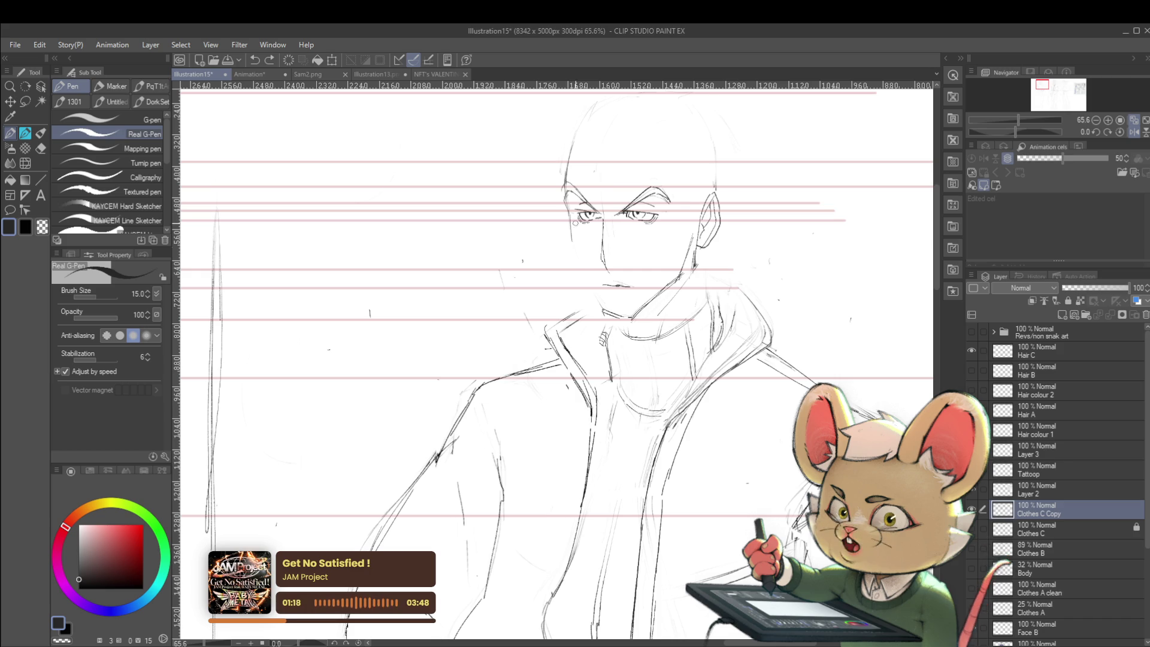
key(bracketleft)
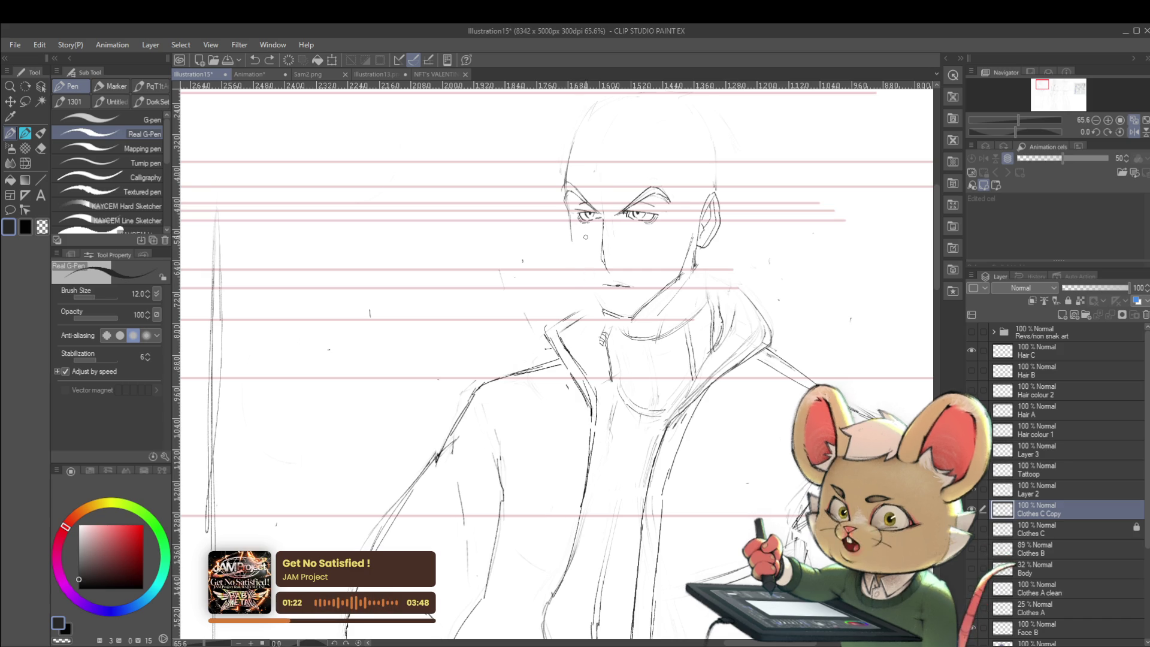
key(p)
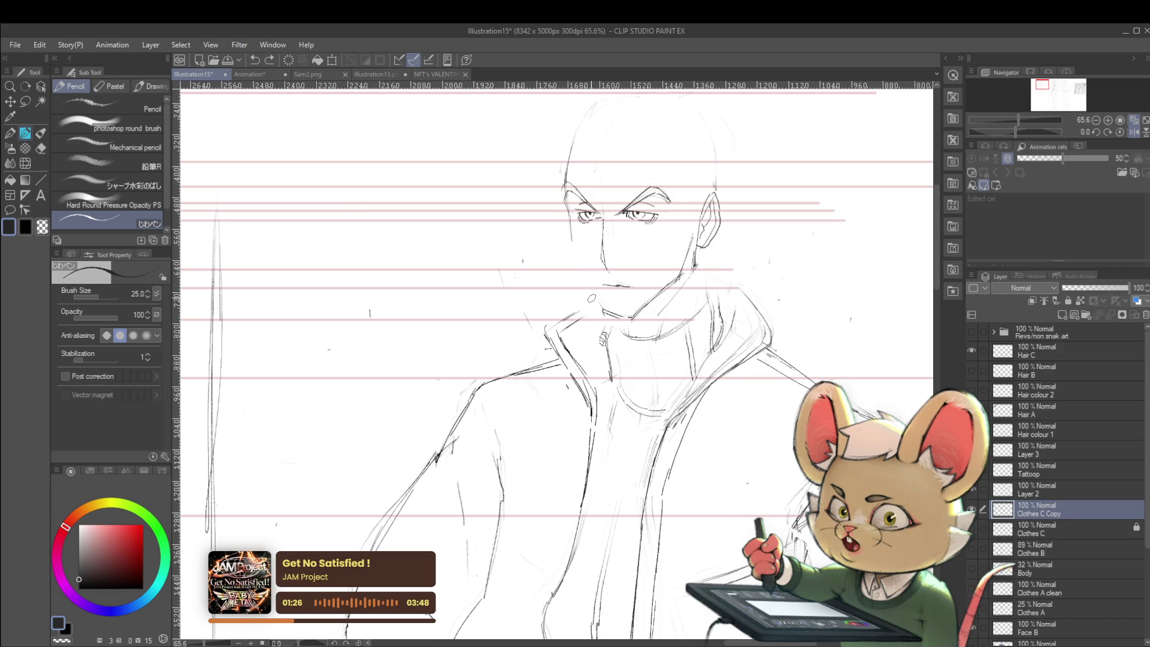
Step: With a smaller pencil (size 17), add a chin stroke while mirrored, then unflip the view
key(bracketleft)
key(bracketleft)
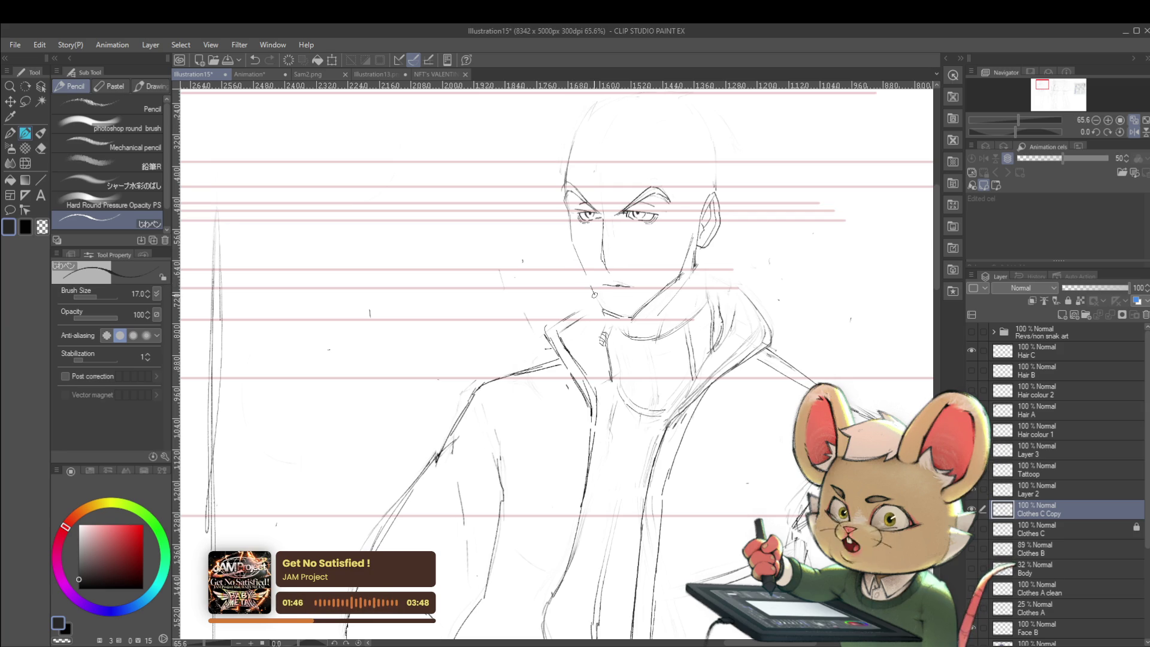
click(1134, 132)
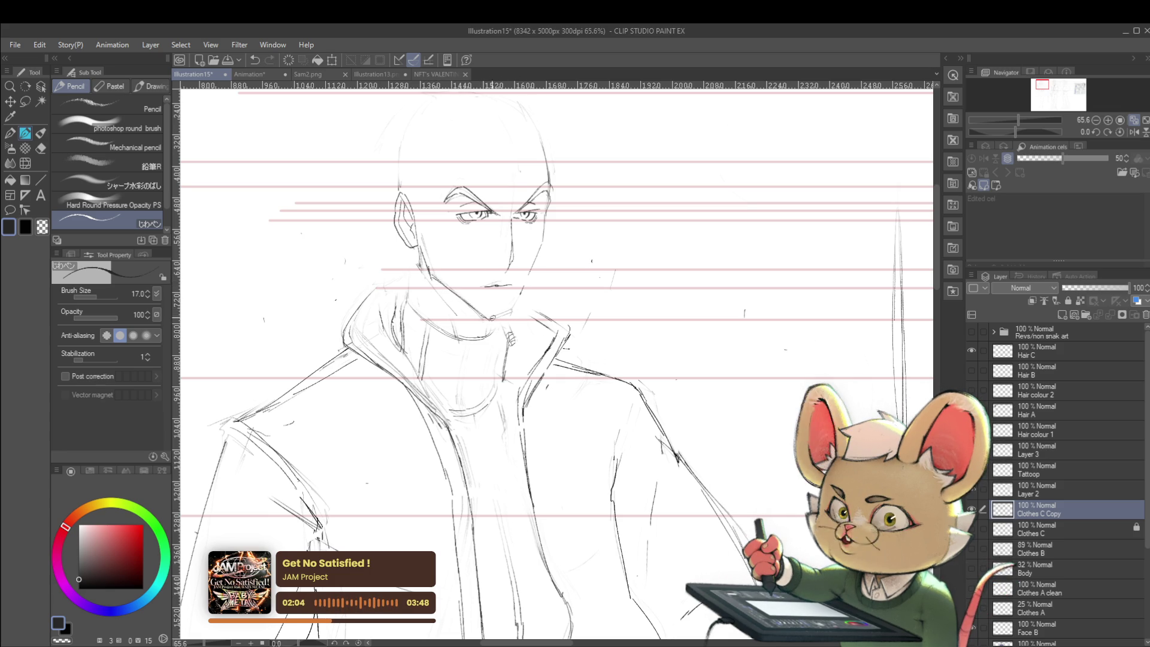
drag(516, 311, 494, 328)
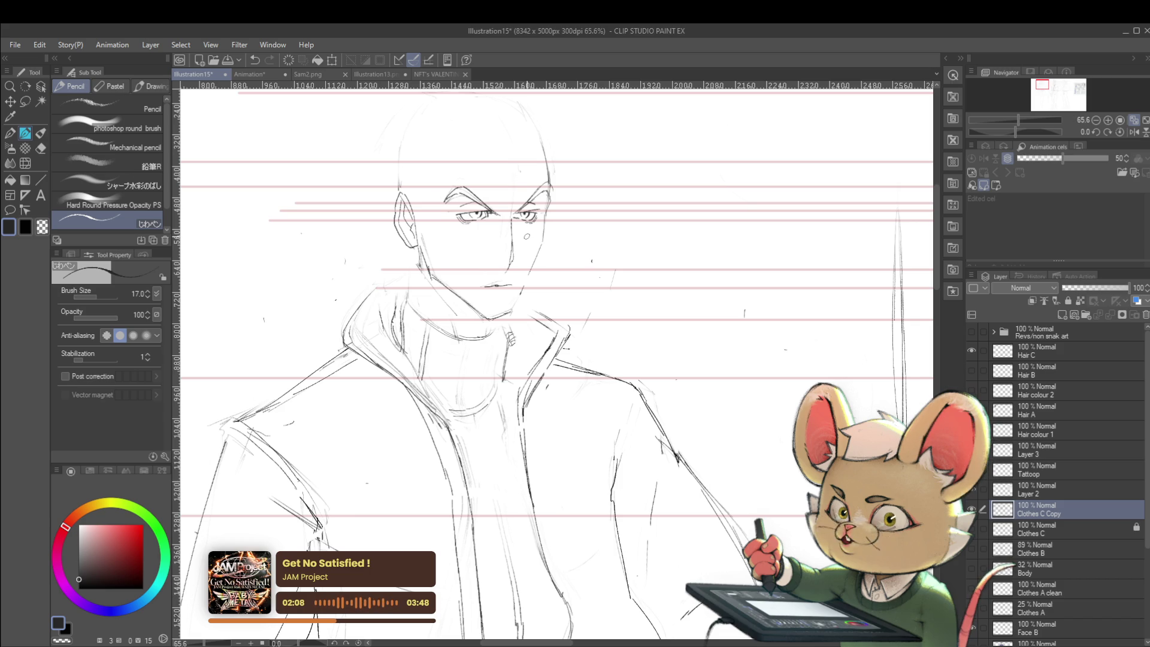
click(1134, 135)
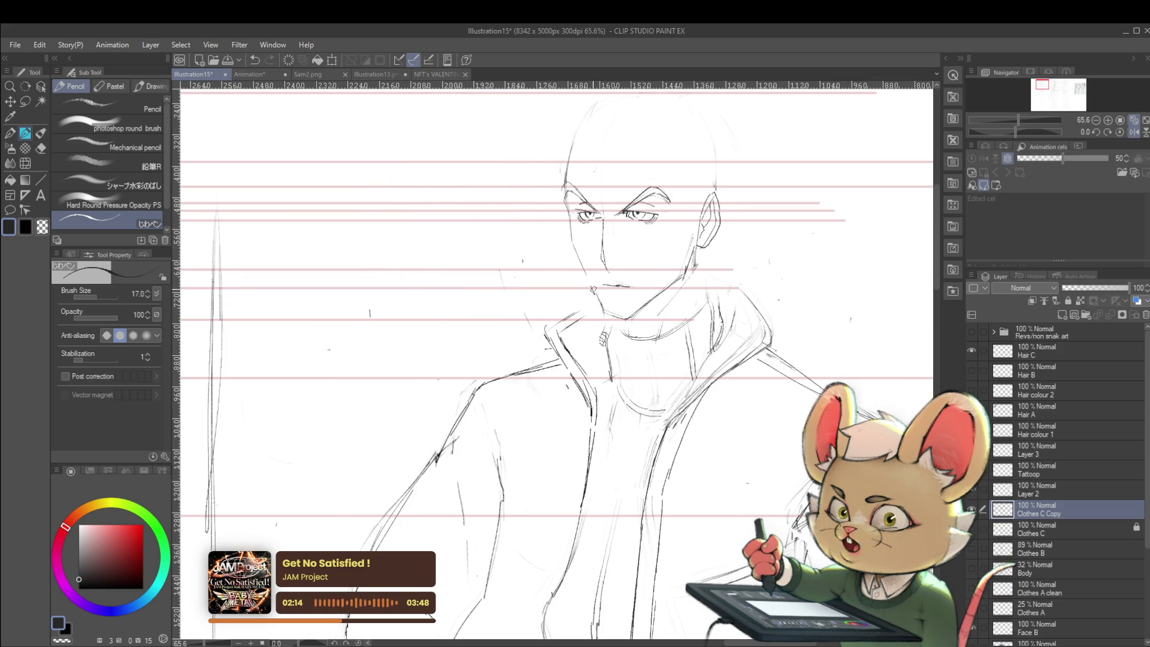
scroll(600, 297, down, 3)
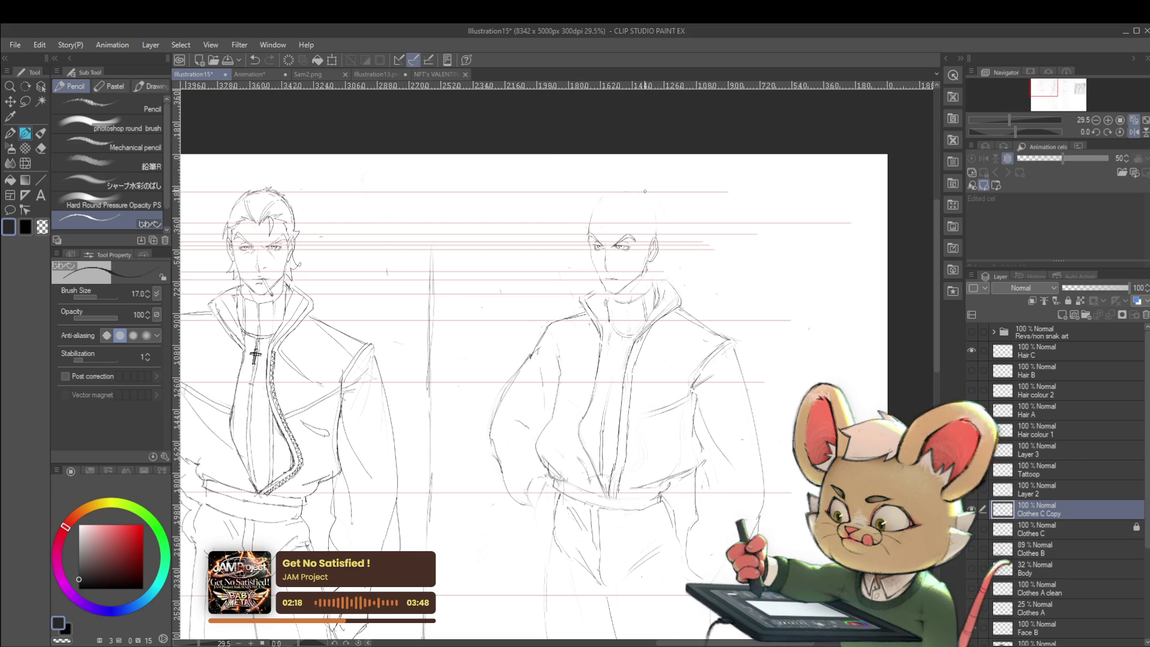
scroll(601, 246, up, 3)
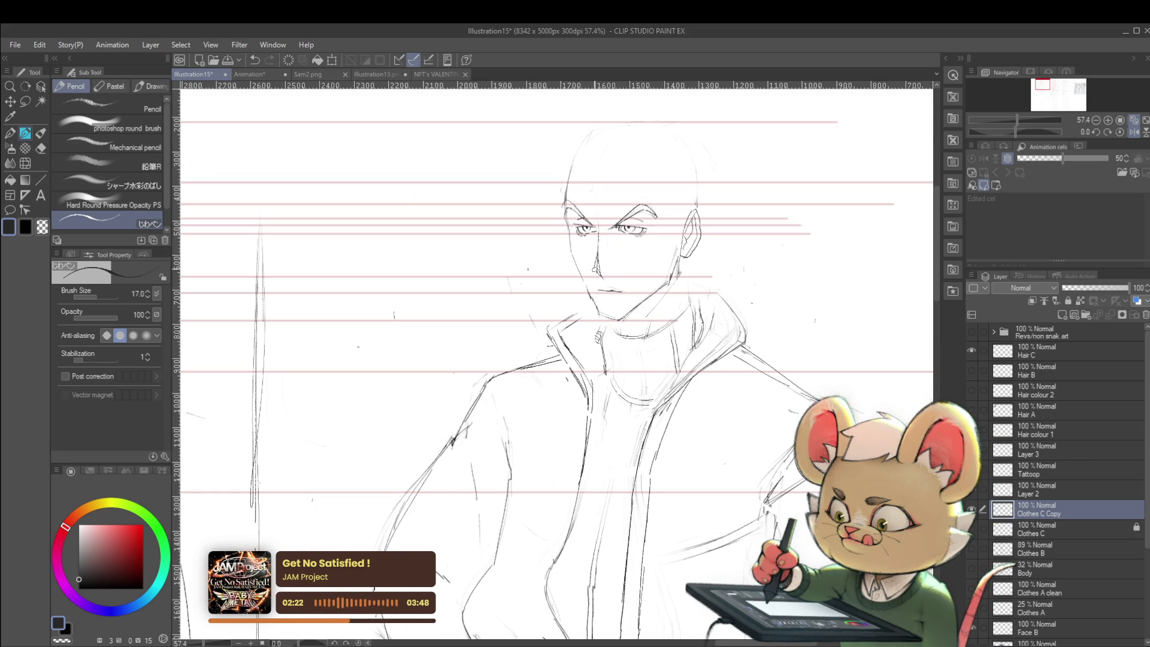
scroll(633, 242, down, 3)
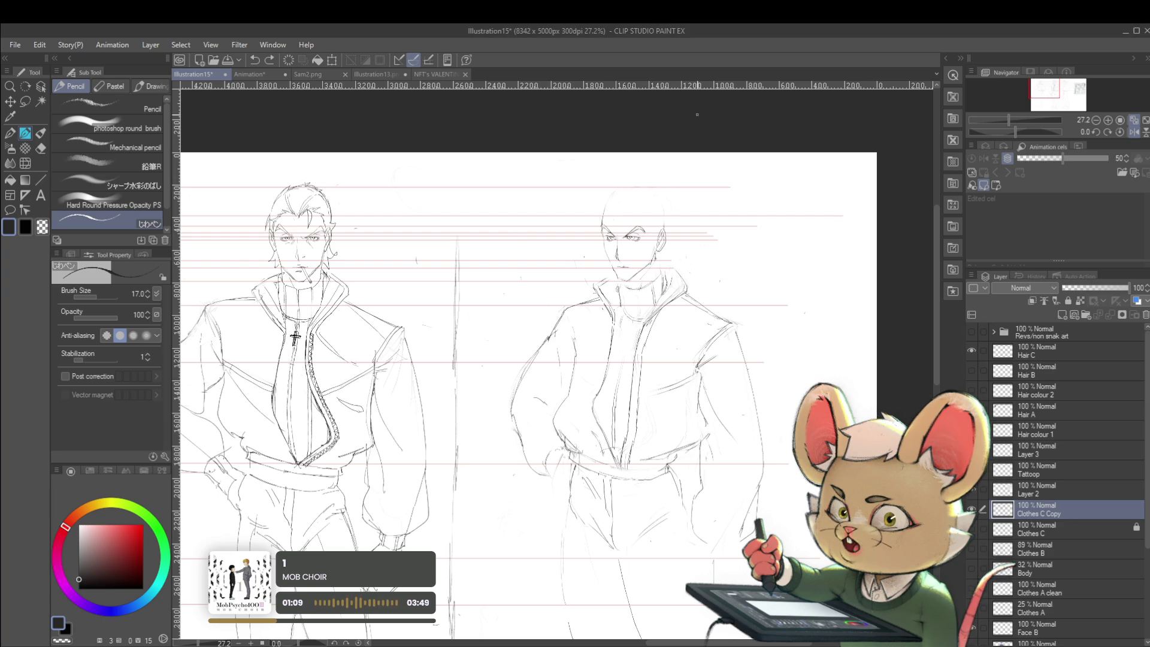
scroll(628, 196, up, 3)
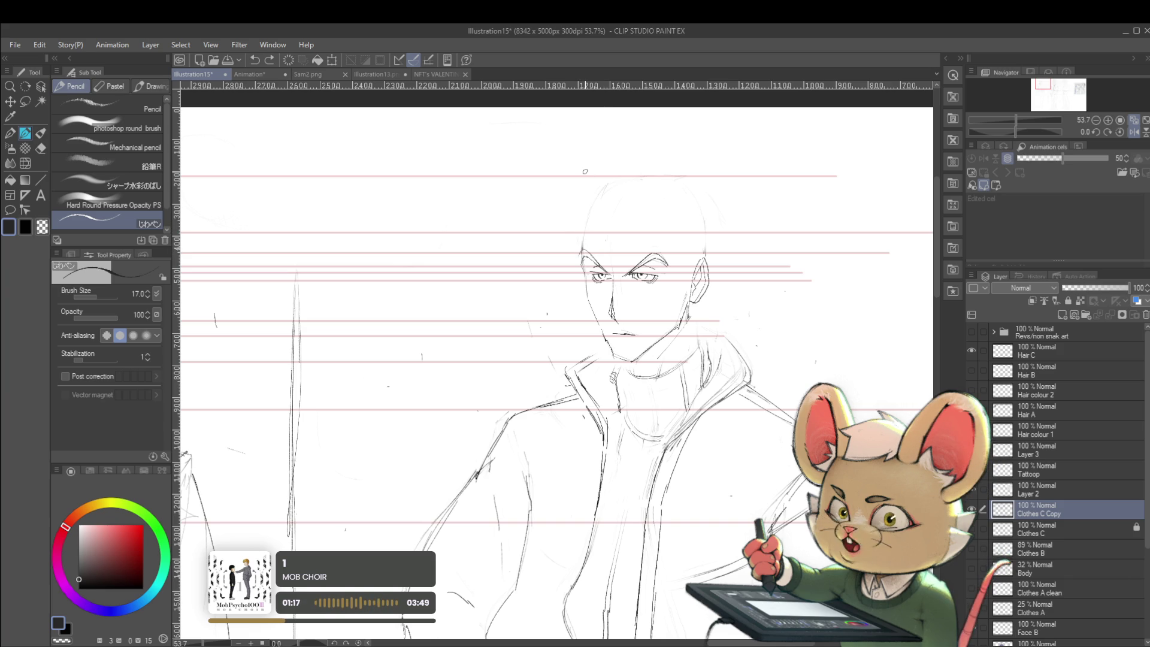
scroll(585, 170, up, 2)
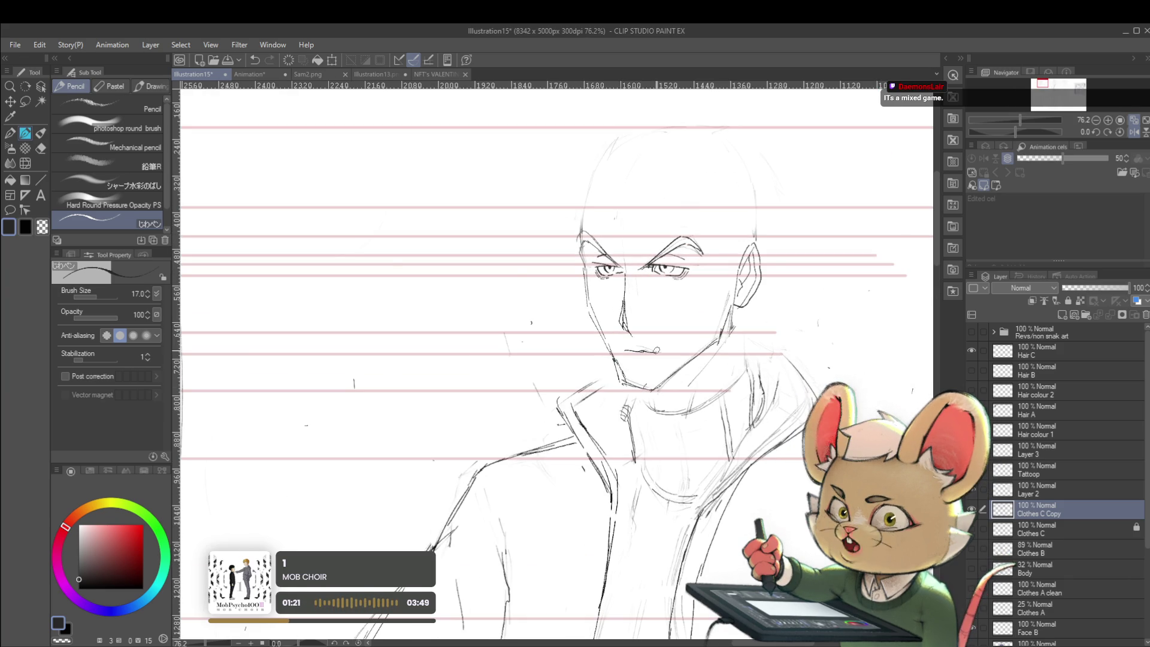
scroll(648, 369, down, 10)
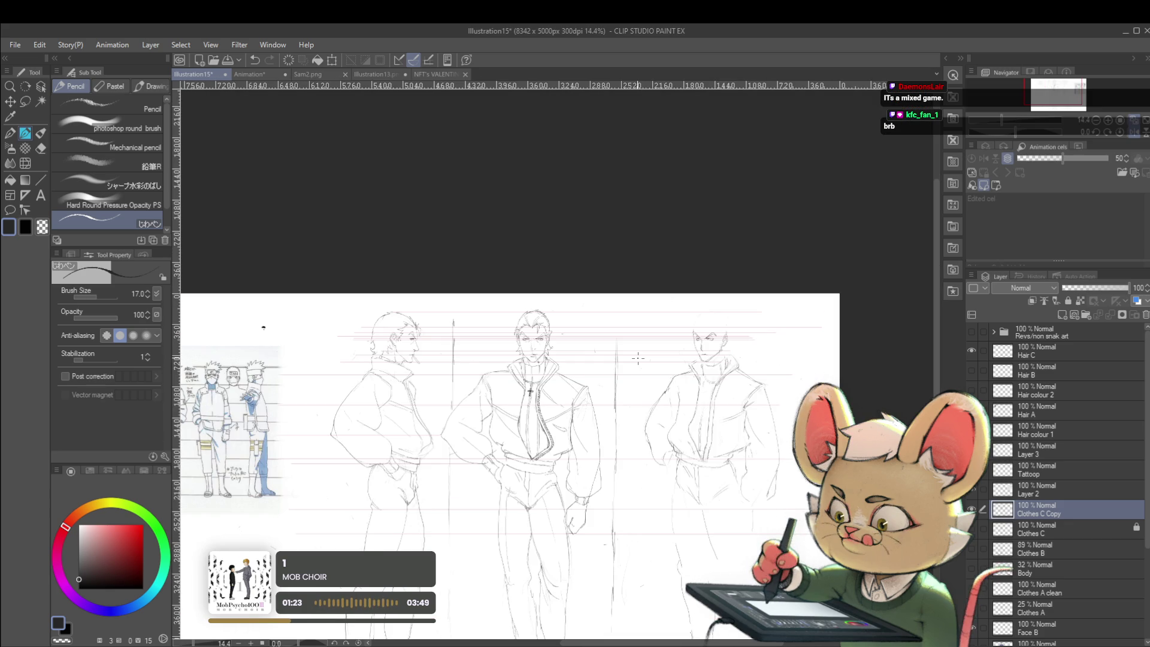
key(h)
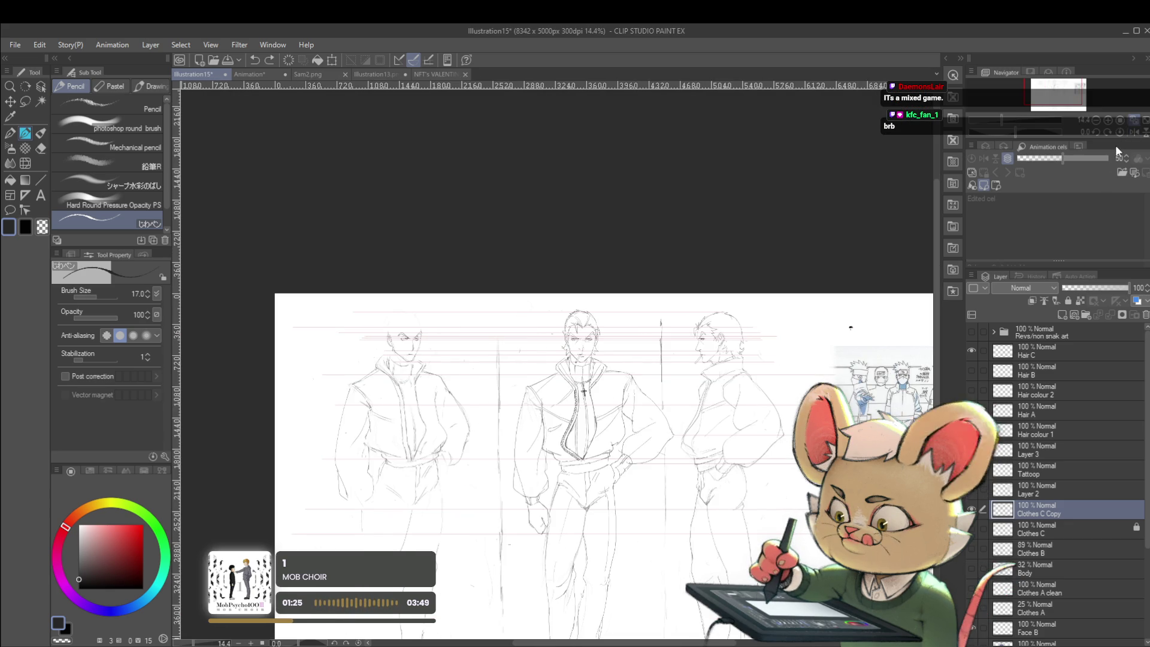
scroll(430, 346, up, 5)
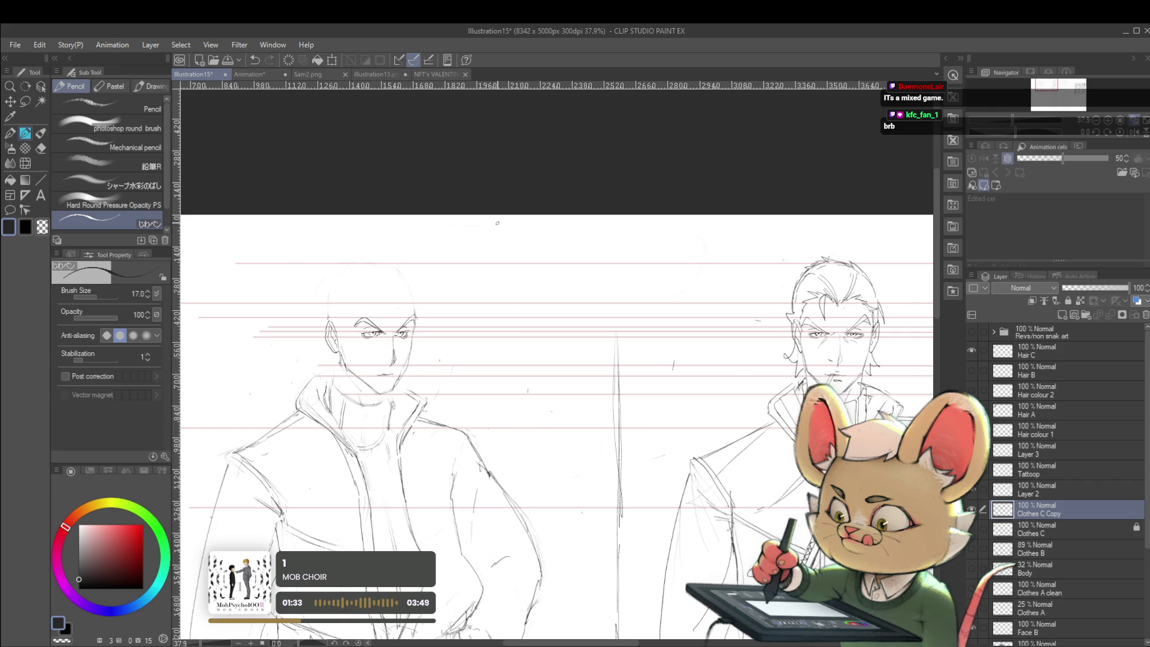
scroll(486, 276, down, 2)
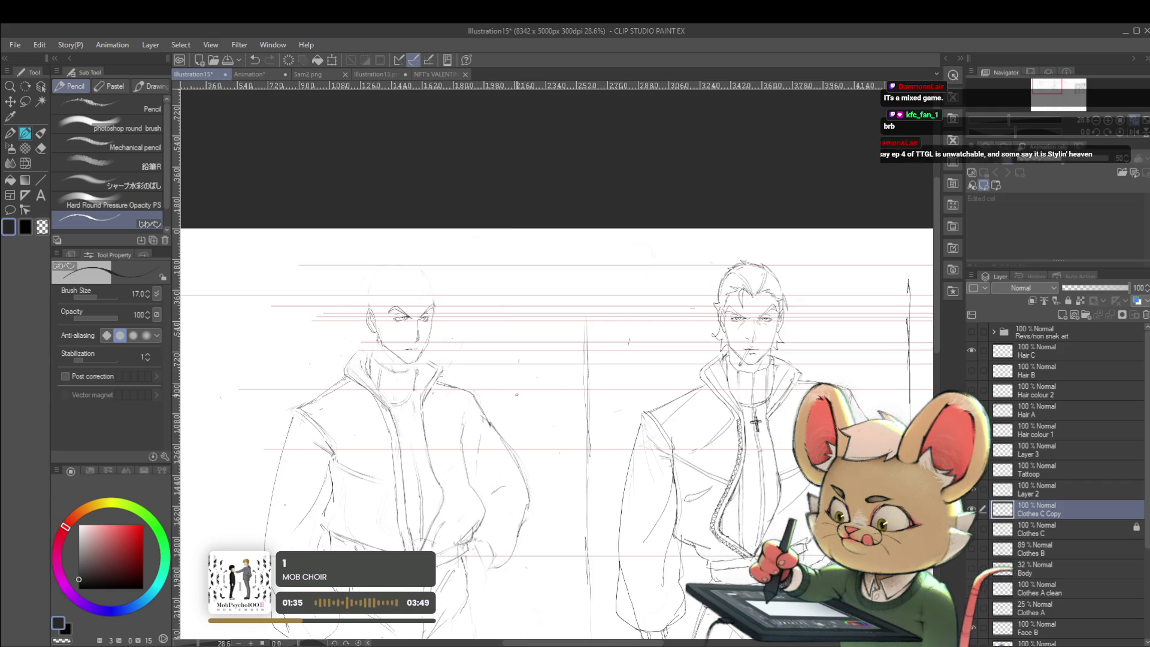
scroll(447, 343, up, 3)
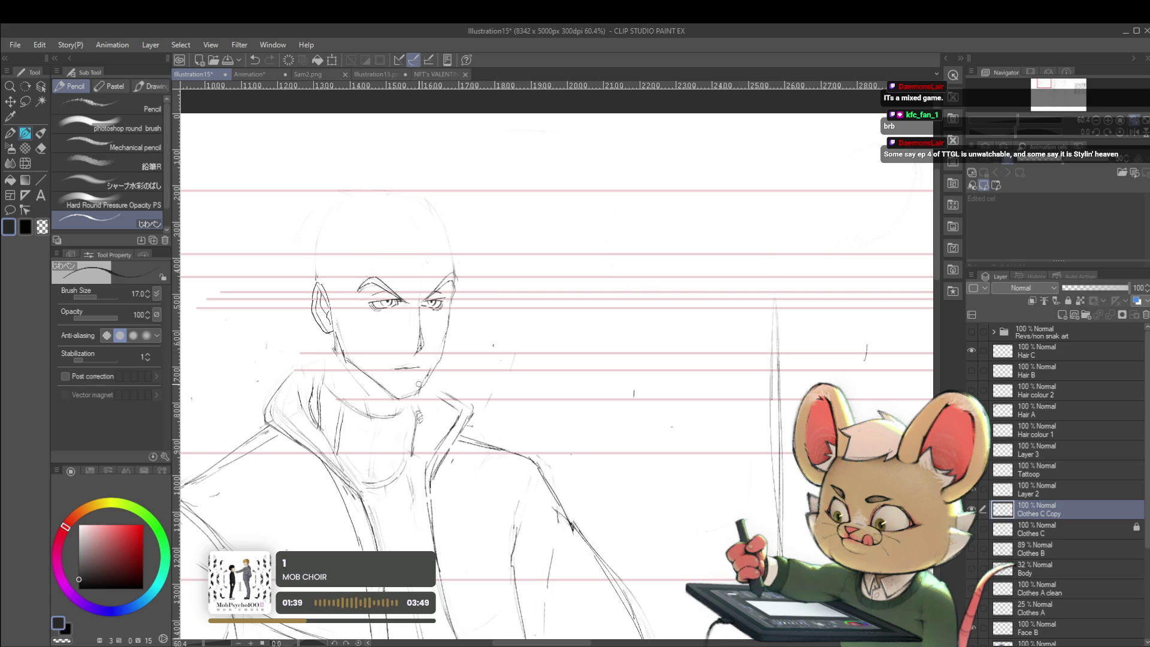
scroll(498, 306, down, 2)
scroll(498, 306, down, 2)
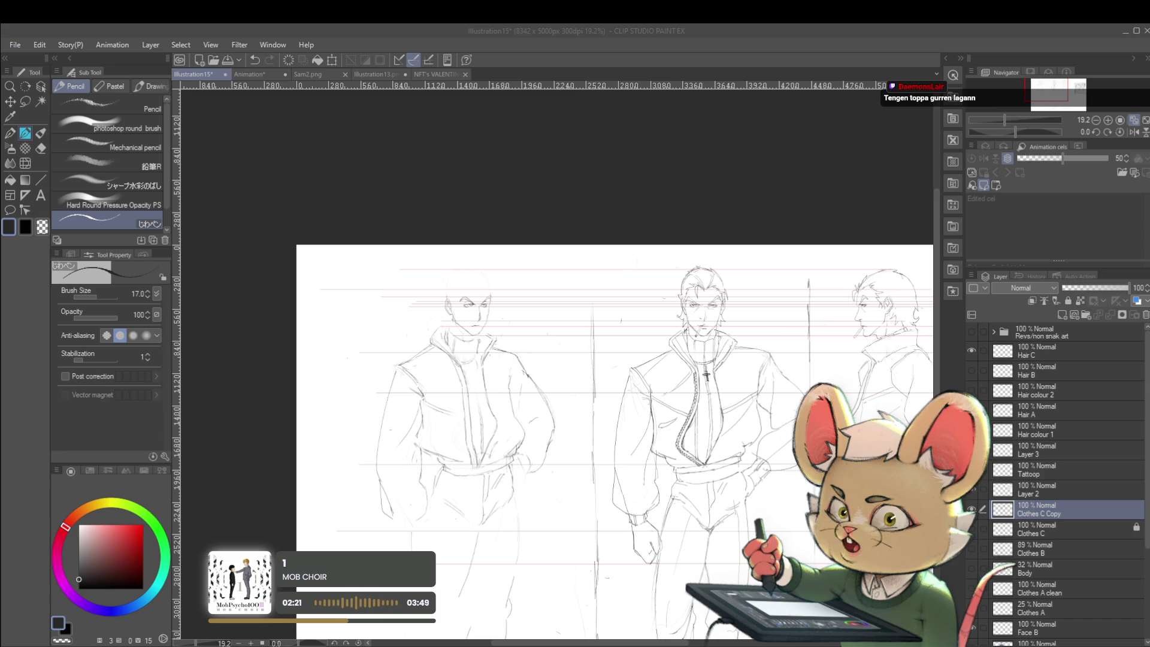
click(1119, 100)
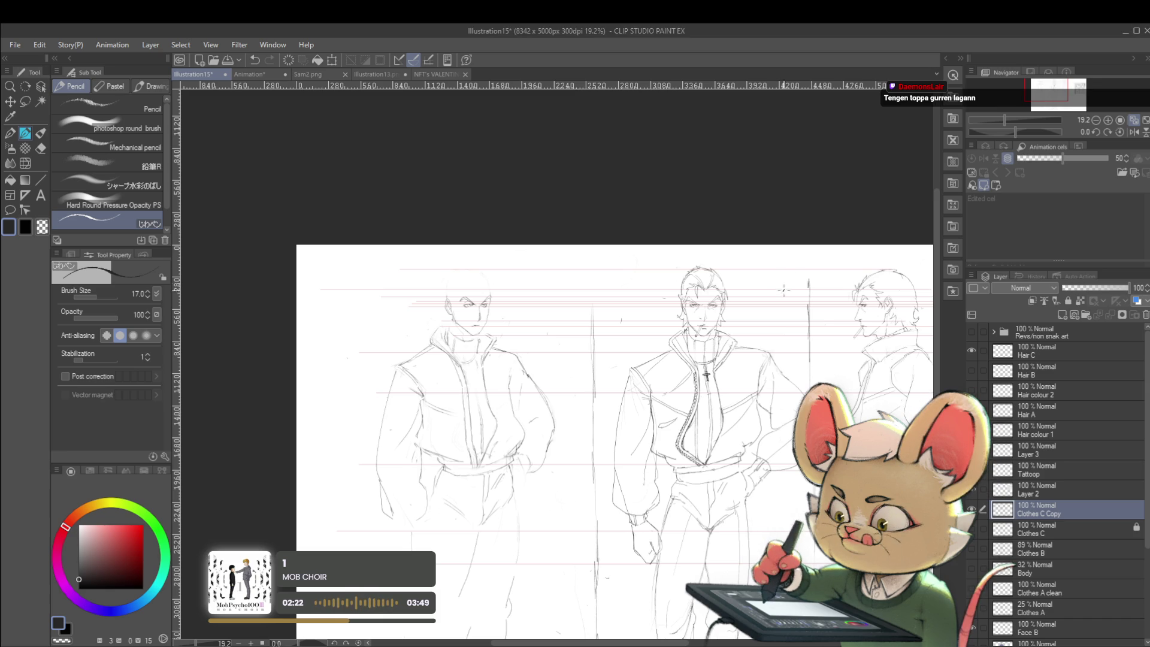
click(1132, 123)
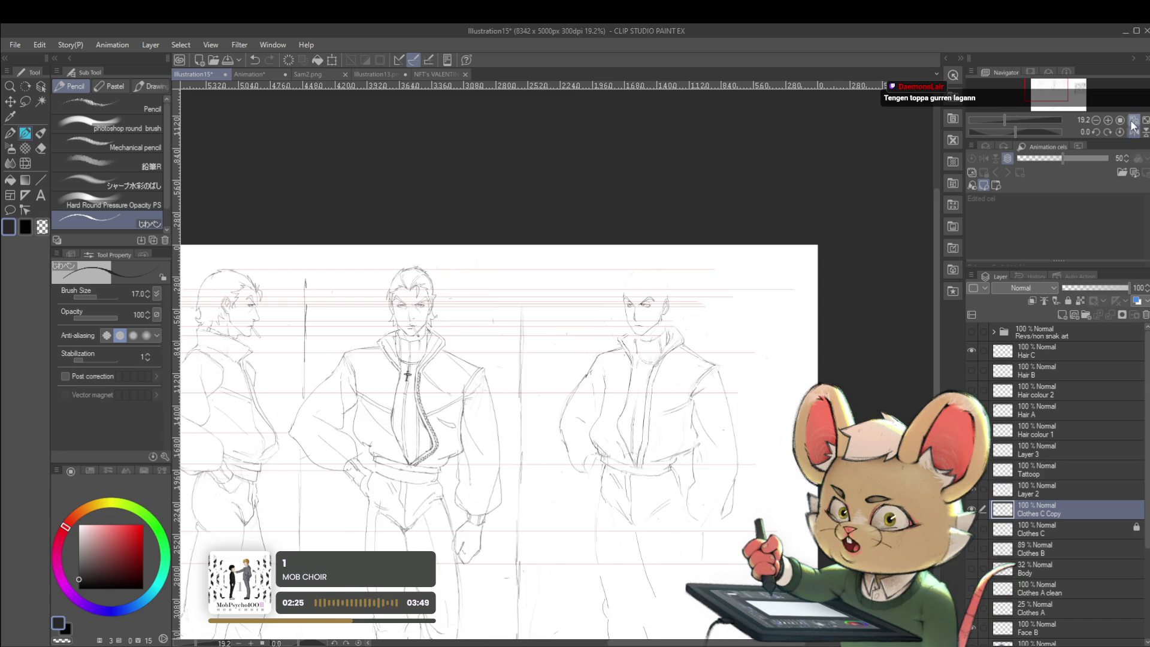
scroll(710, 297, up, 3)
scroll(629, 288, up, 2)
scroll(604, 265, up, 2)
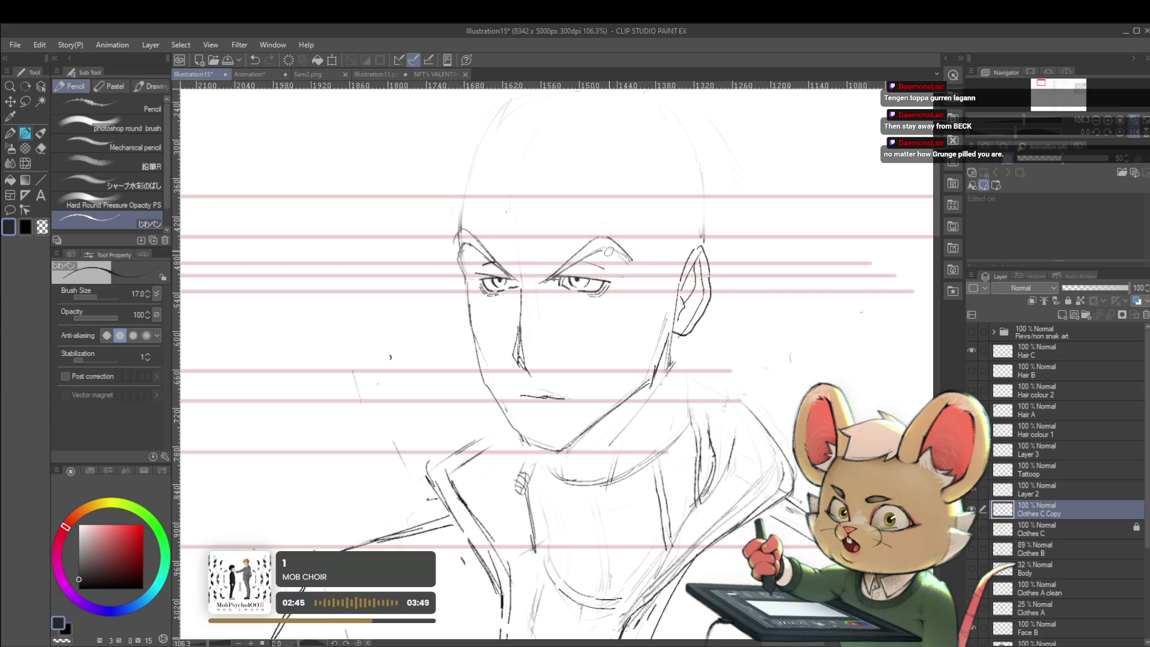
Step: Add a short stroke by the right eyebrow, then toggle the Navigator flip to view the face mirrored
drag(611, 239, 623, 256)
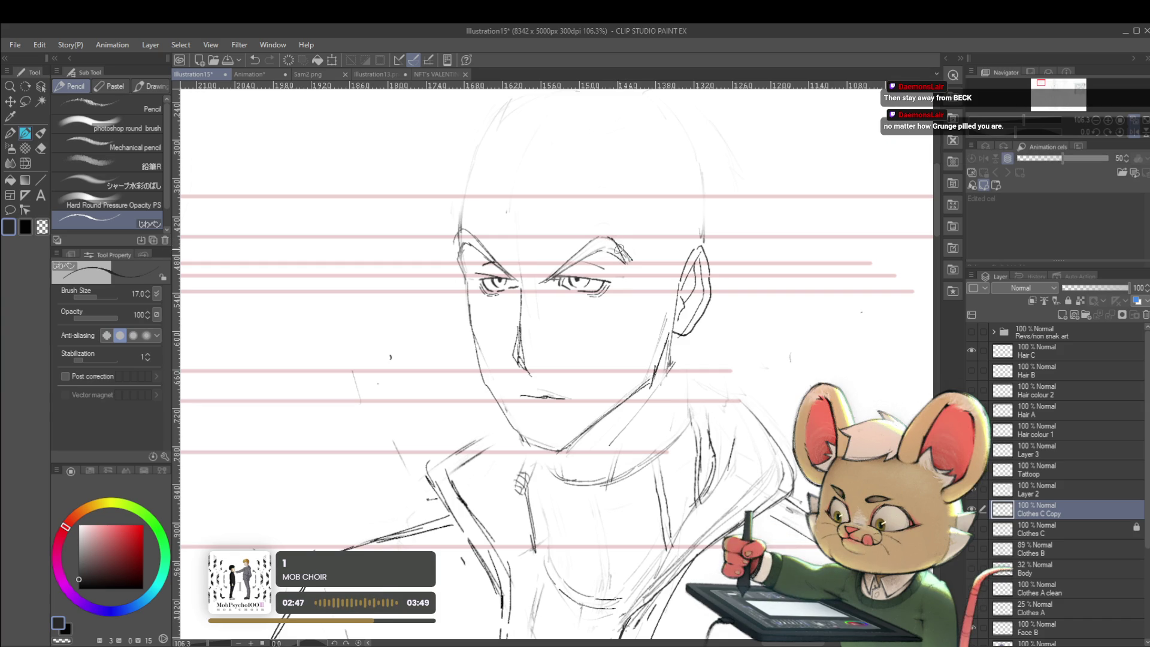
scroll(617, 249, down, 5)
scroll(617, 256, up, 4)
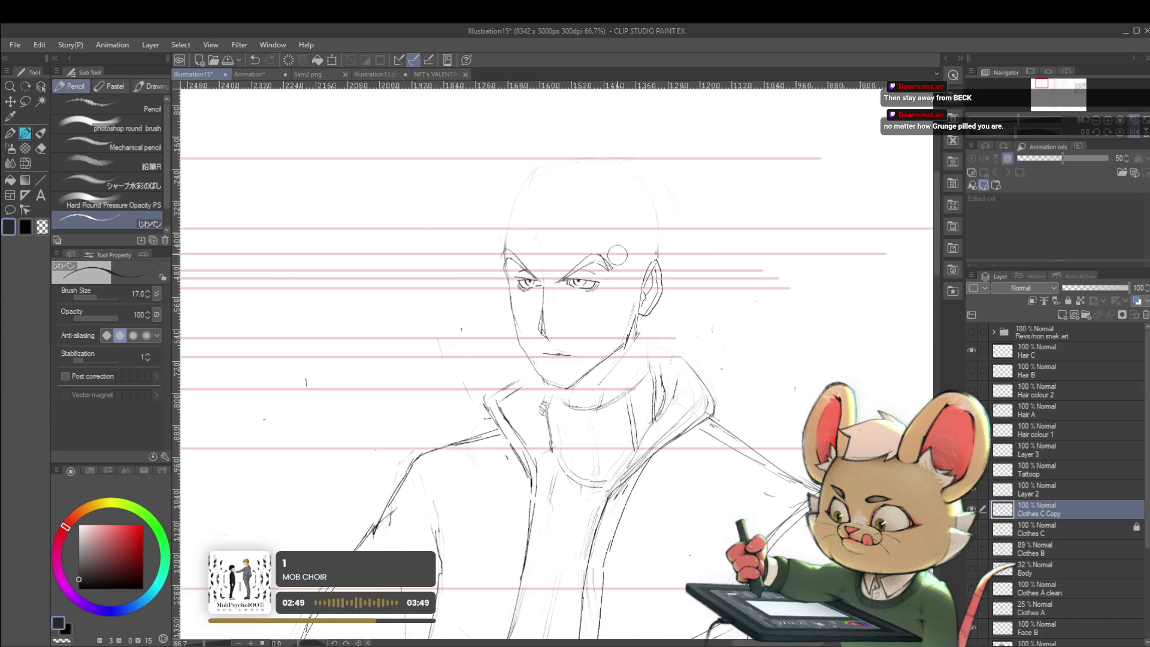
scroll(610, 226, down, 2)
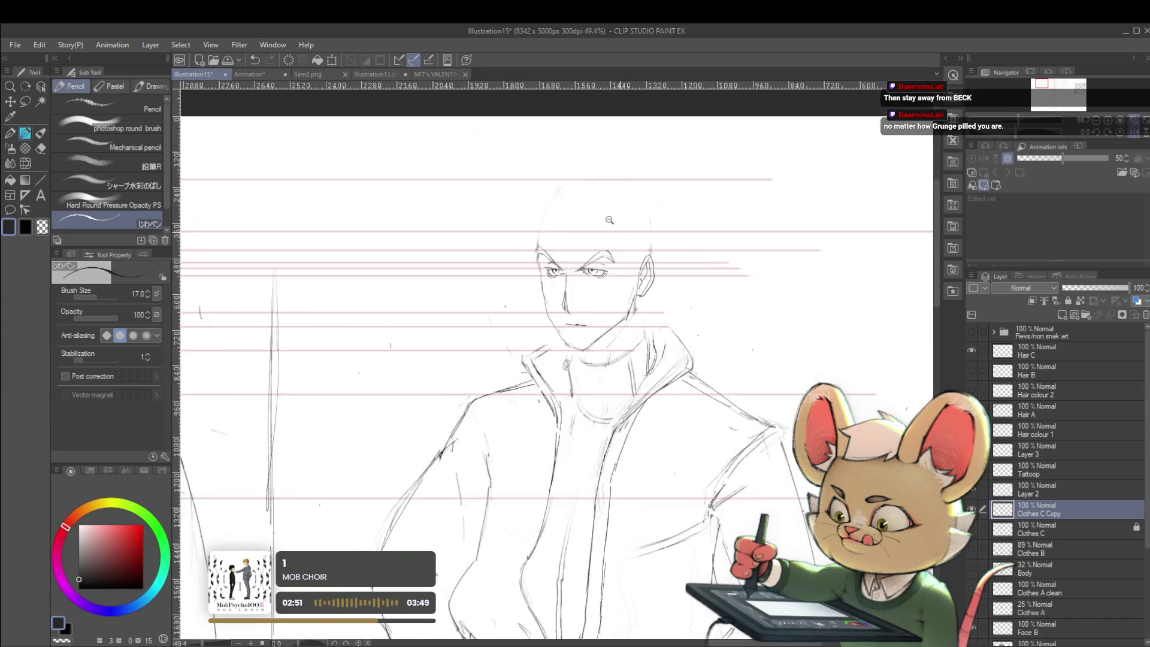
scroll(609, 219, down, 2)
drag(667, 261, 635, 247)
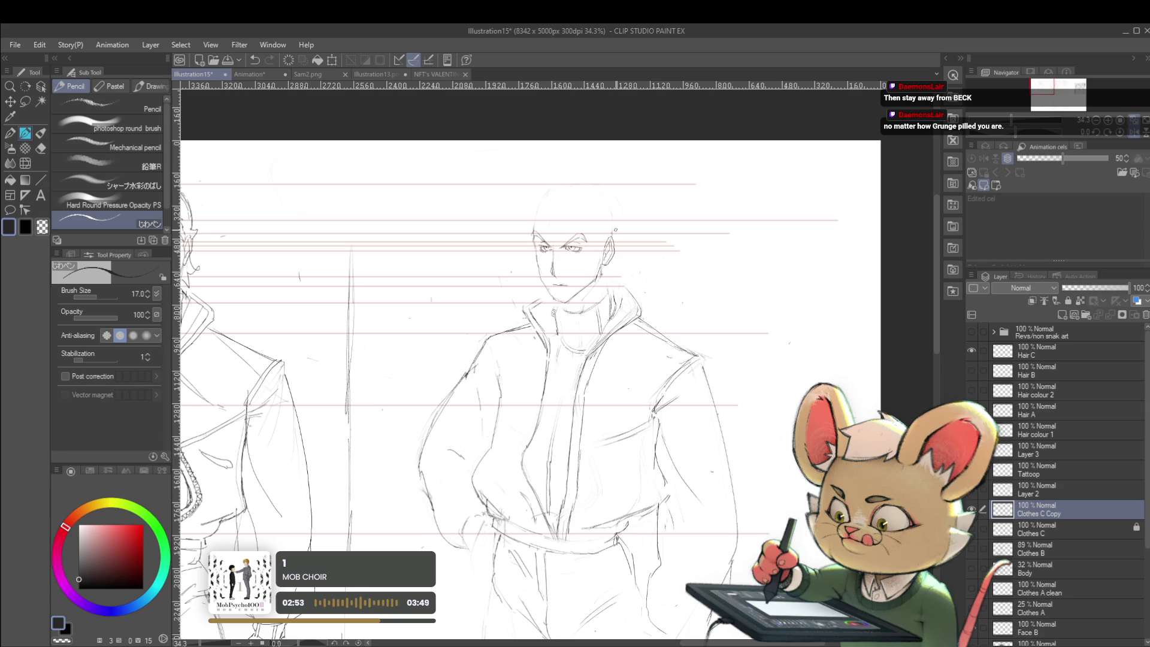
click(1134, 133)
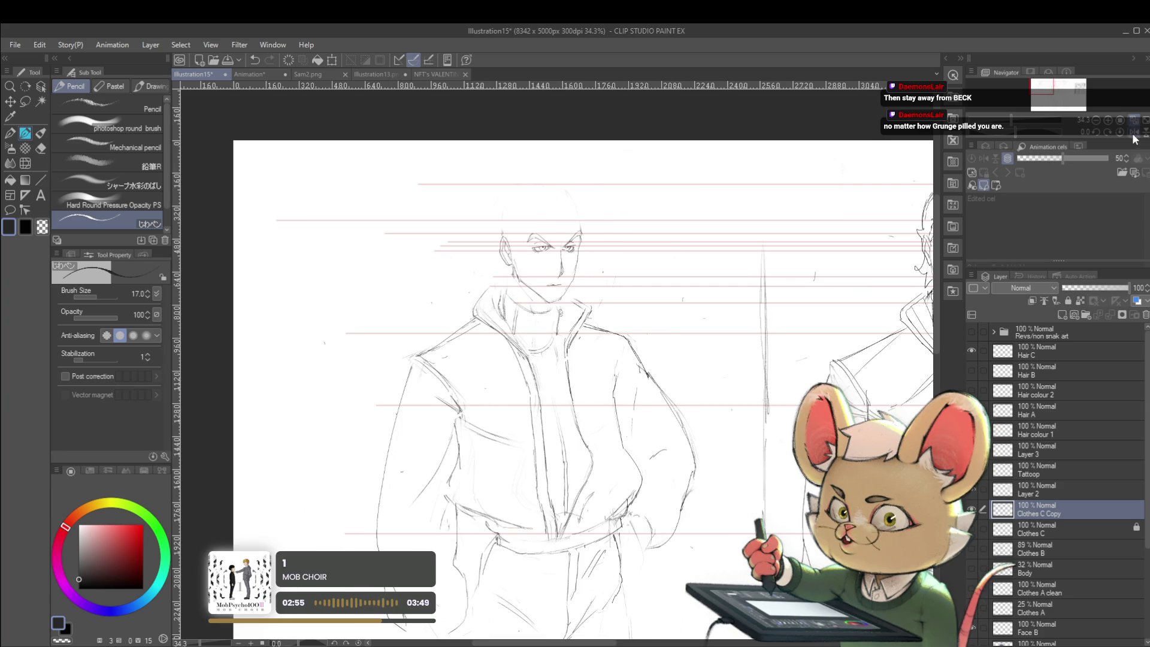
scroll(559, 229, up, 3)
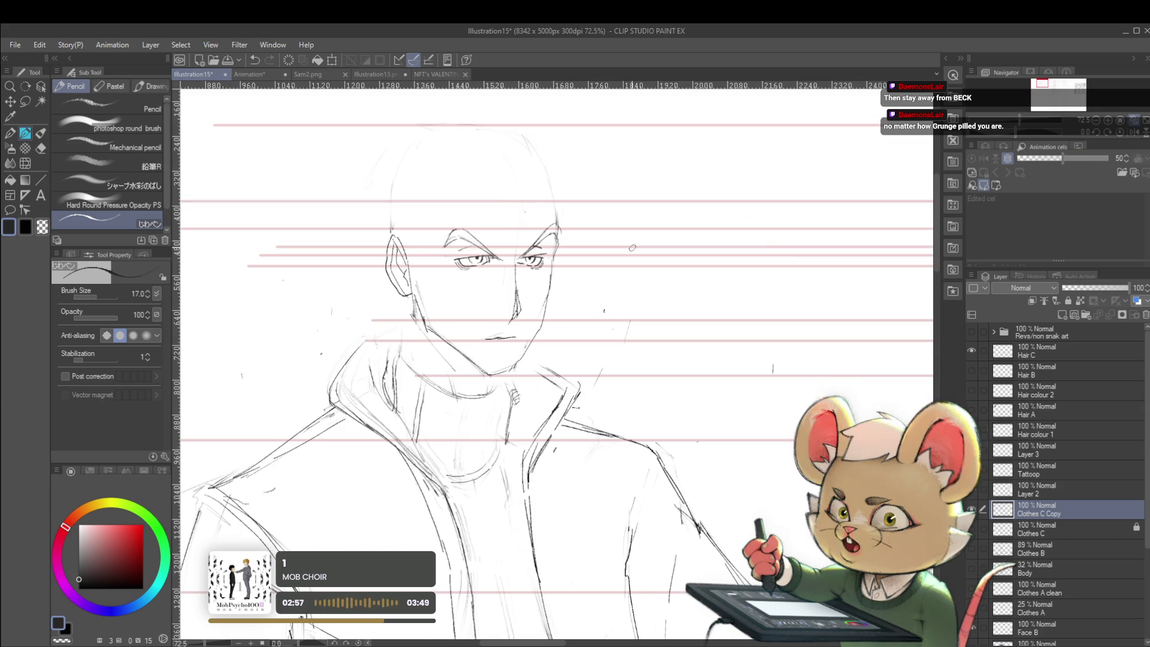
scroll(559, 228, up, 2)
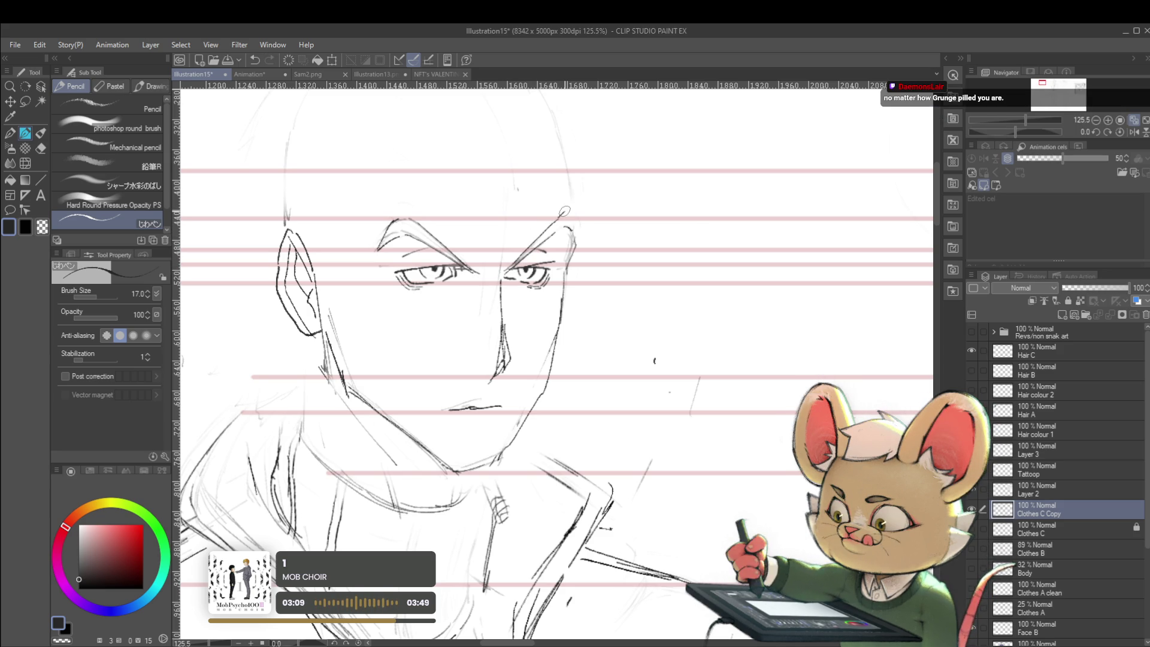
scroll(576, 228, down, 5)
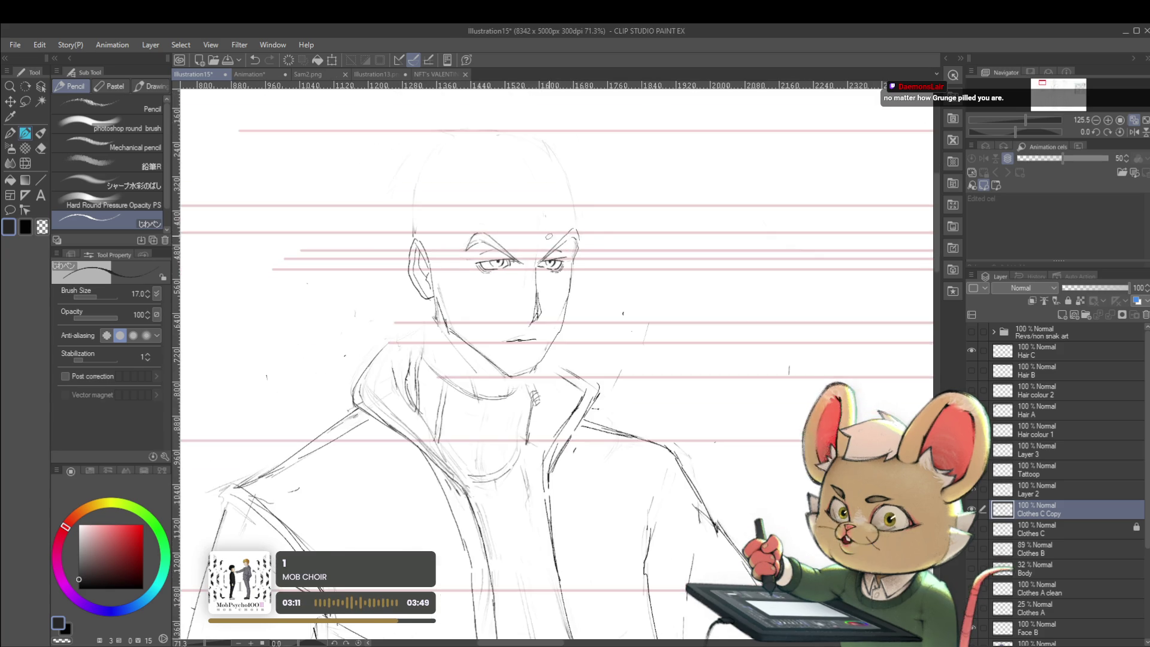
click(1133, 136)
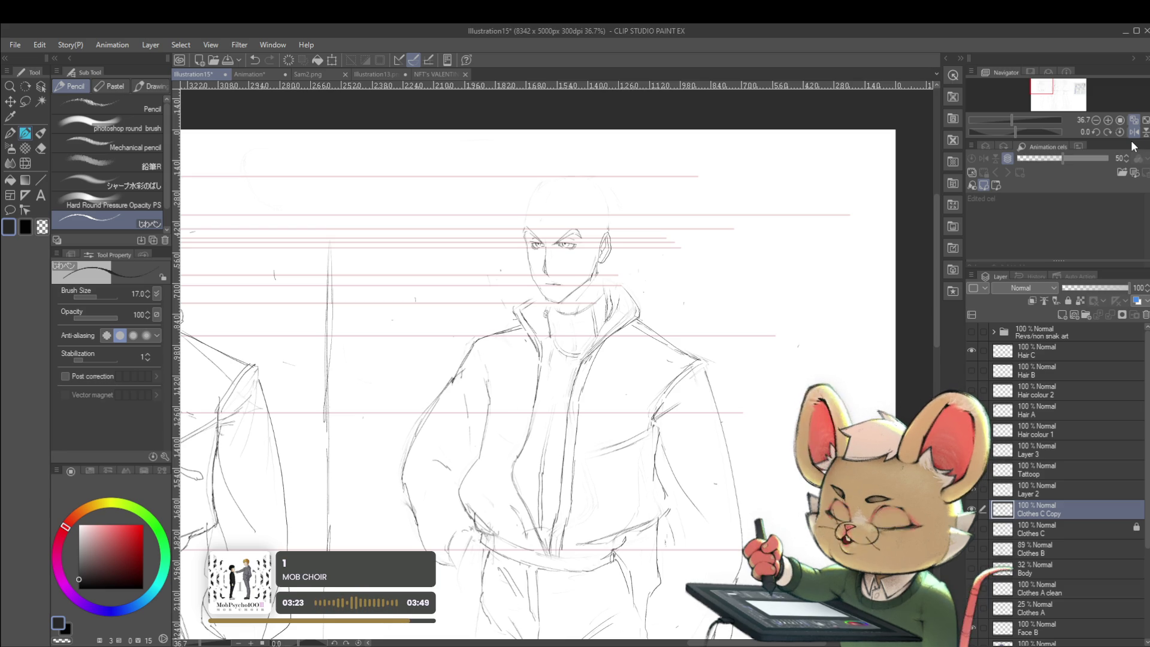
scroll(535, 226, up, 5)
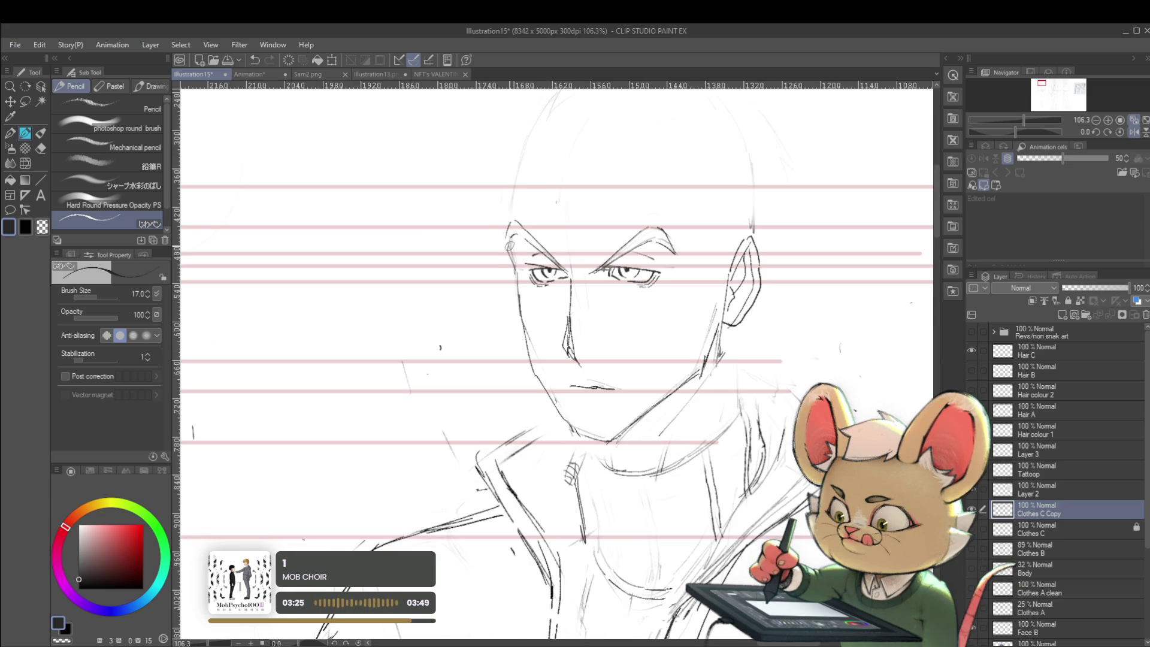
Step: Draw a short pencil stroke beside the bald figure's left eye
drag(510, 257, 518, 277)
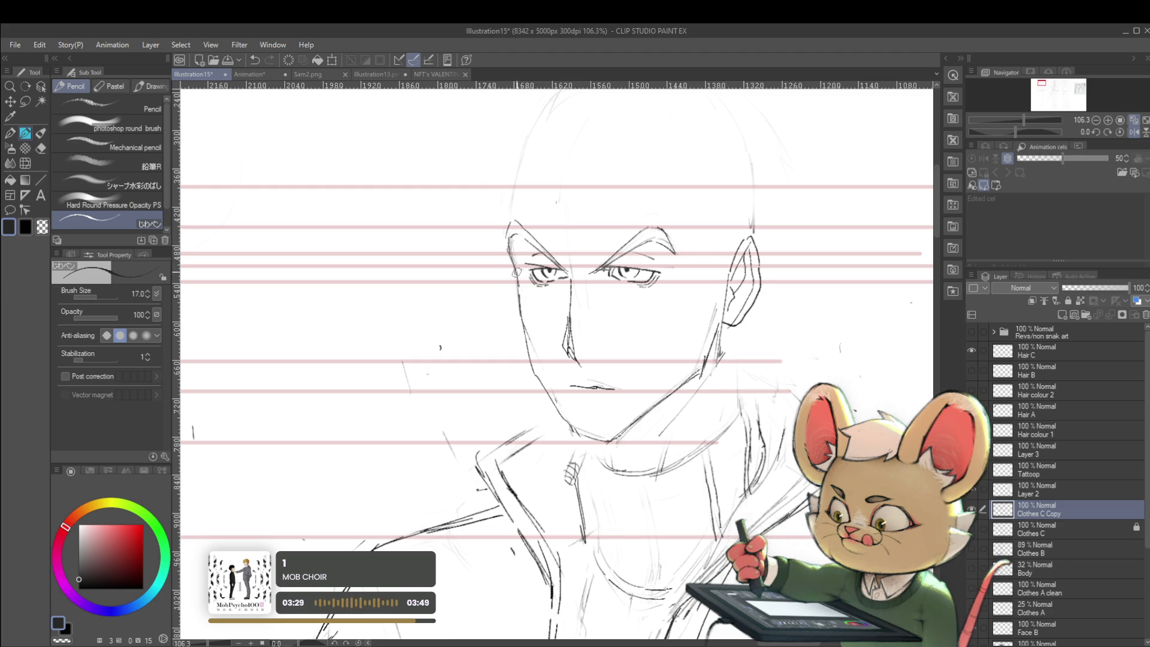
scroll(516, 274, down, 3)
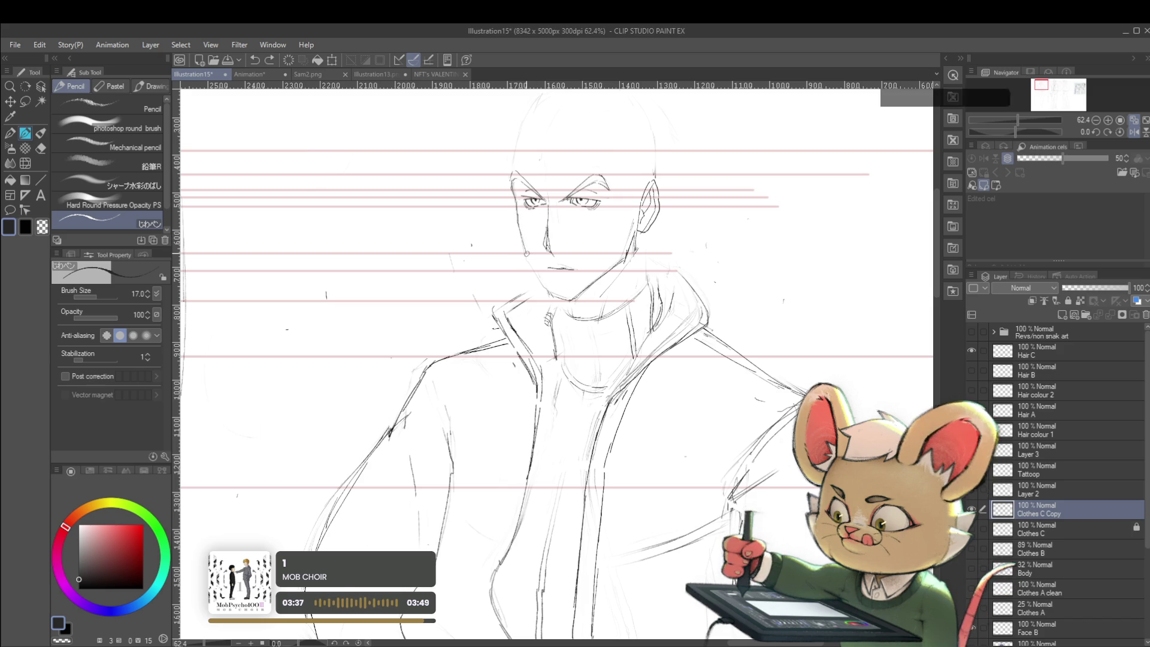
scroll(559, 237, down, 5)
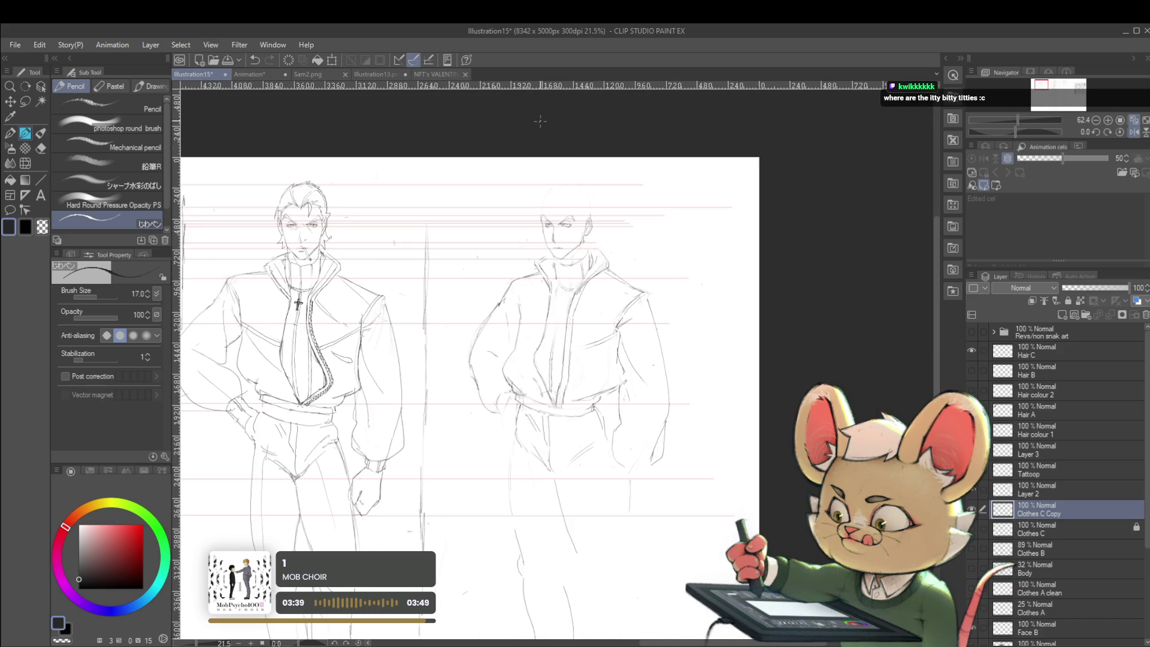
scroll(566, 159, down, 1)
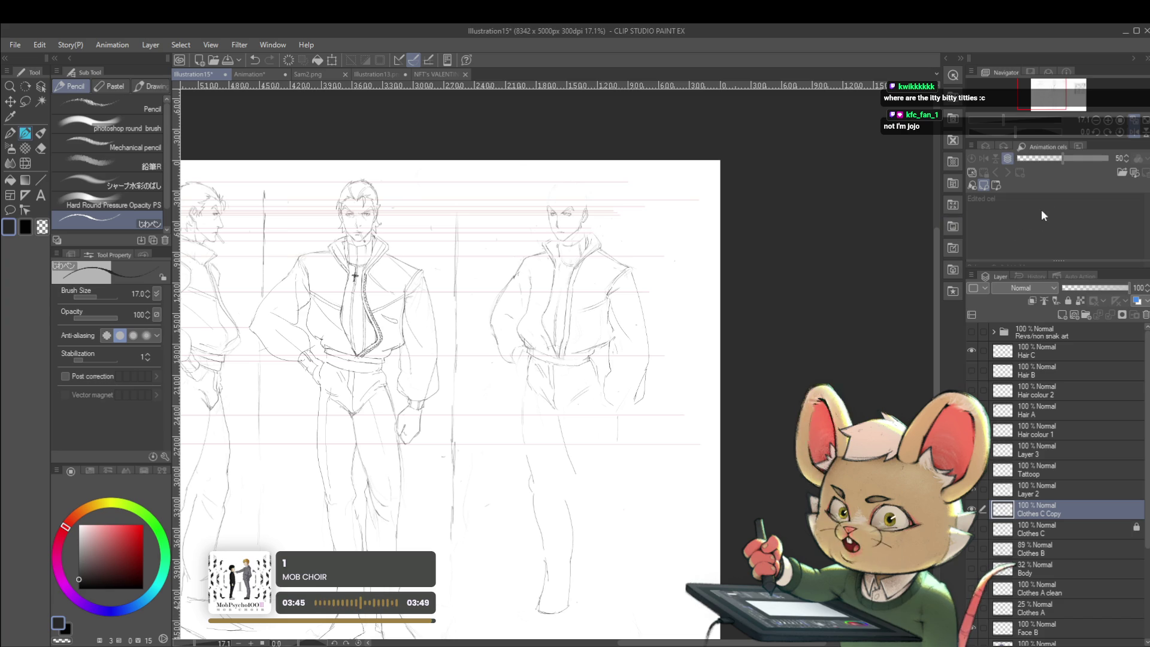
scroll(1146, 135, left, 3)
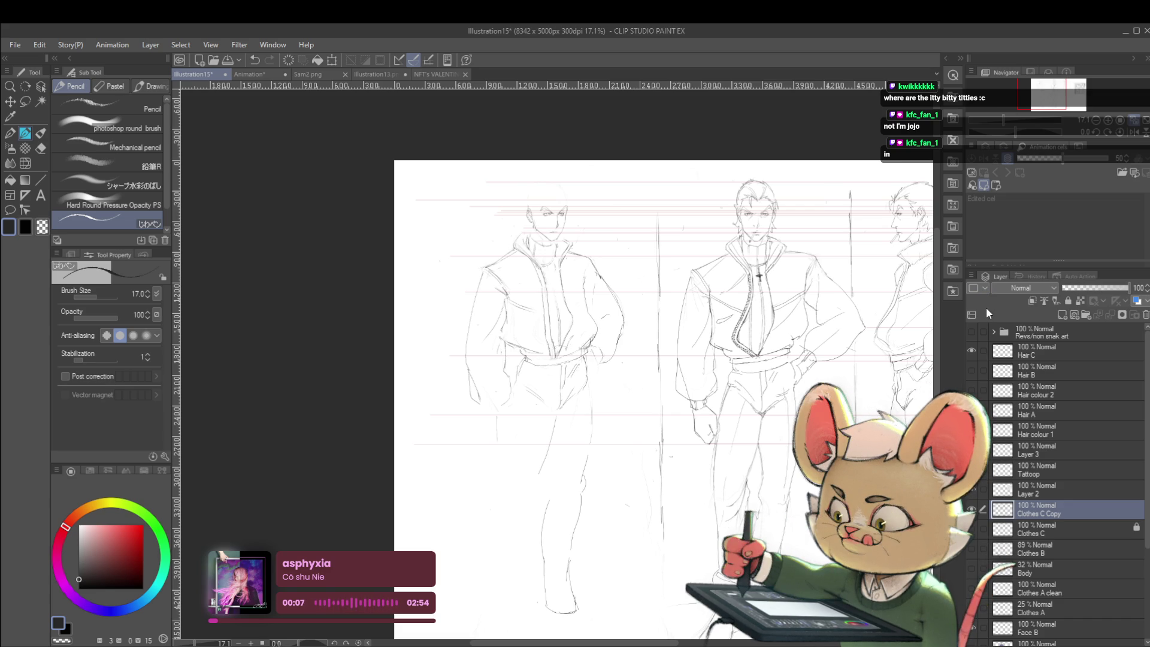
scroll(560, 242, up, 5)
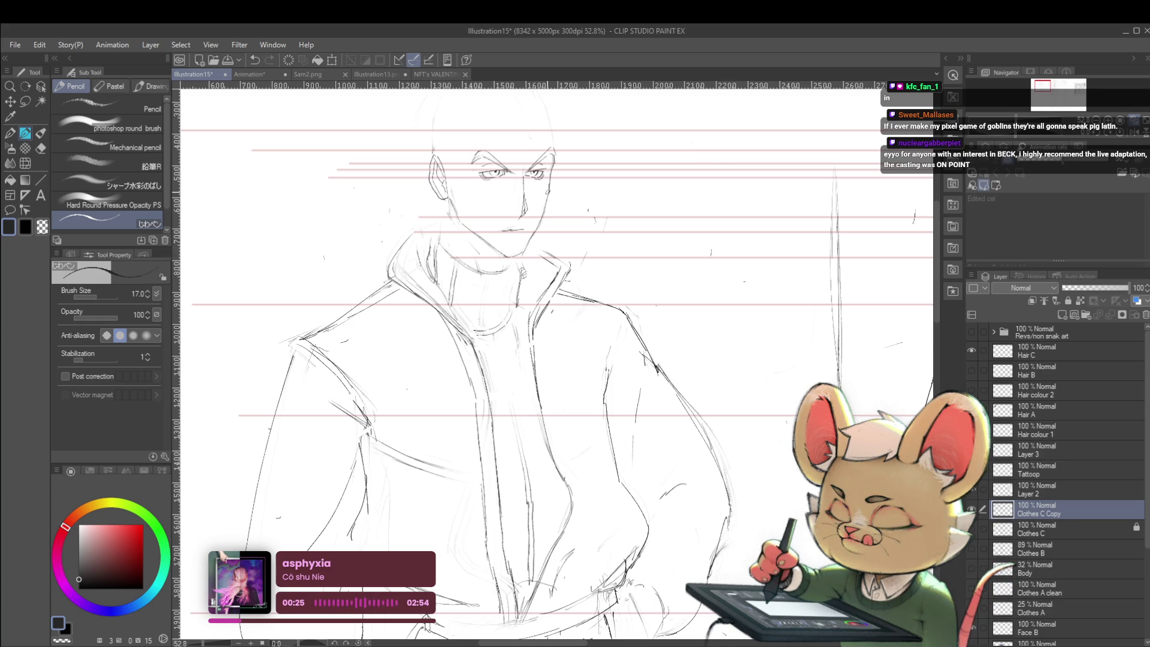
Step: Mirror the canvas with the H shortcut and zoom in and out to compare the bald face against the other figures
key(ctrl+minus)
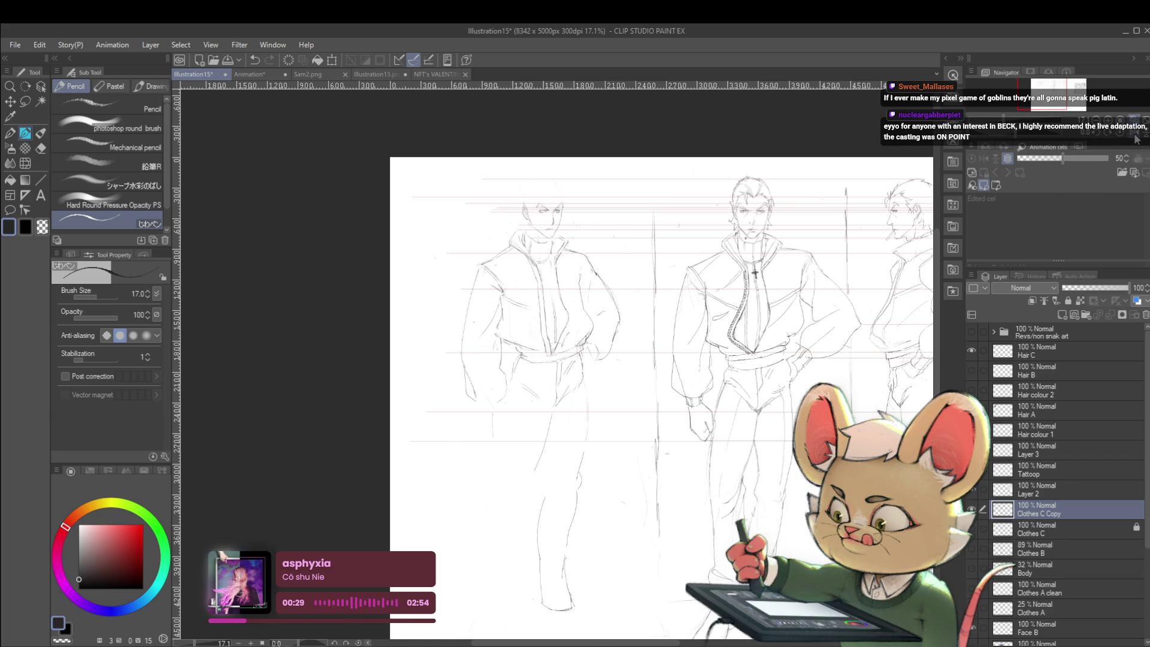
key(h)
key(ctrl+plus)
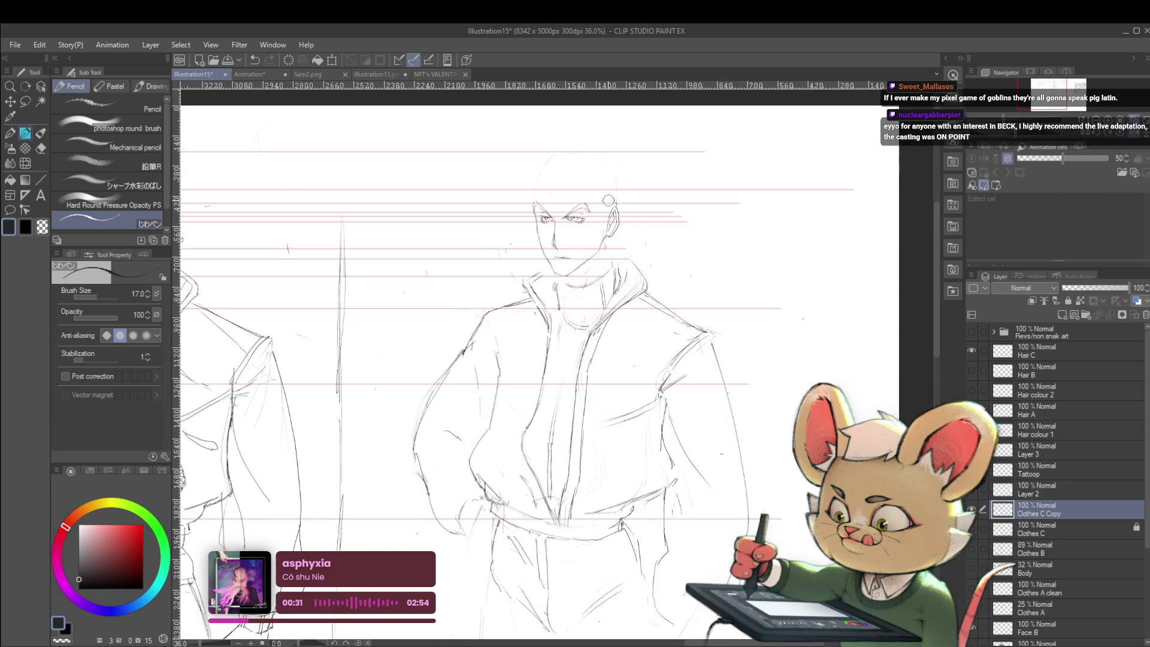
key(ctrl+plus)
scroll(911, 280, up, 1)
scroll(911, 279, up, 1)
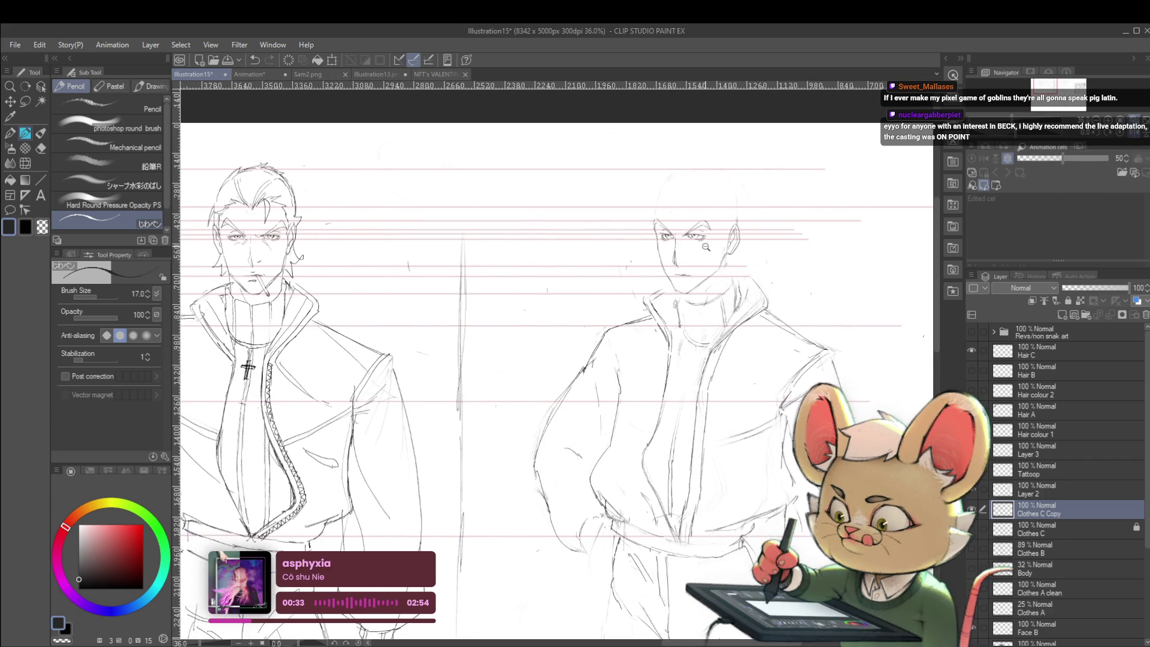
scroll(911, 279, up, 1)
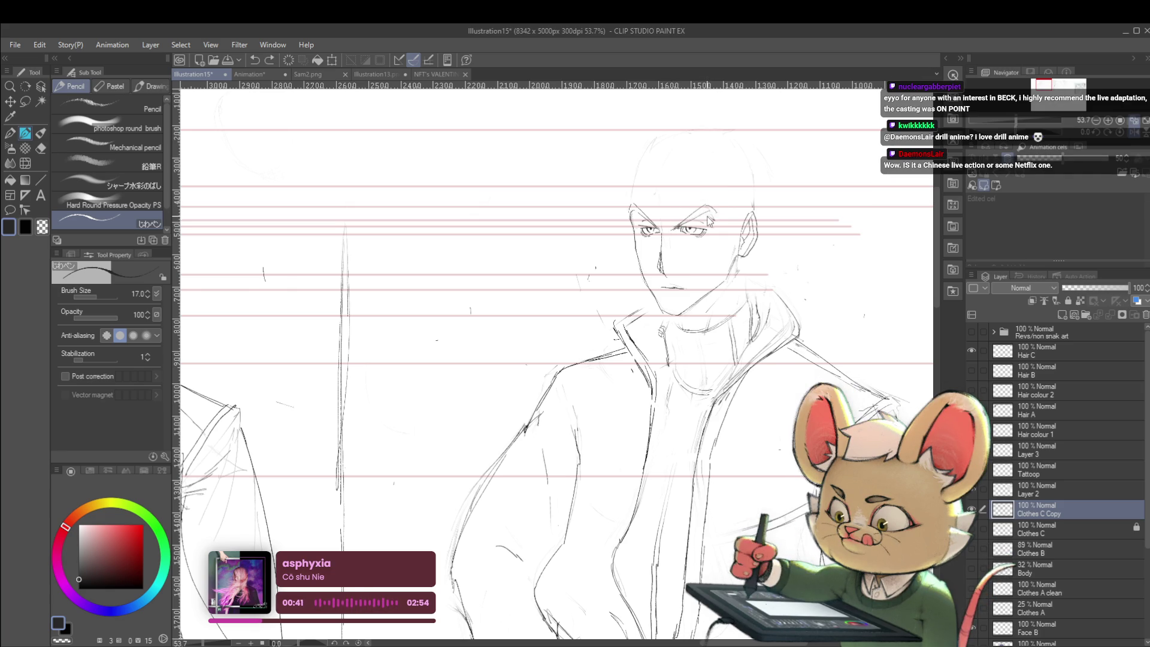
key(ctrl+minus)
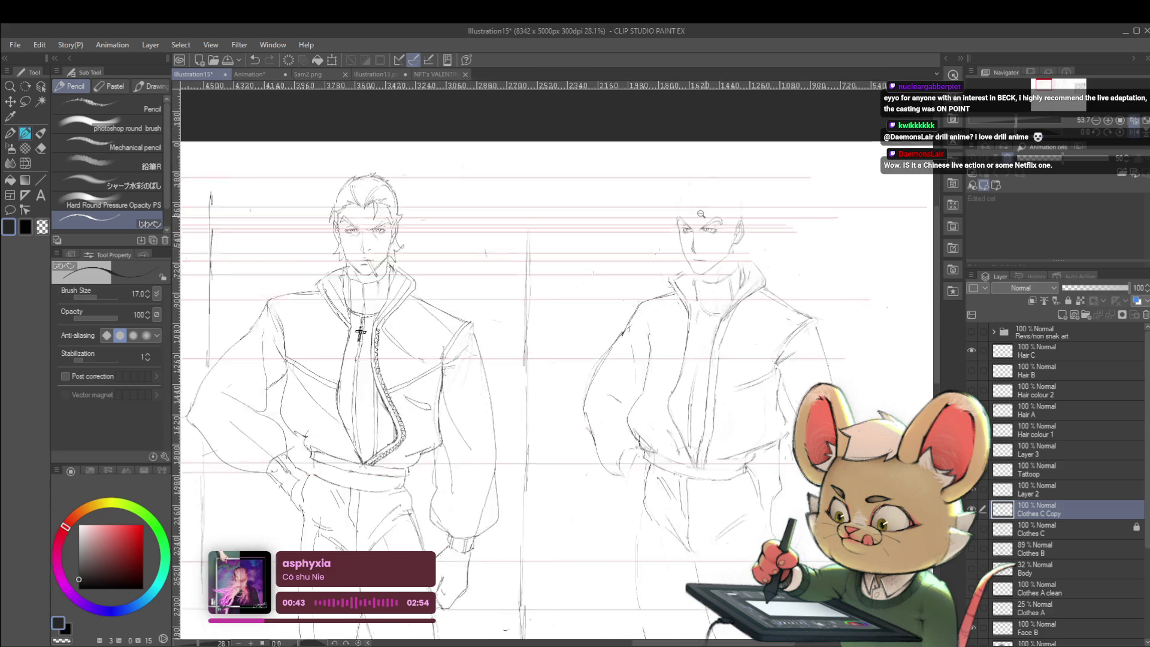
key(ctrl+minus)
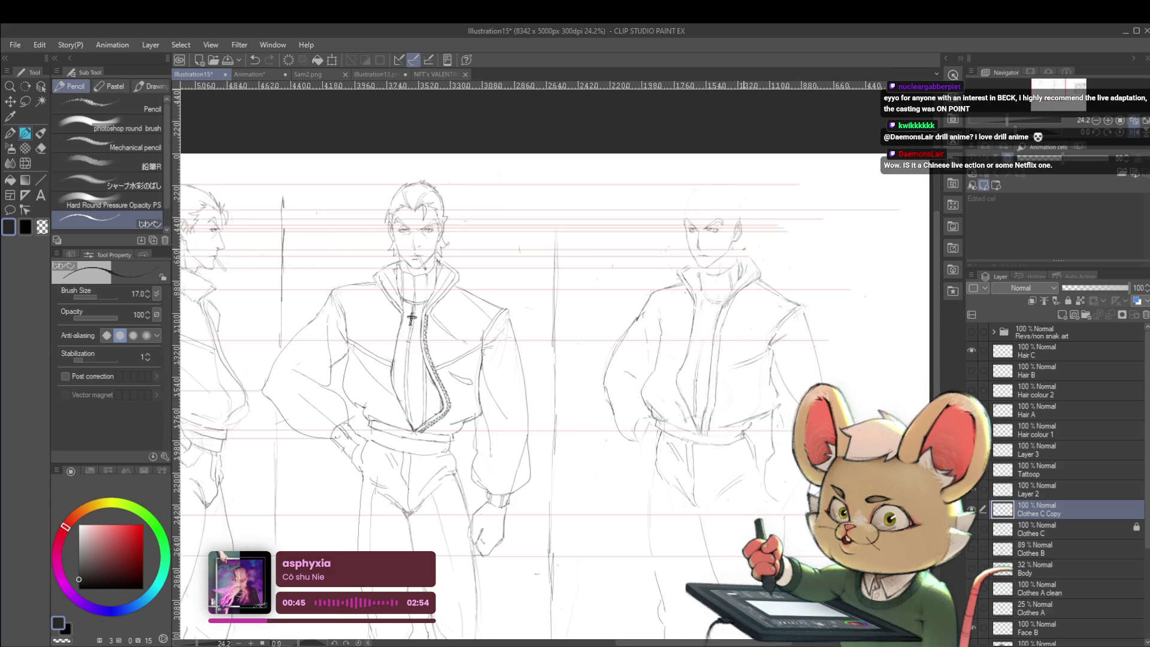
scroll(757, 233, up, 5)
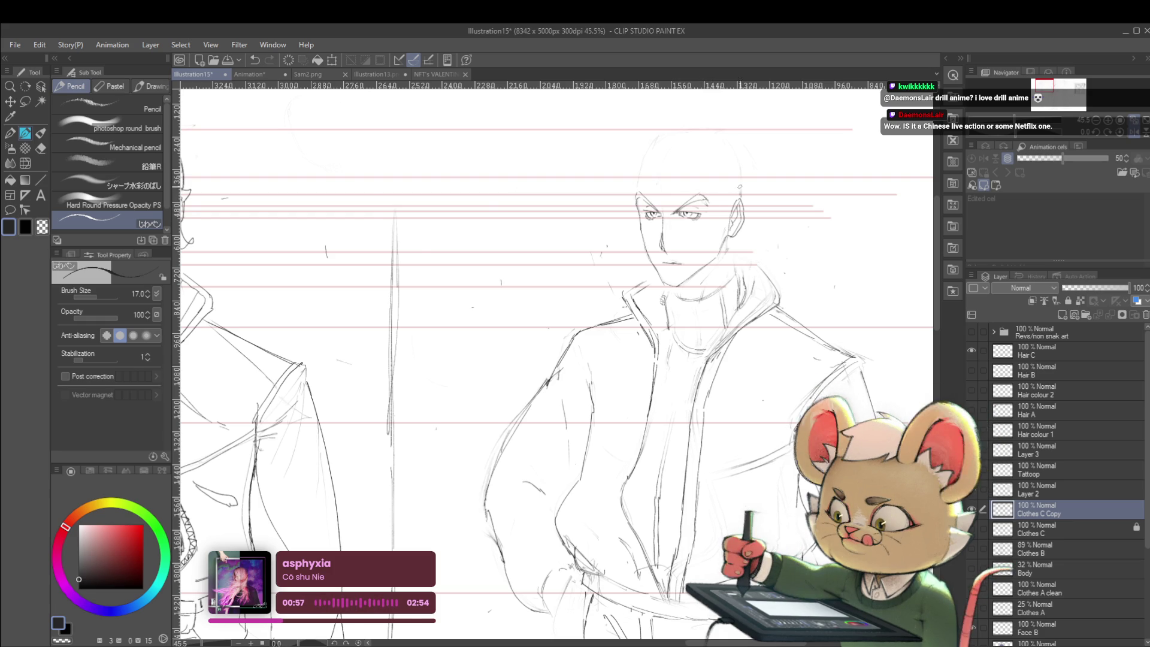
scroll(735, 201, down, 3)
scroll(732, 208, up, 2)
scroll(733, 209, up, 1)
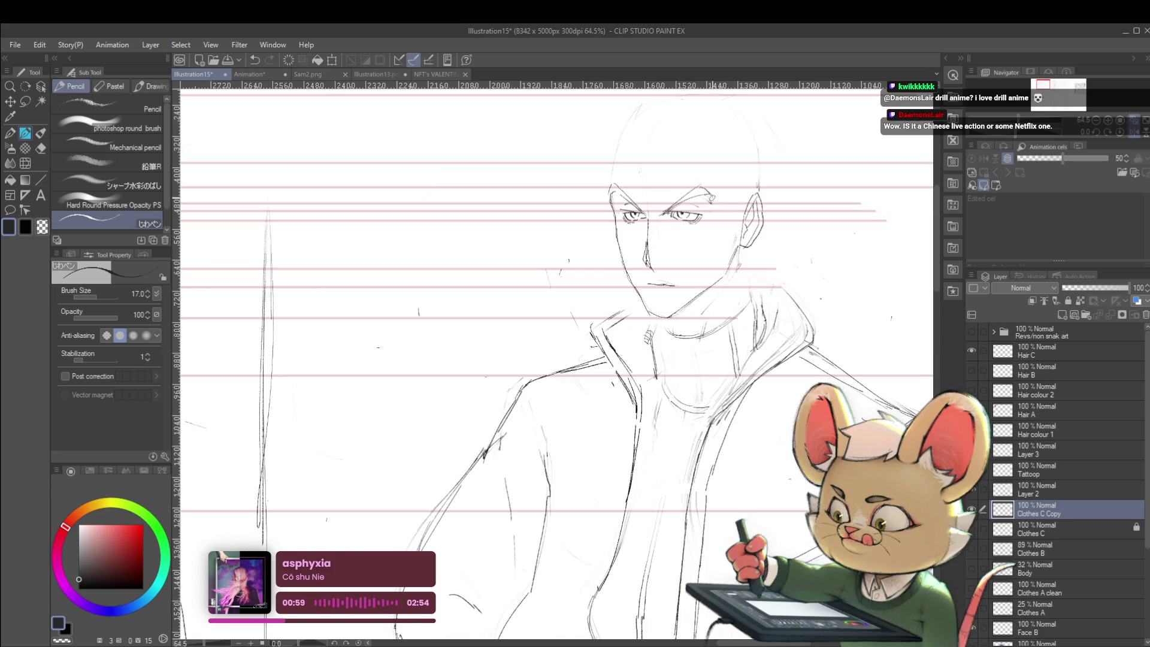
scroll(732, 209, down, 3)
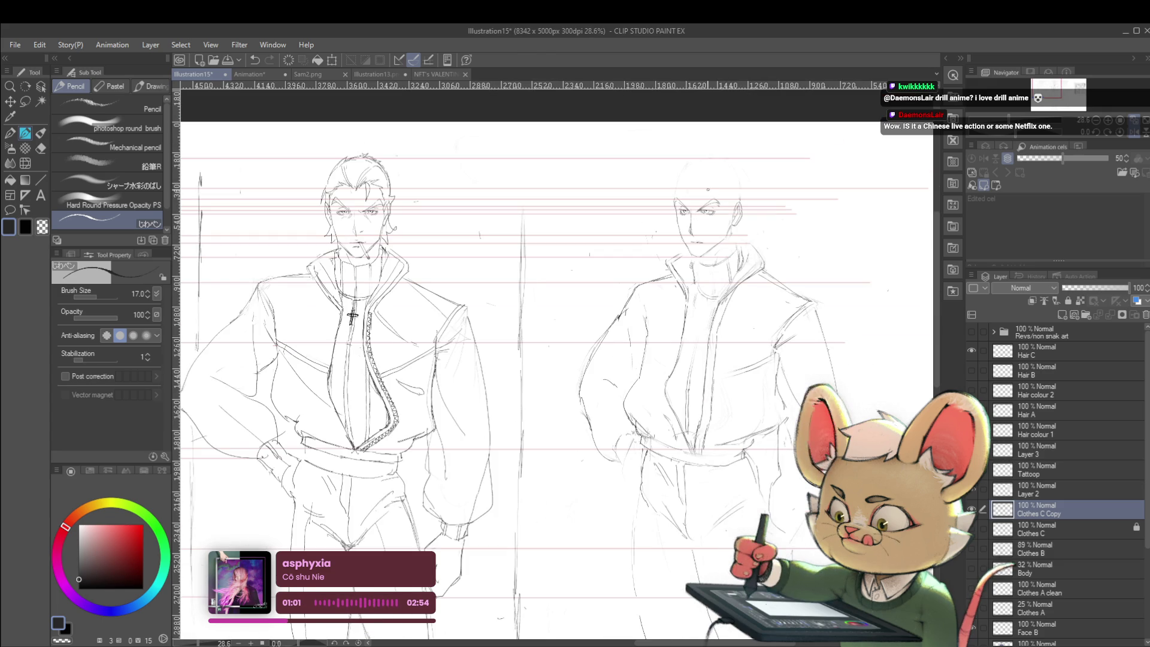
scroll(732, 209, up, 3)
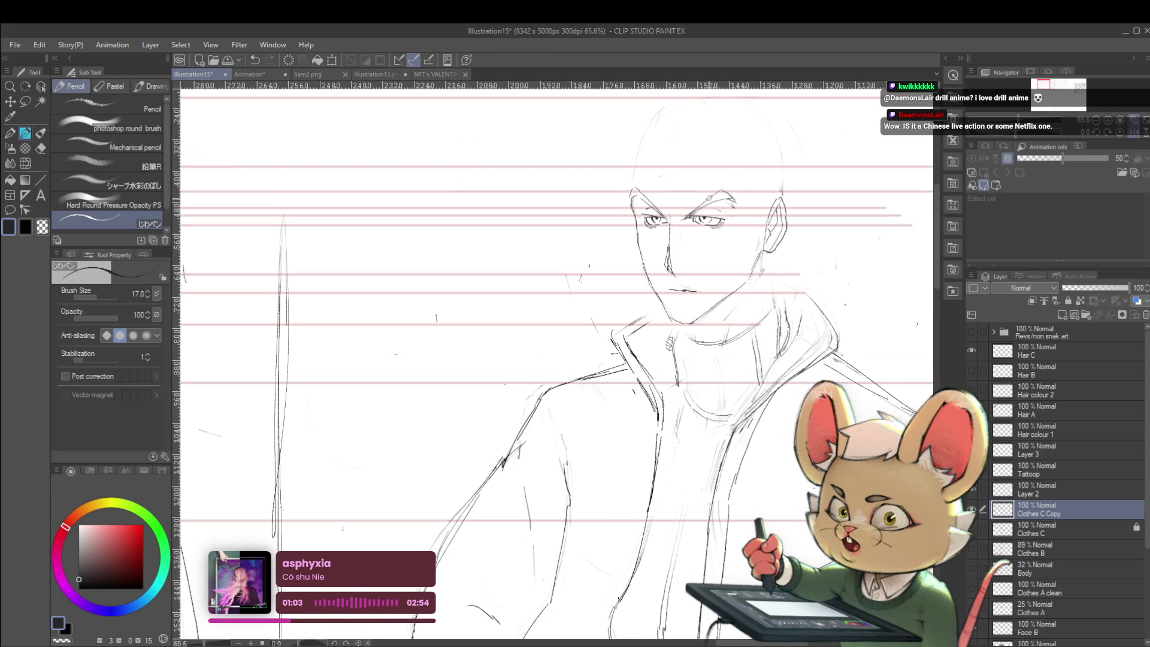
Step: Select the Liquify tool from the tool palette to reshape the face
click(30, 163)
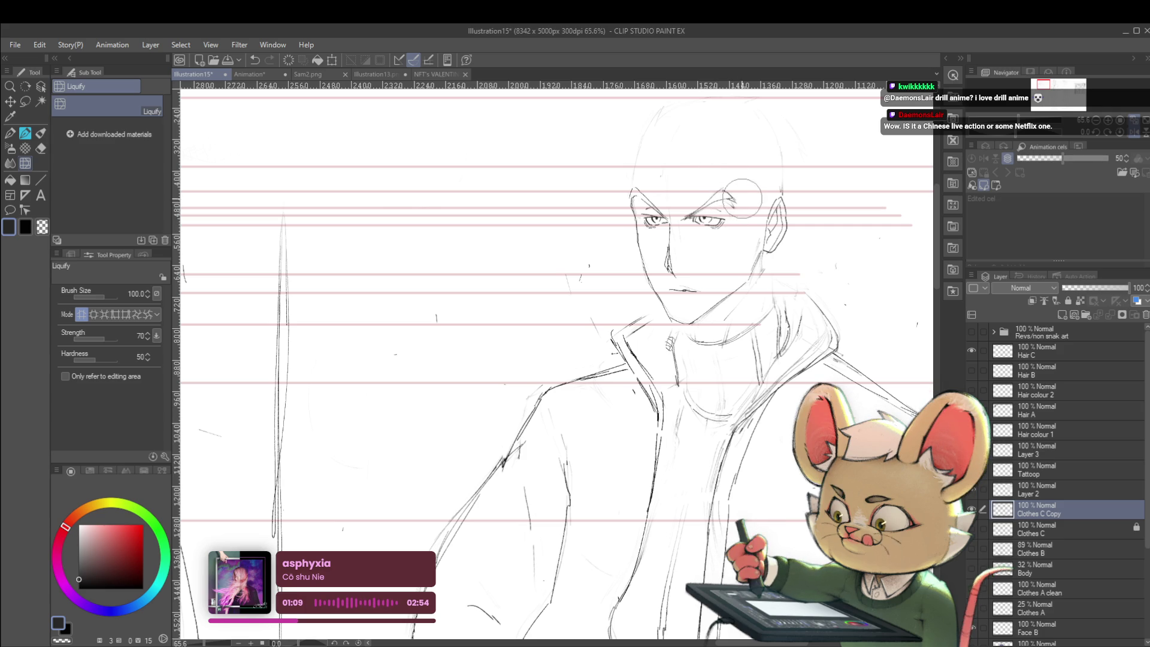
scroll(743, 180, down, 3)
scroll(745, 153, down, 2)
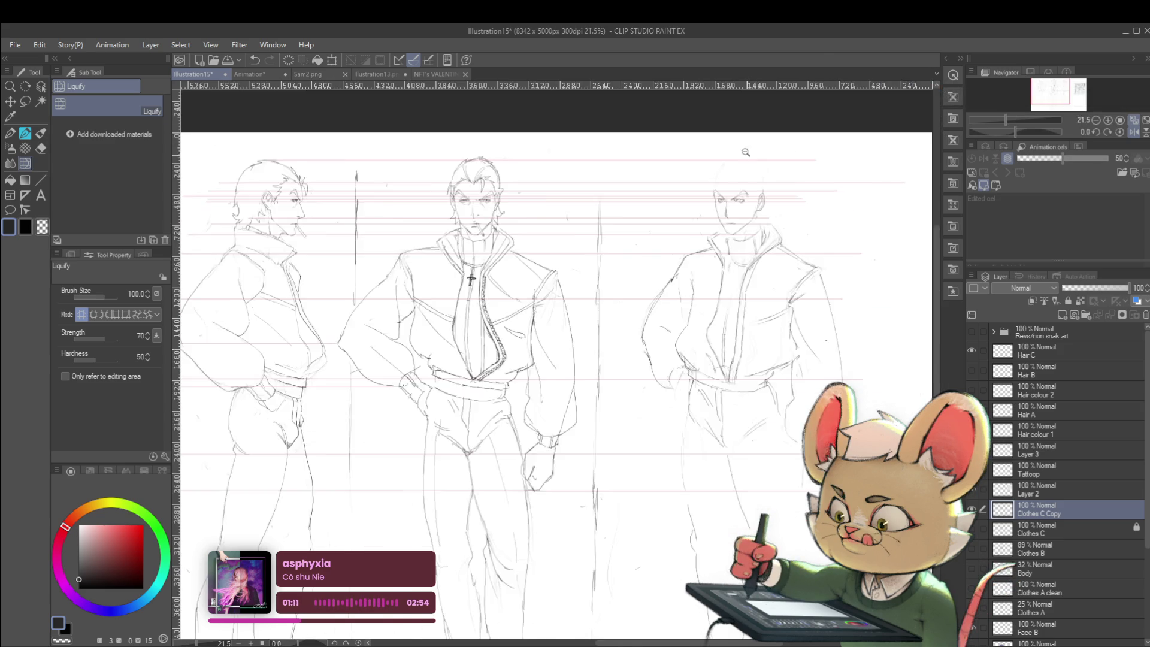
scroll(744, 152, down, 1)
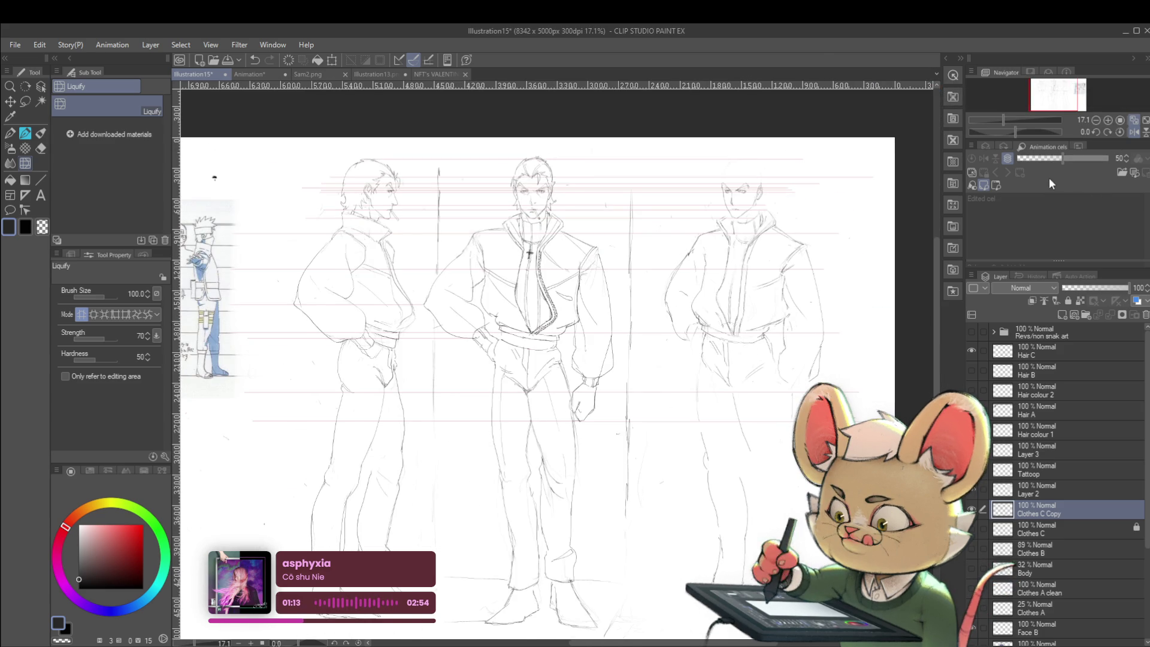
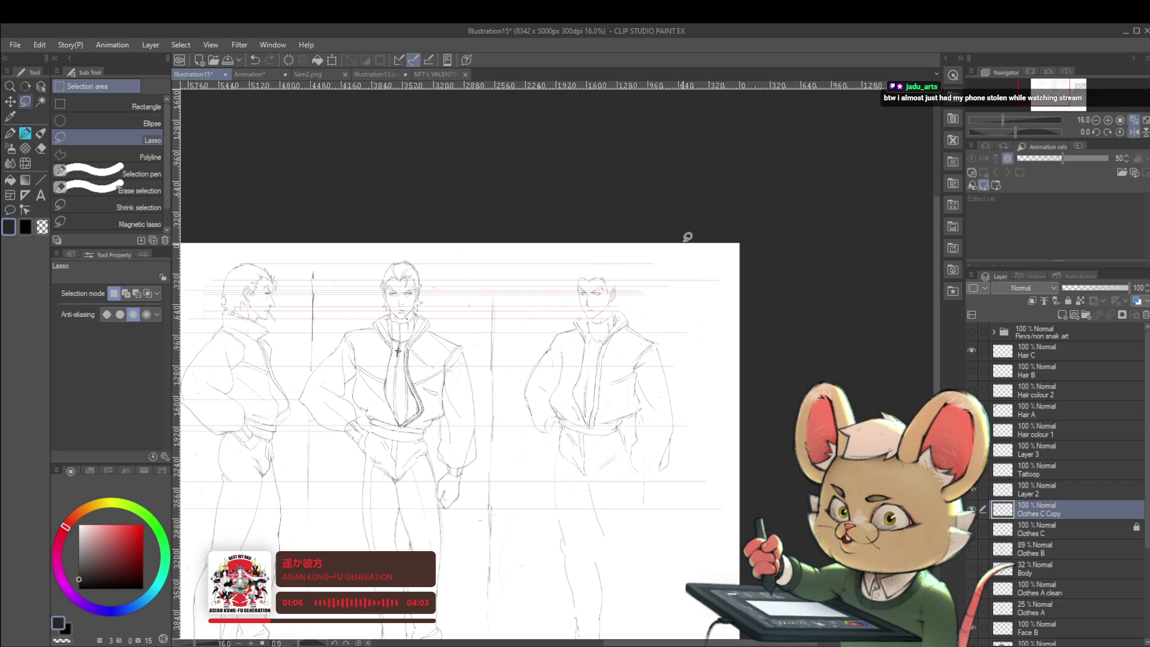
scroll(585, 294, up, 3)
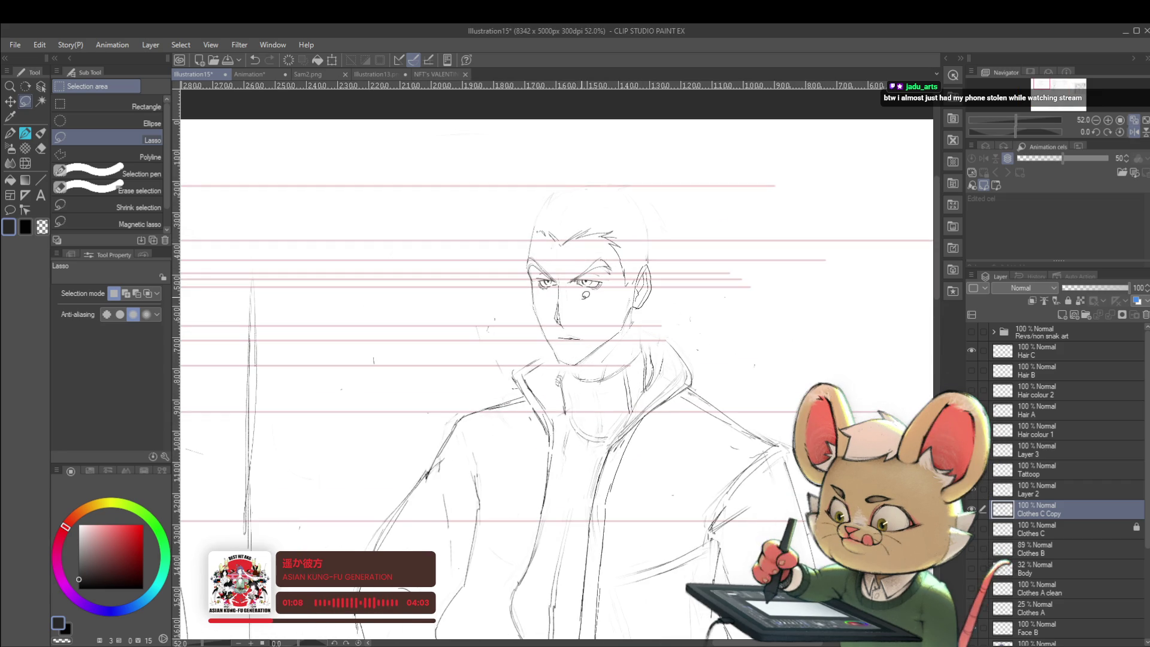
Step: Free-transform the lassoed eye area, commit it, and return to the Pencil tool
key(ctrl+t)
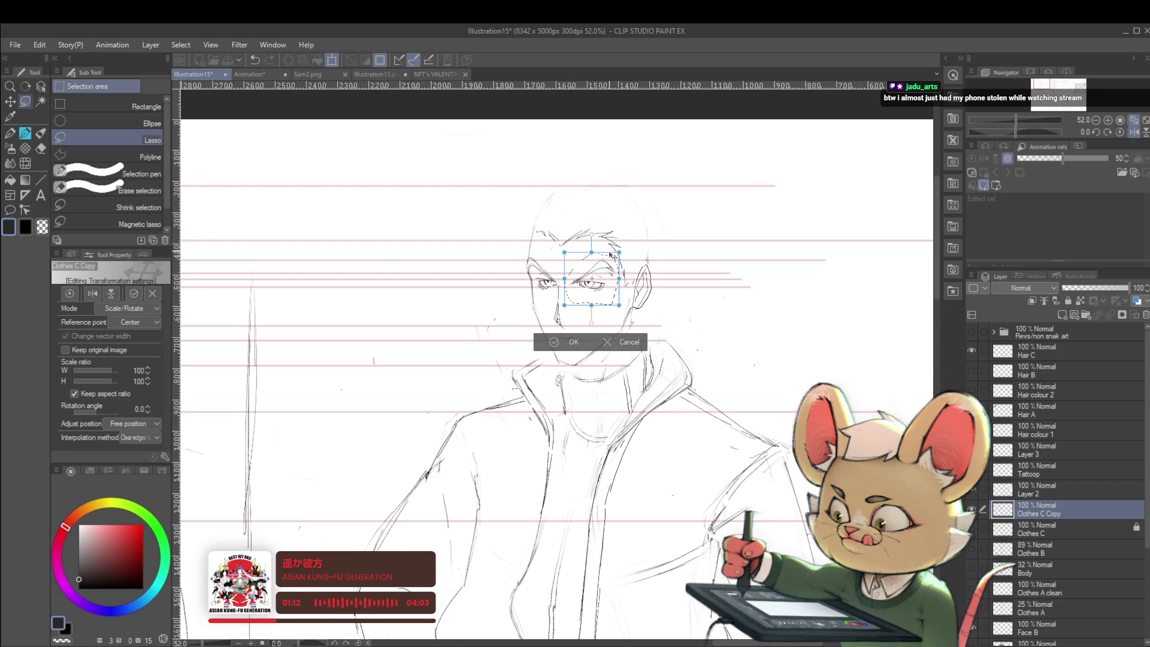
key(Return)
scroll(596, 250, down, 2)
scroll(597, 250, down, 1)
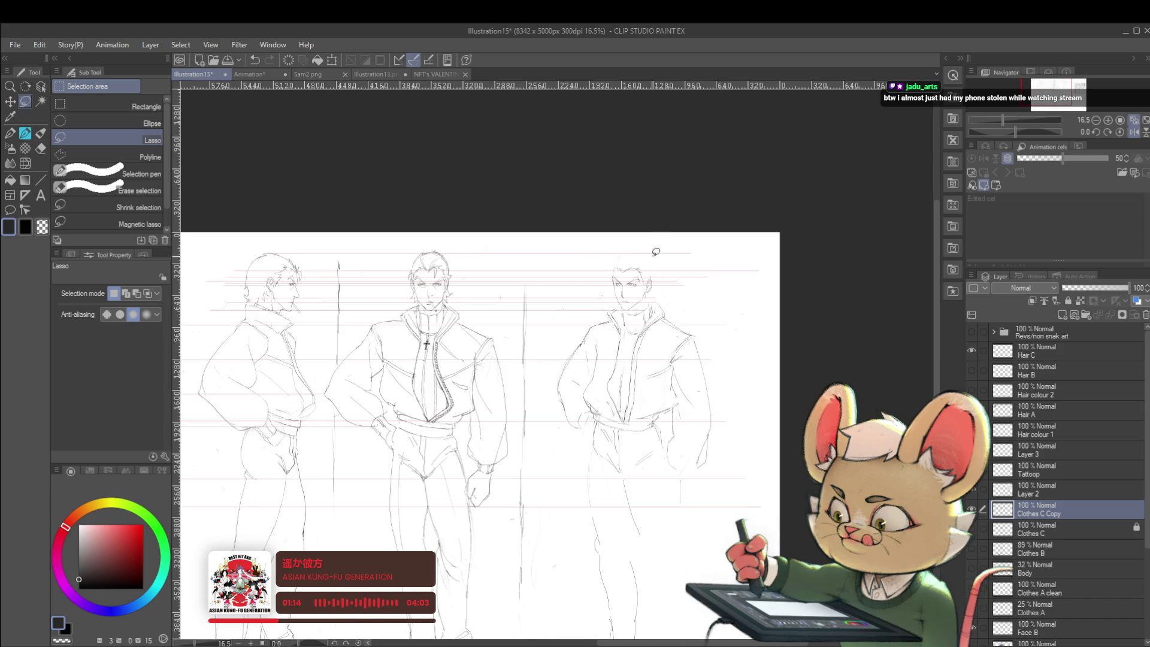
scroll(657, 283, up, 3)
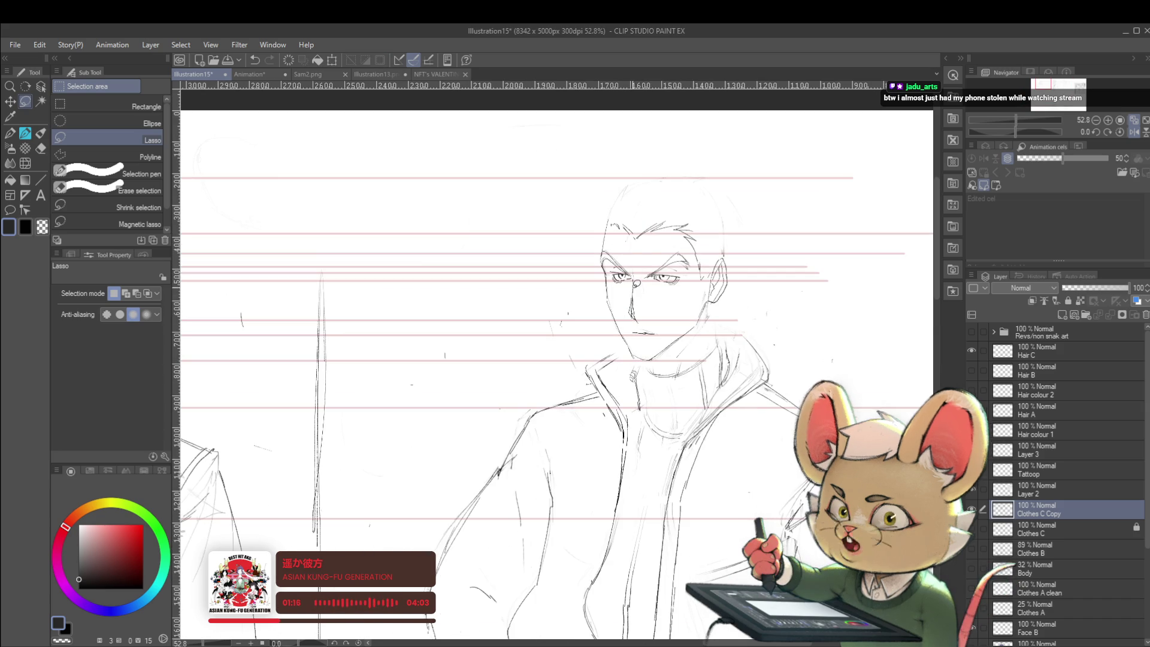
key(p)
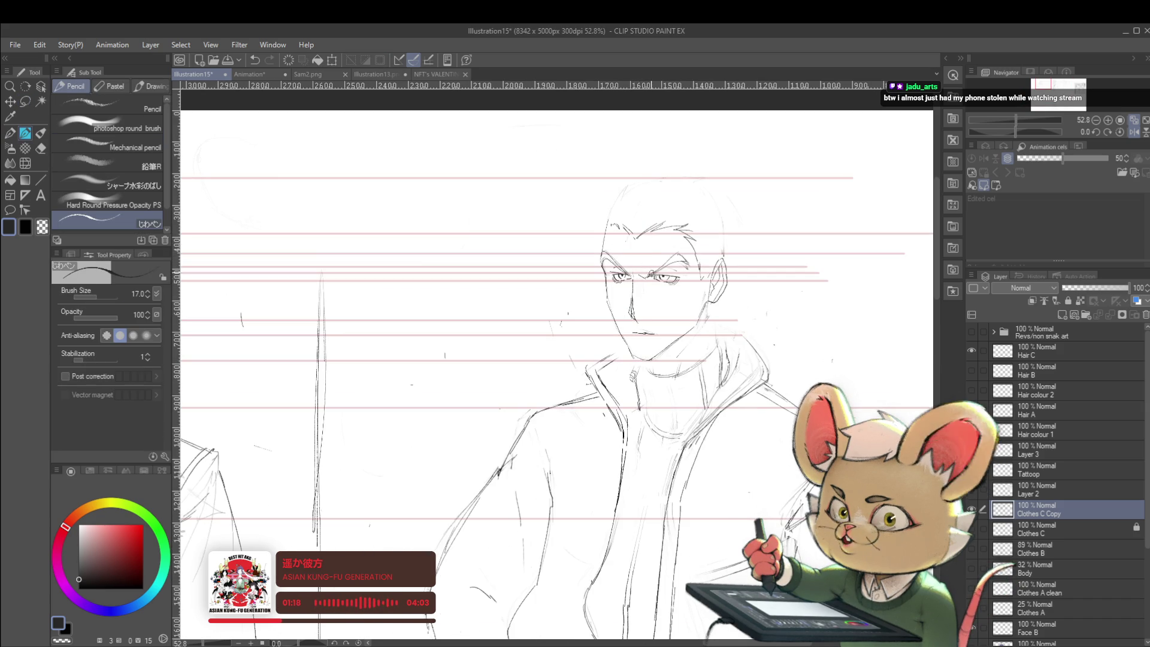
scroll(648, 262, down, 3)
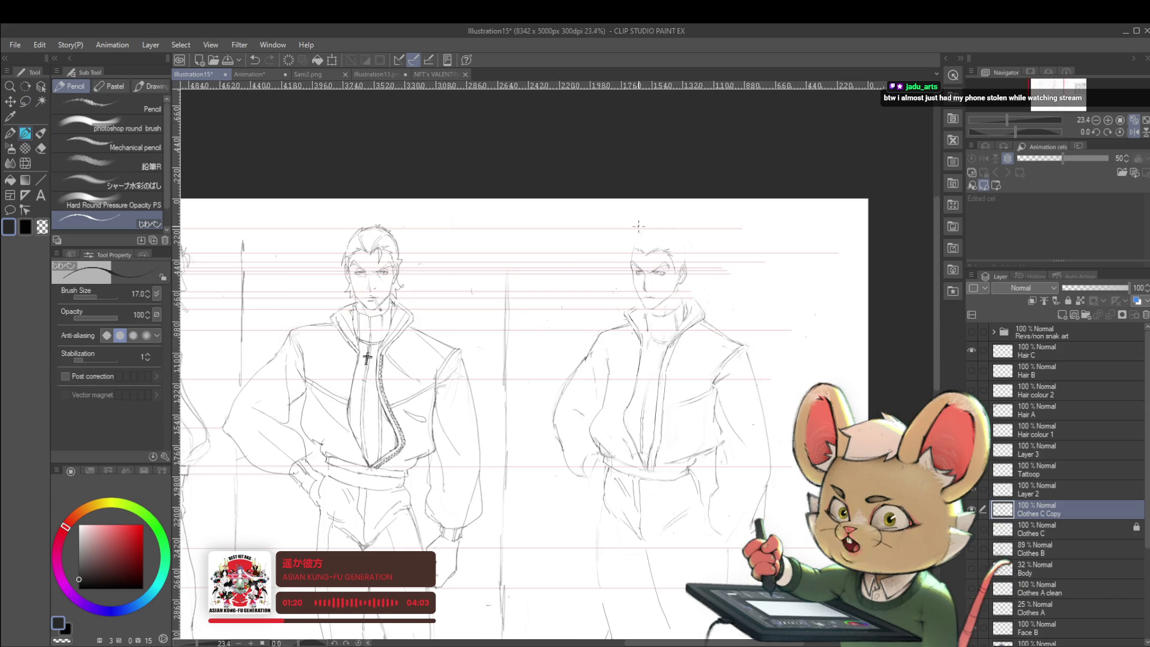
scroll(660, 261, up, 3)
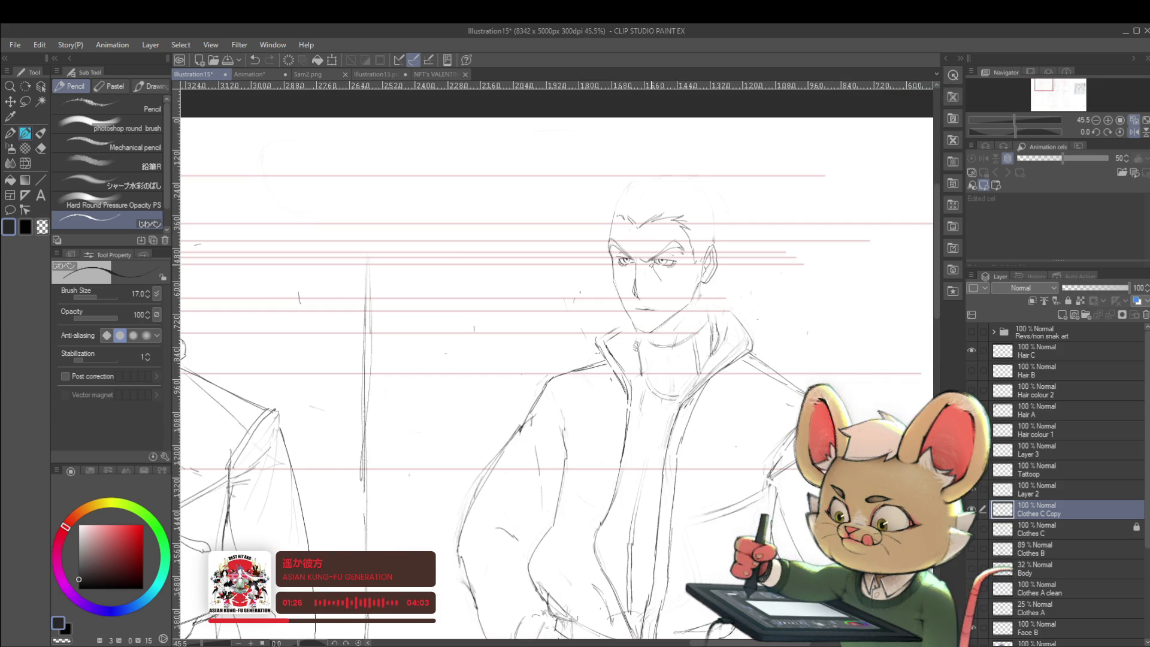
scroll(669, 290, down, 3)
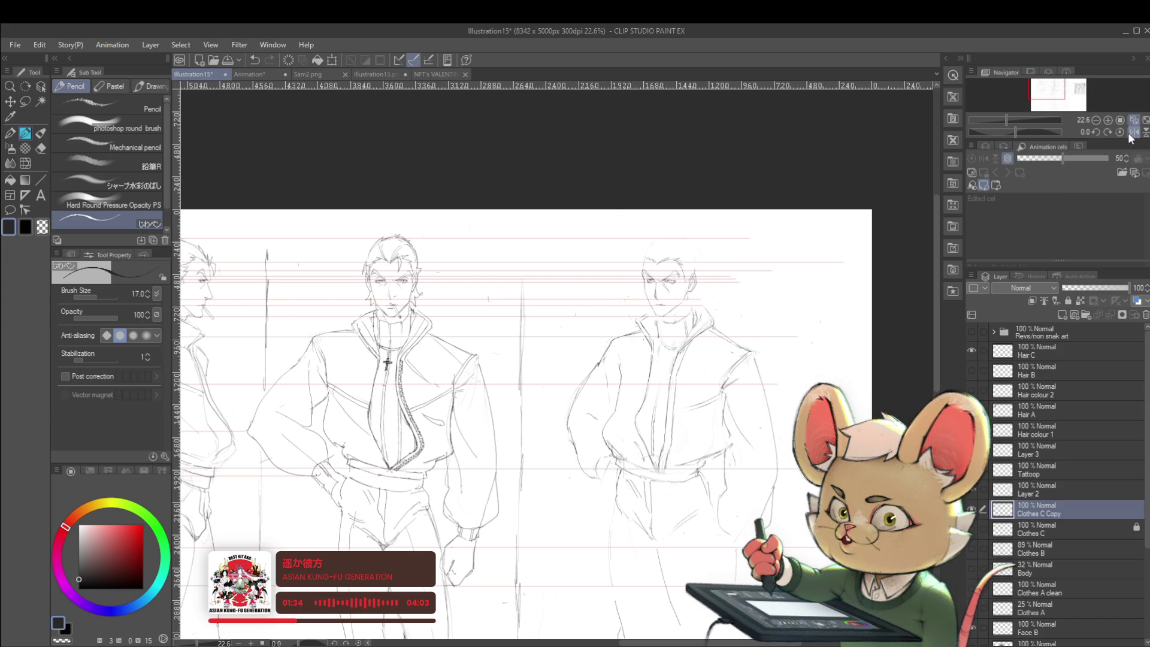
scroll(678, 293, up, 3)
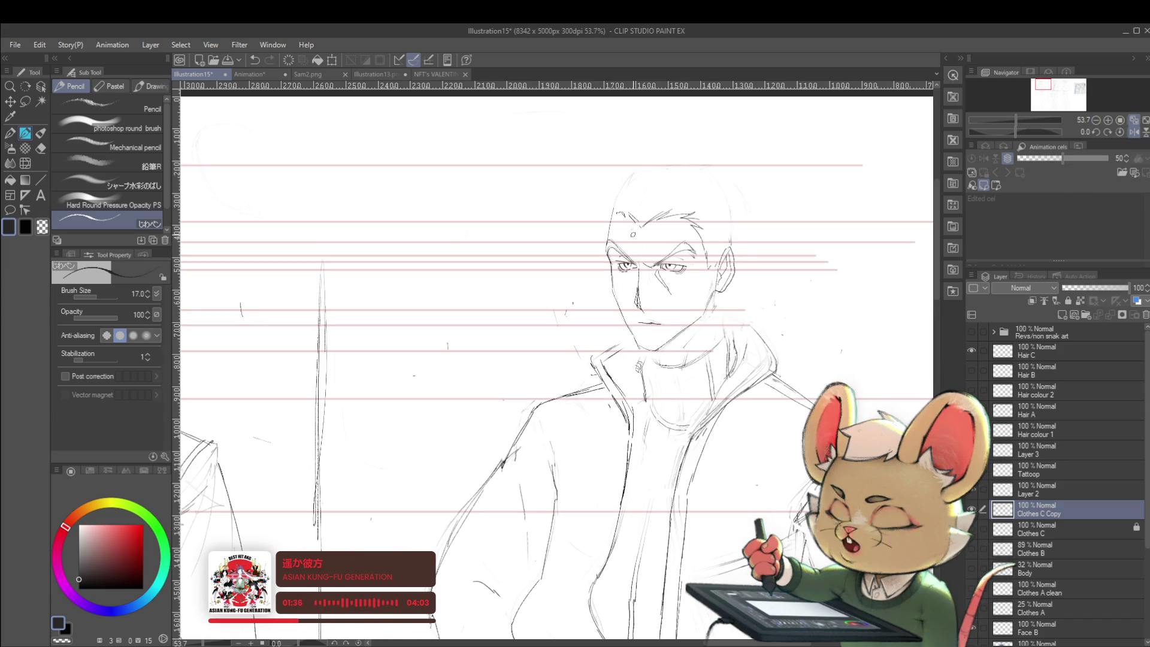
scroll(639, 284, up, 2)
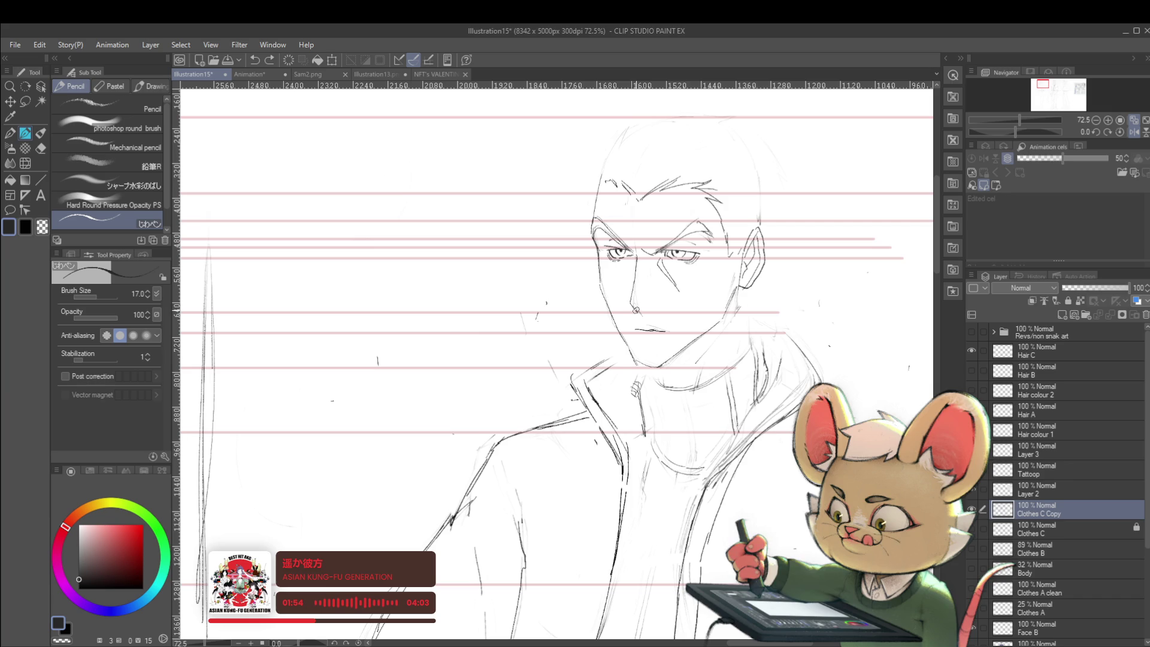
scroll(647, 240, down, 5)
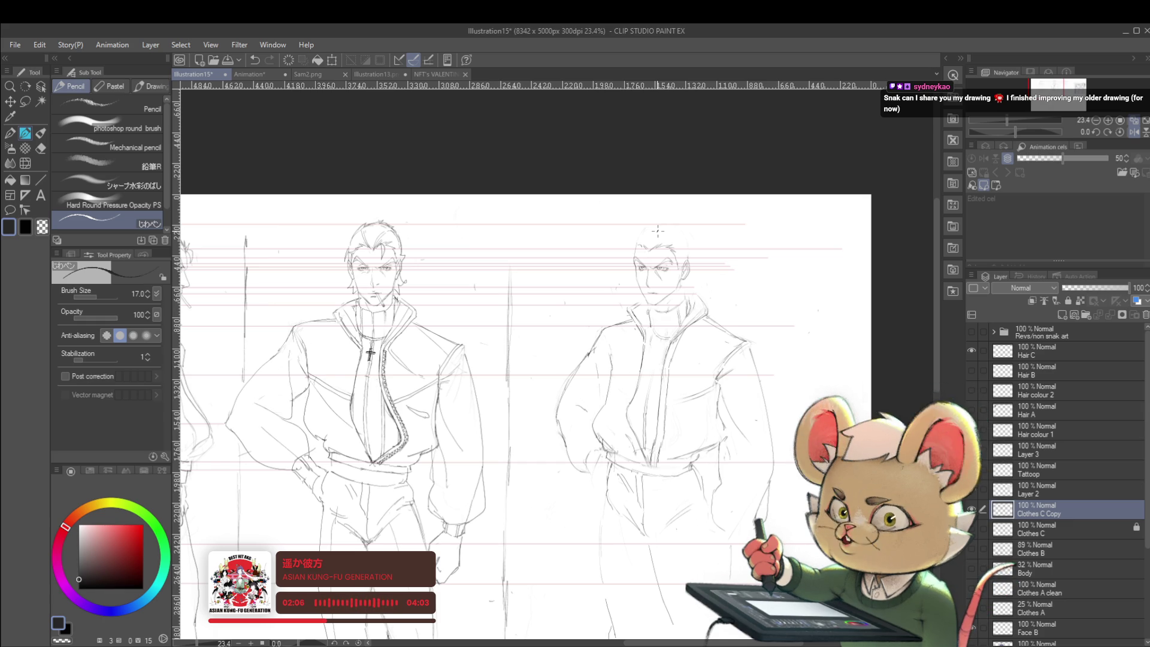
scroll(659, 231, up, 3)
scroll(637, 269, up, 2)
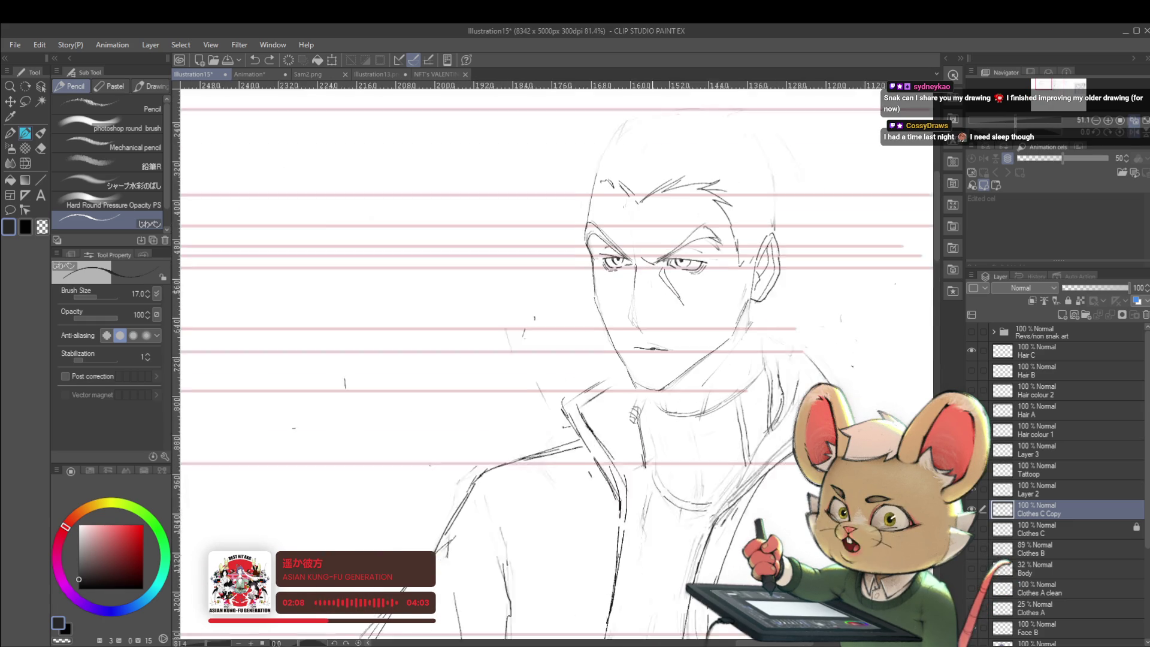
scroll(637, 269, up, 1)
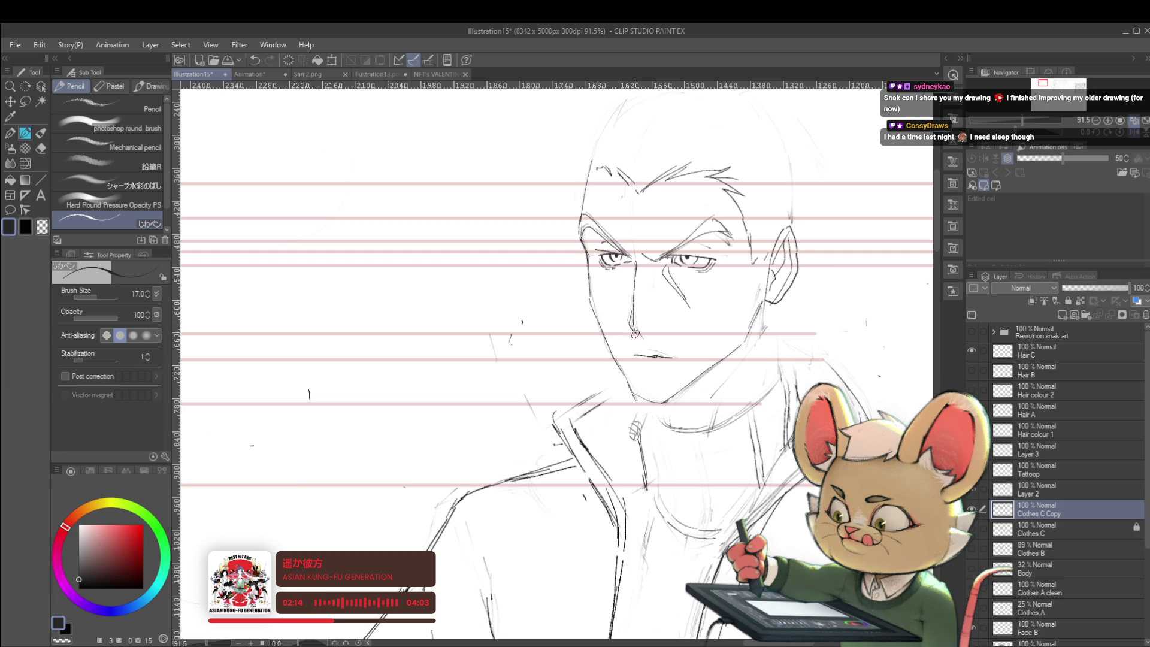
Step: Zoom out and frame all three turnaround figures in view
mouse_move(653, 312)
mouse_down()
mouse_move(634, 245)
mouse_move(695, 306)
mouse_up()
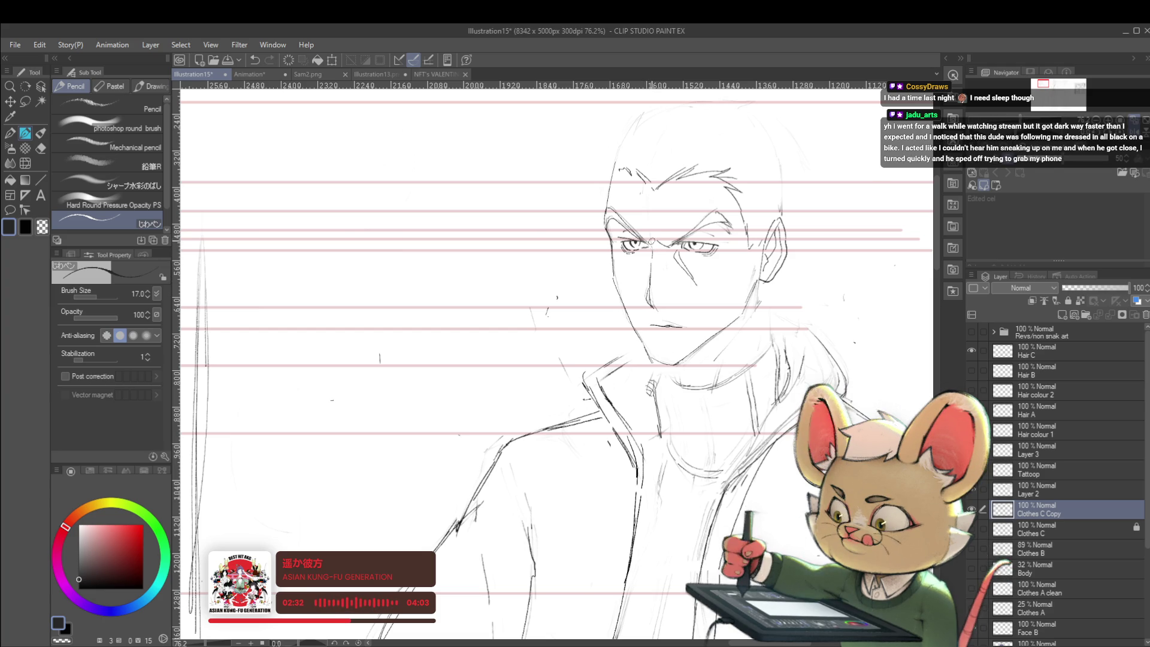
scroll(620, 246, down, 5)
scroll(620, 246, down, 1)
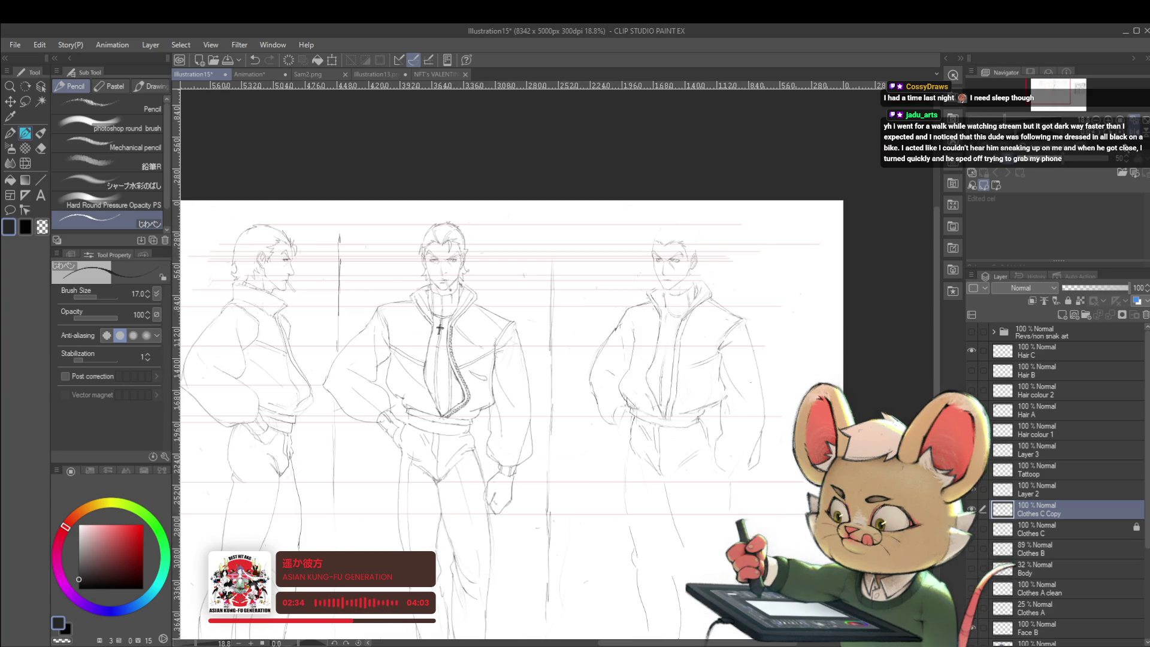
drag(620, 246, 710, 246)
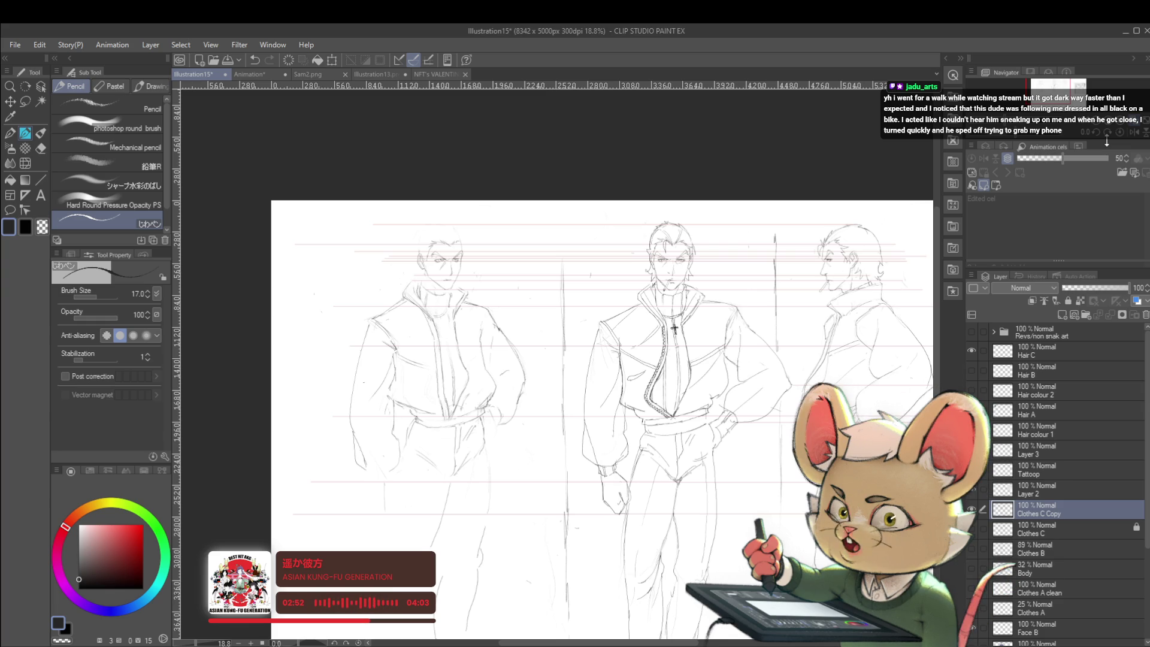
Step: Flip the canvas view horizontally from the Navigator to check the face
click(1136, 135)
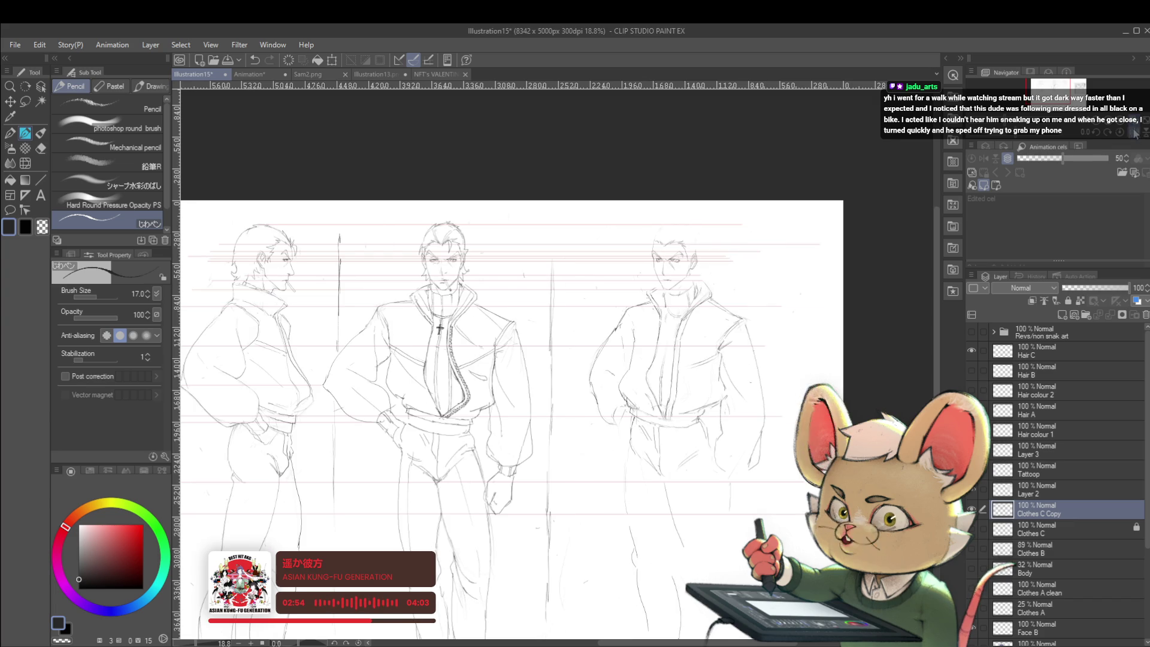
scroll(660, 280, up, 5)
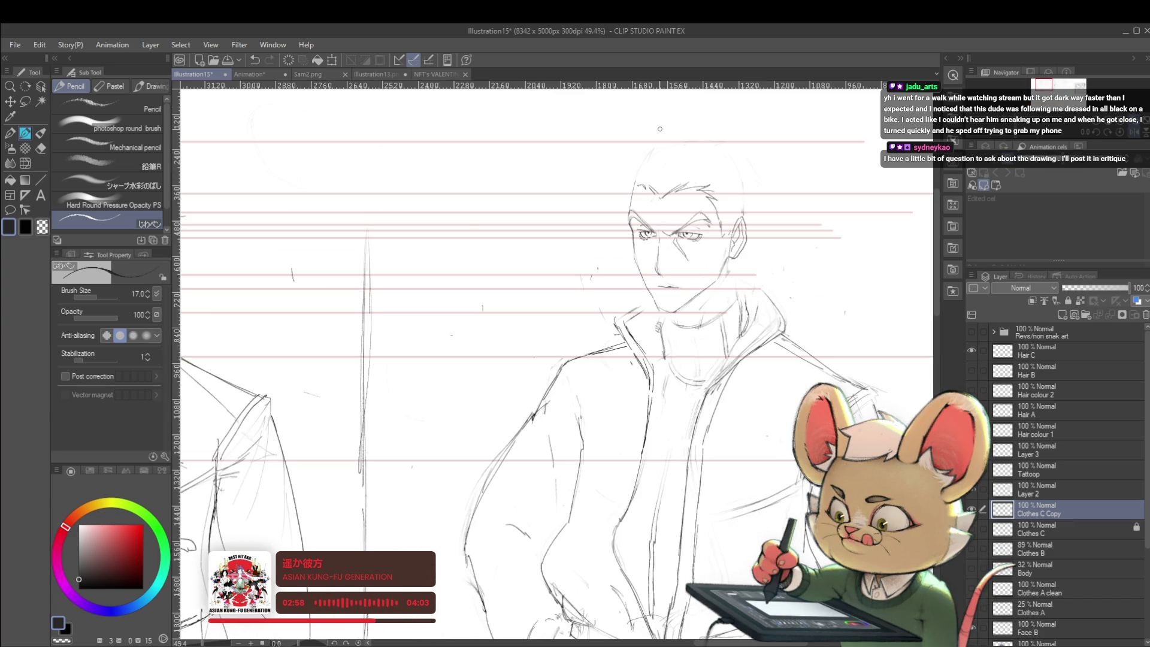
scroll(678, 234, down, 2)
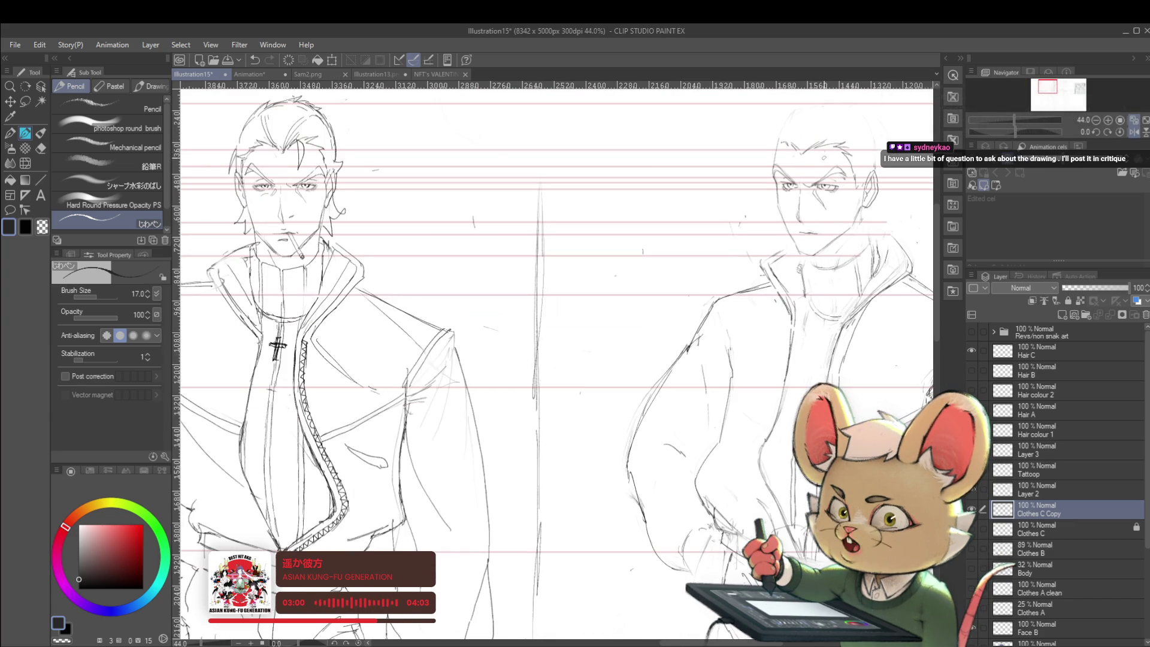
scroll(678, 234, up, 3)
scroll(678, 234, up, 2)
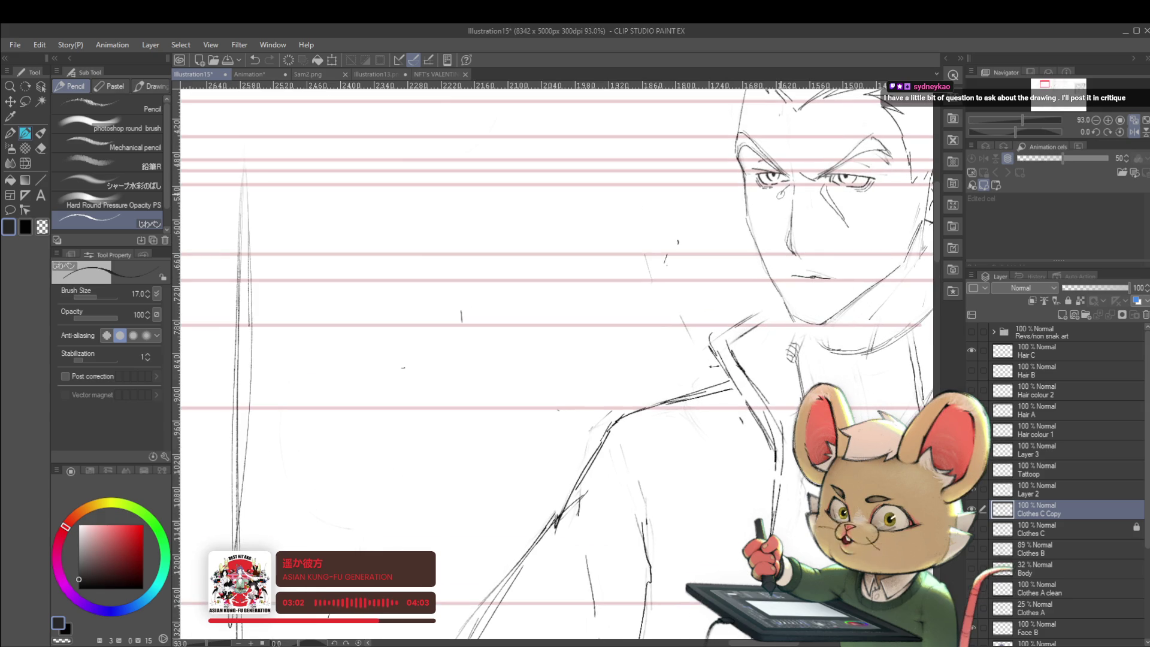
scroll(403, 366, down, 4)
scroll(403, 367, down, 1)
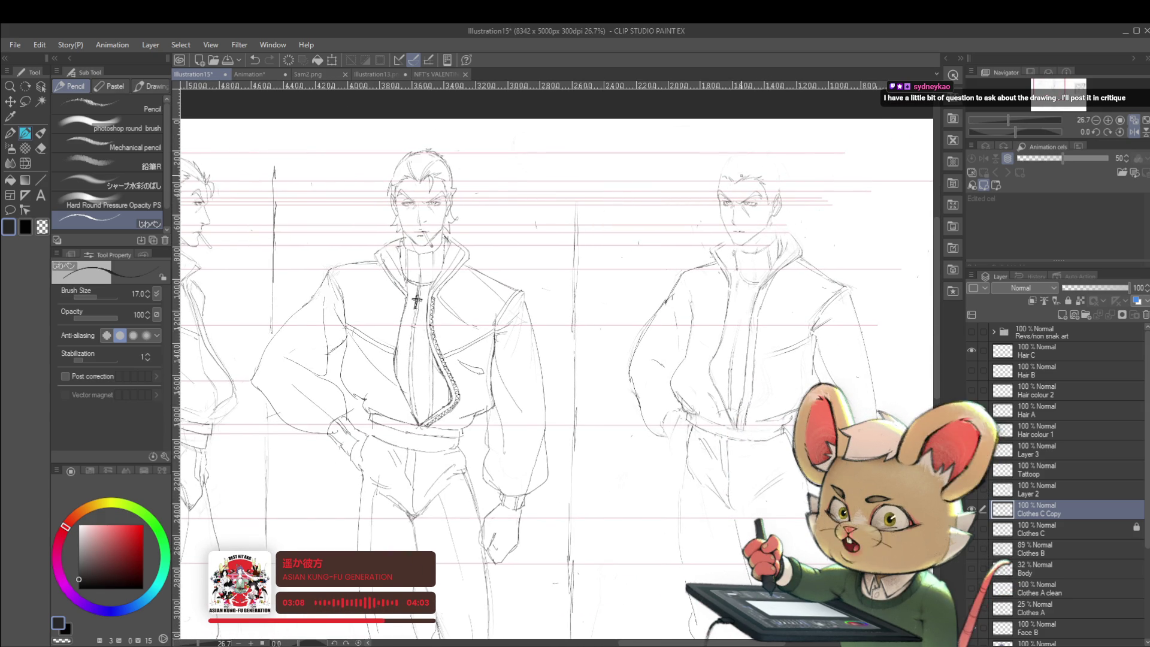
scroll(752, 201, up, 1)
scroll(741, 255, up, 2)
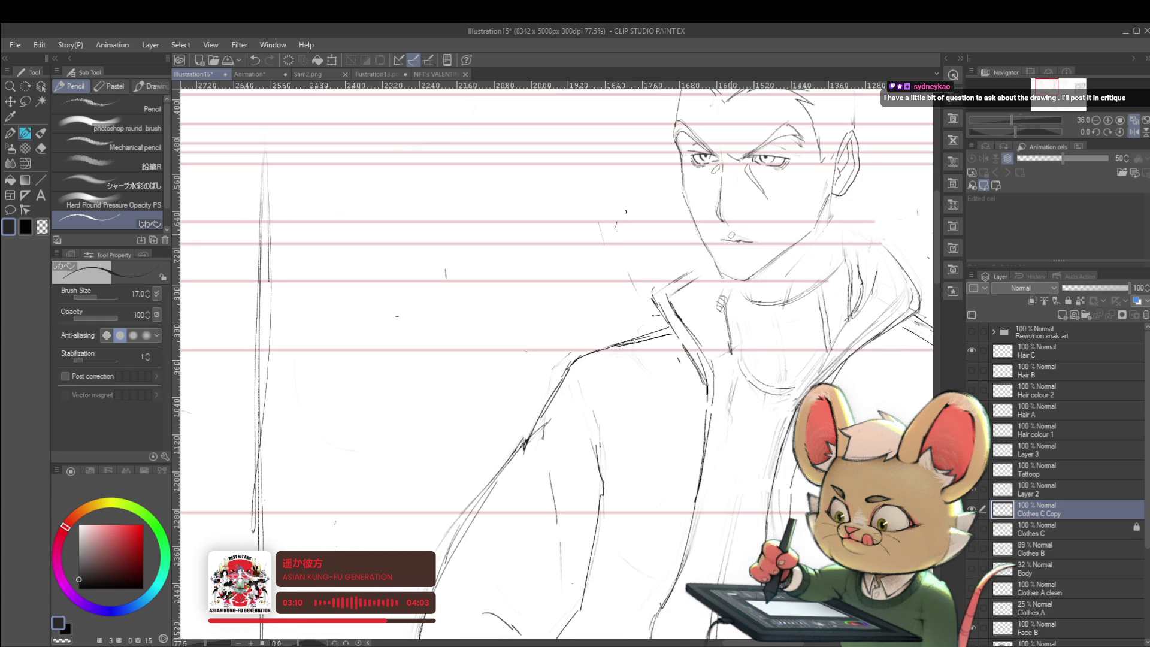
scroll(737, 172, down, 2)
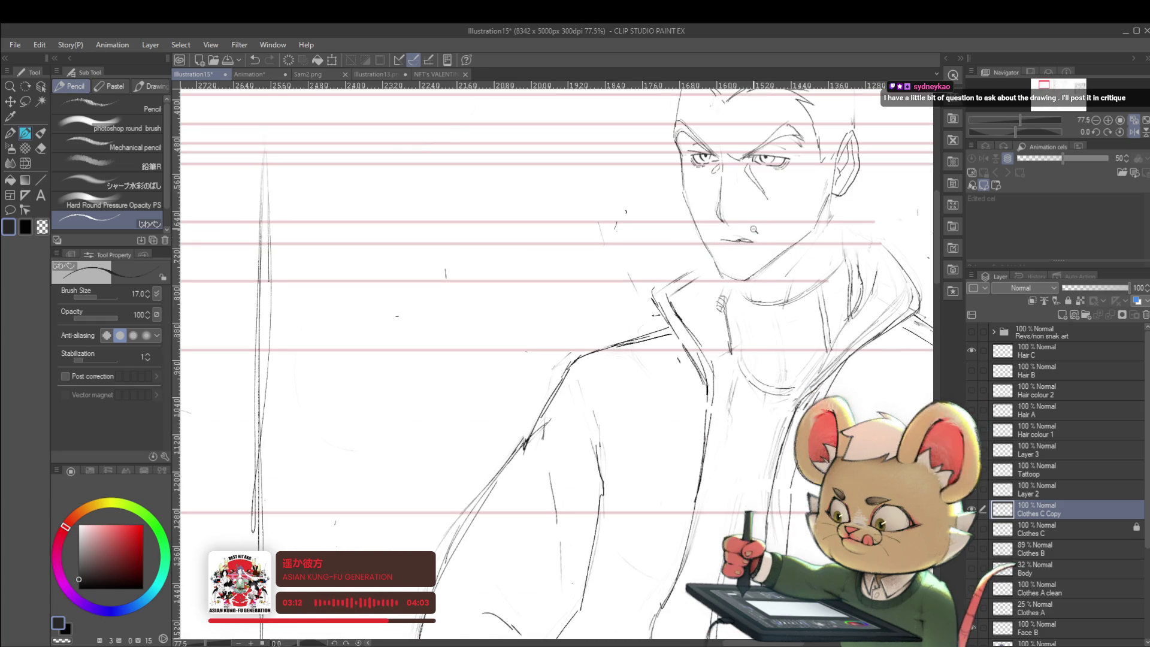
scroll(737, 171, down, 1)
scroll(763, 239, up, 2)
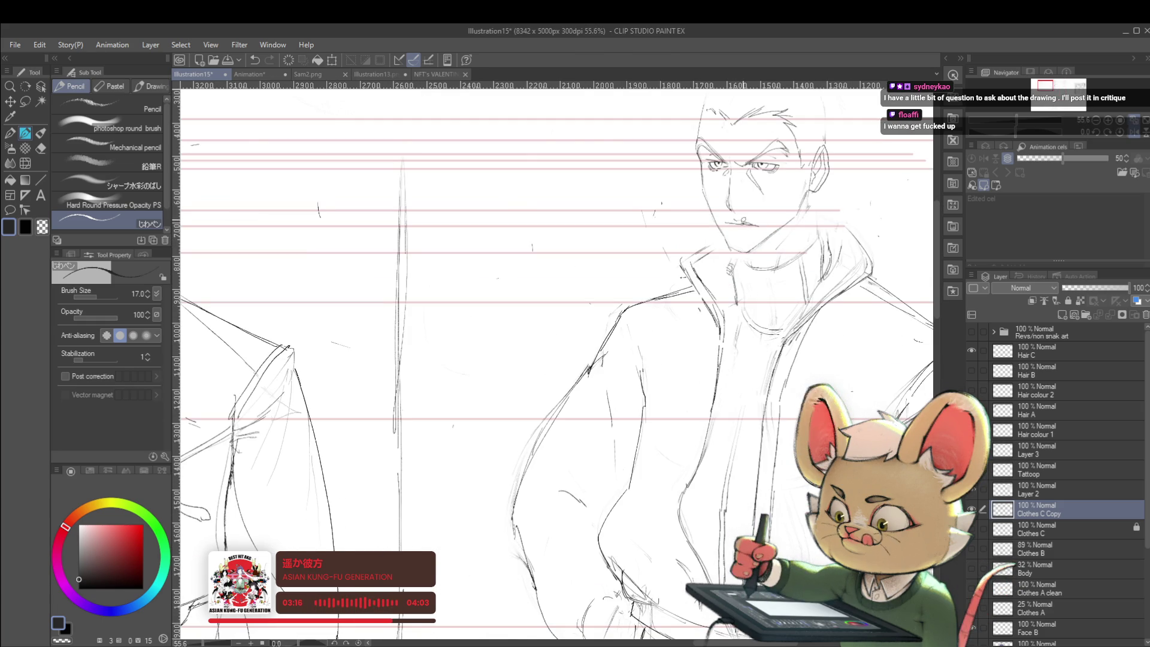
scroll(723, 176, down, 3)
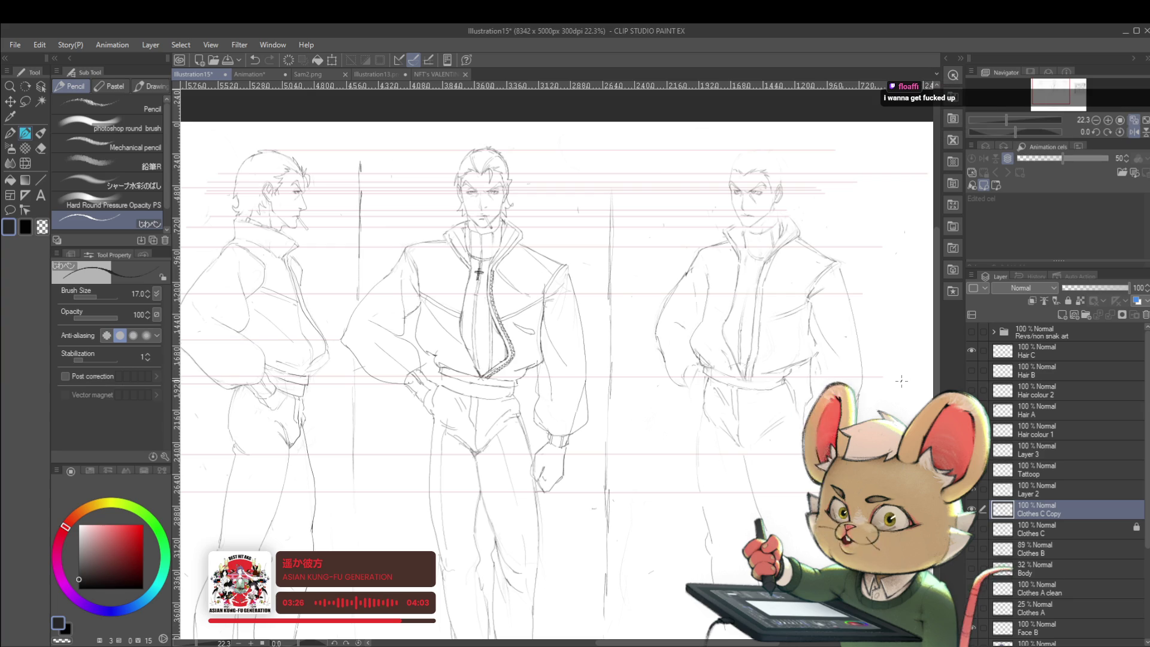
click(1137, 135)
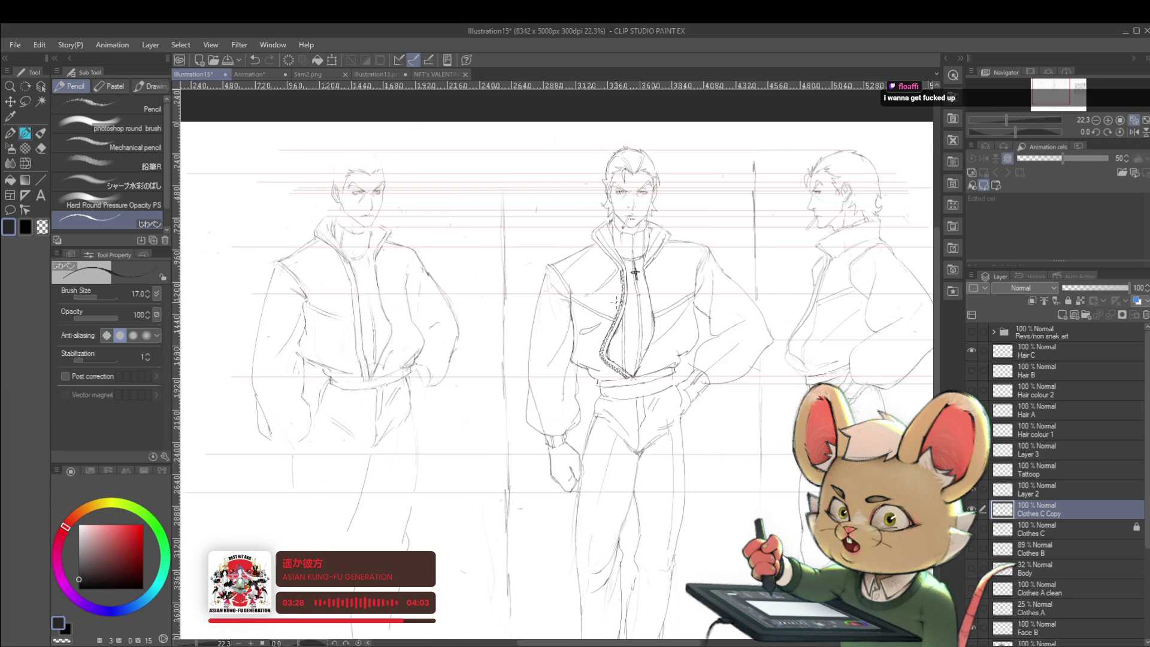
scroll(585, 247, up, 3)
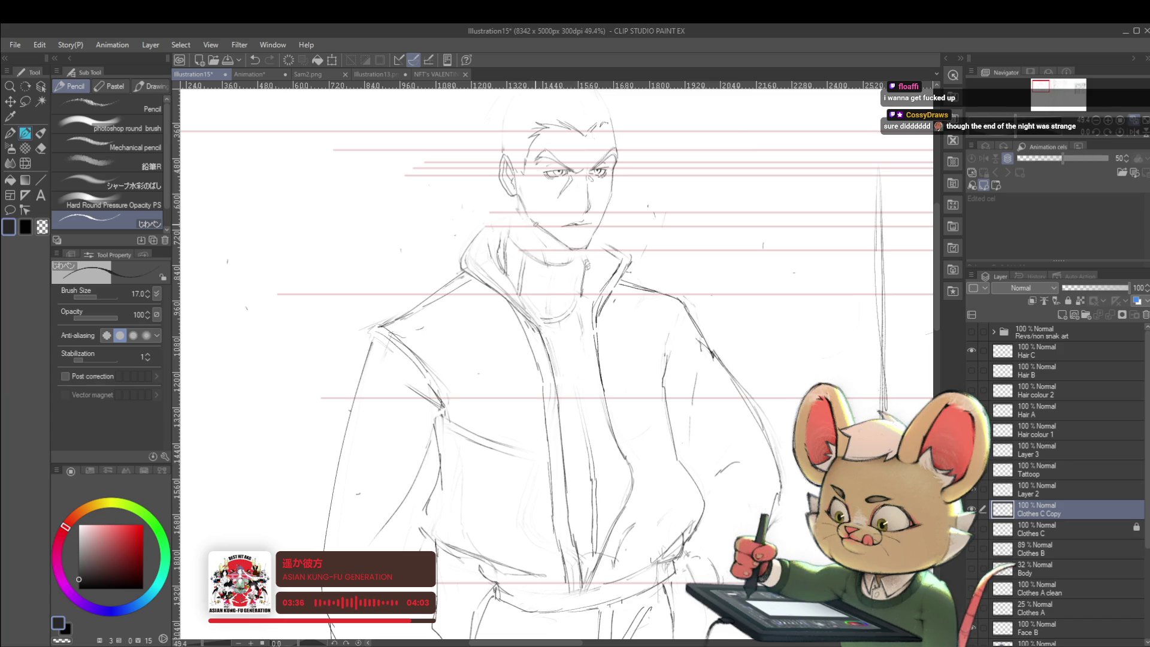
mouse_move(557, 171)
mouse_down()
mouse_move(303, 102)
mouse_move(244, 180)
mouse_move(372, 219)
mouse_move(598, 180)
mouse_up()
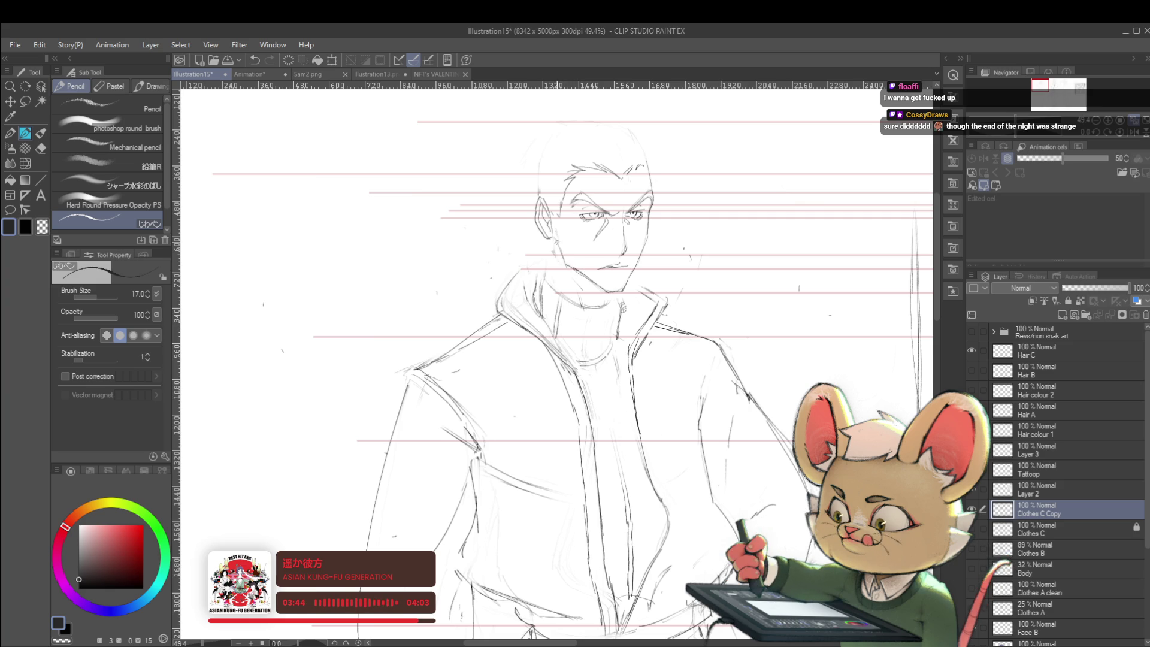
scroll(592, 166, down, 5)
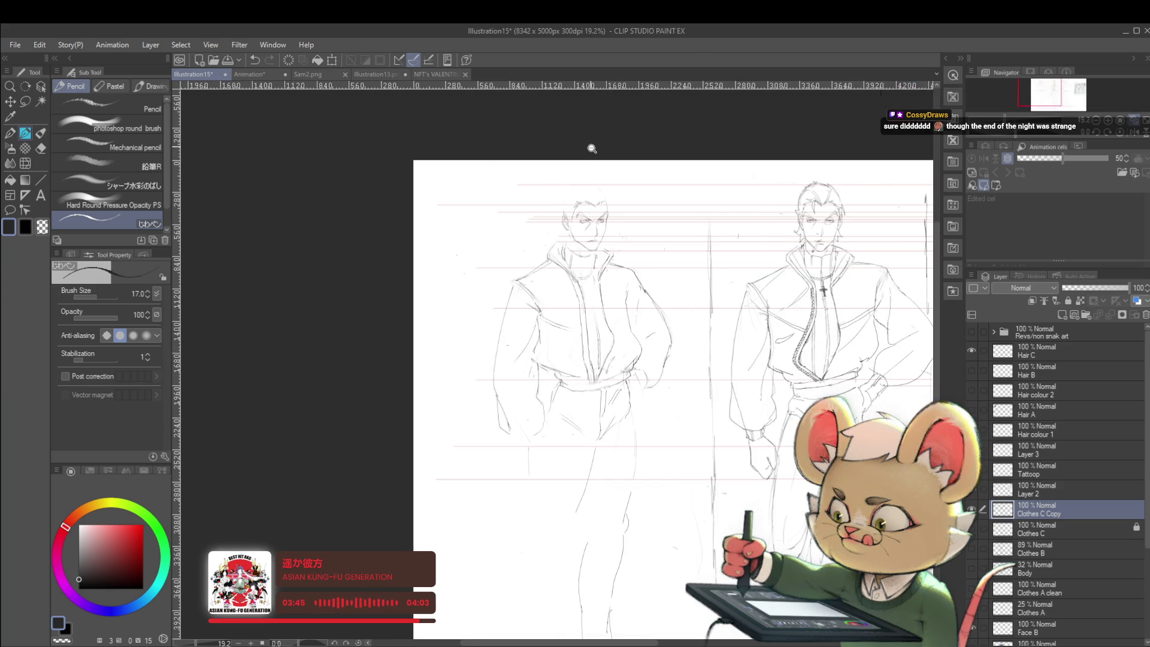
Step: Mirror the canvas view and toggle the Clothes C Copy layer visibility to compare line versions
click(1133, 131)
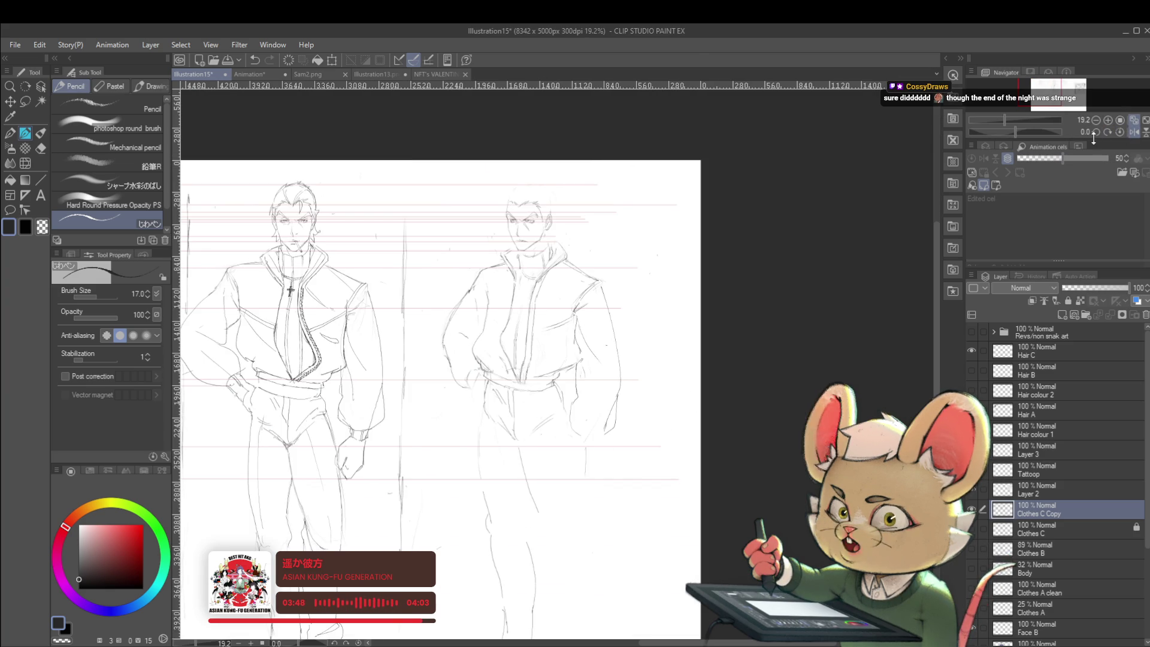
click(973, 539)
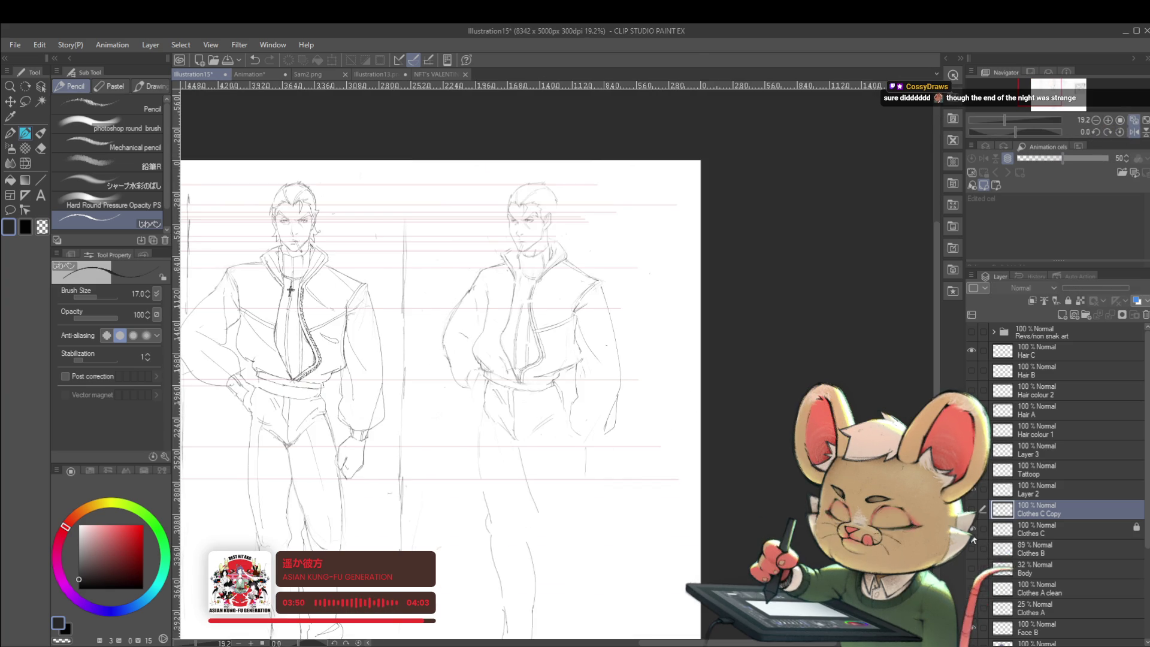
click(973, 533)
click(972, 533)
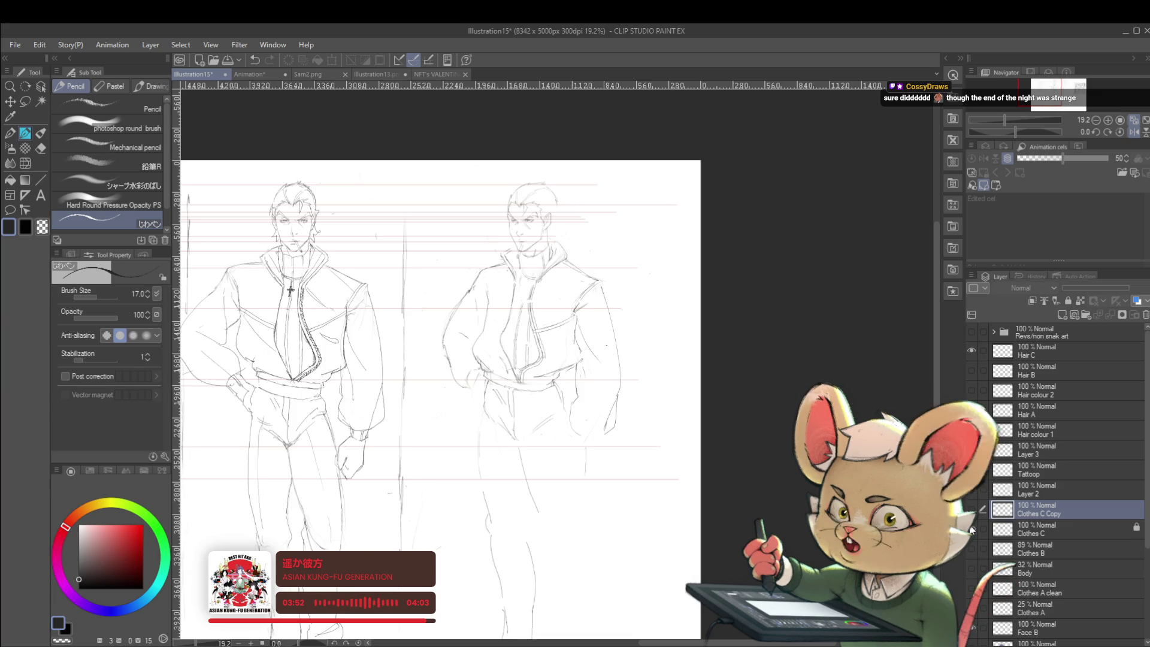
click(972, 530)
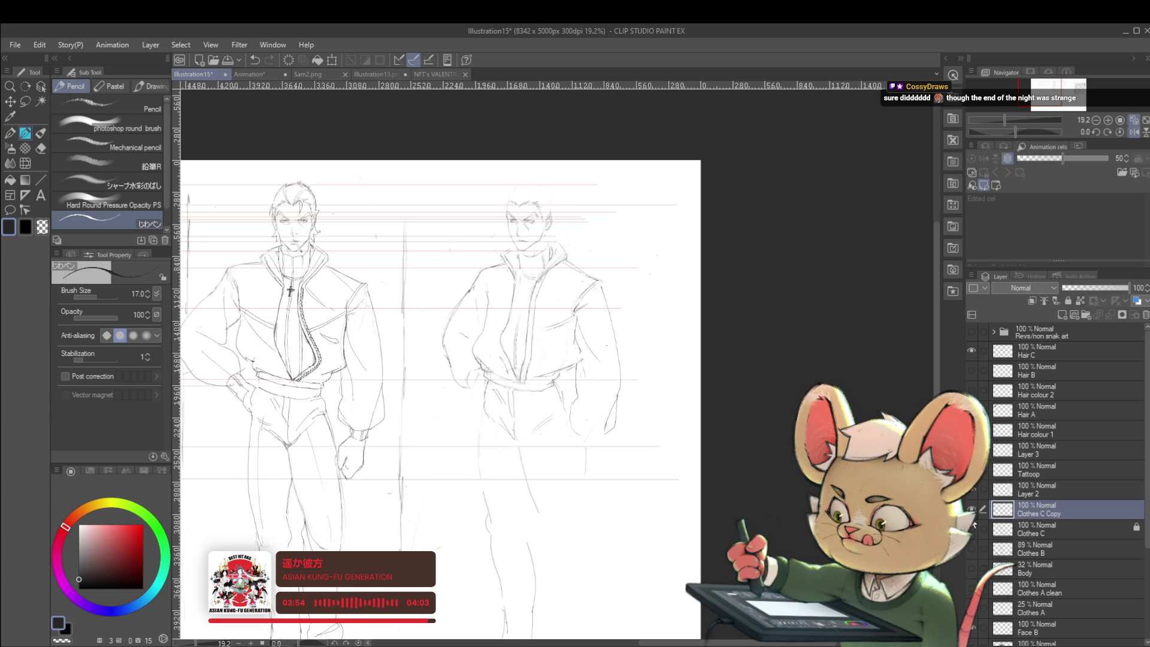
click(972, 527)
click(973, 526)
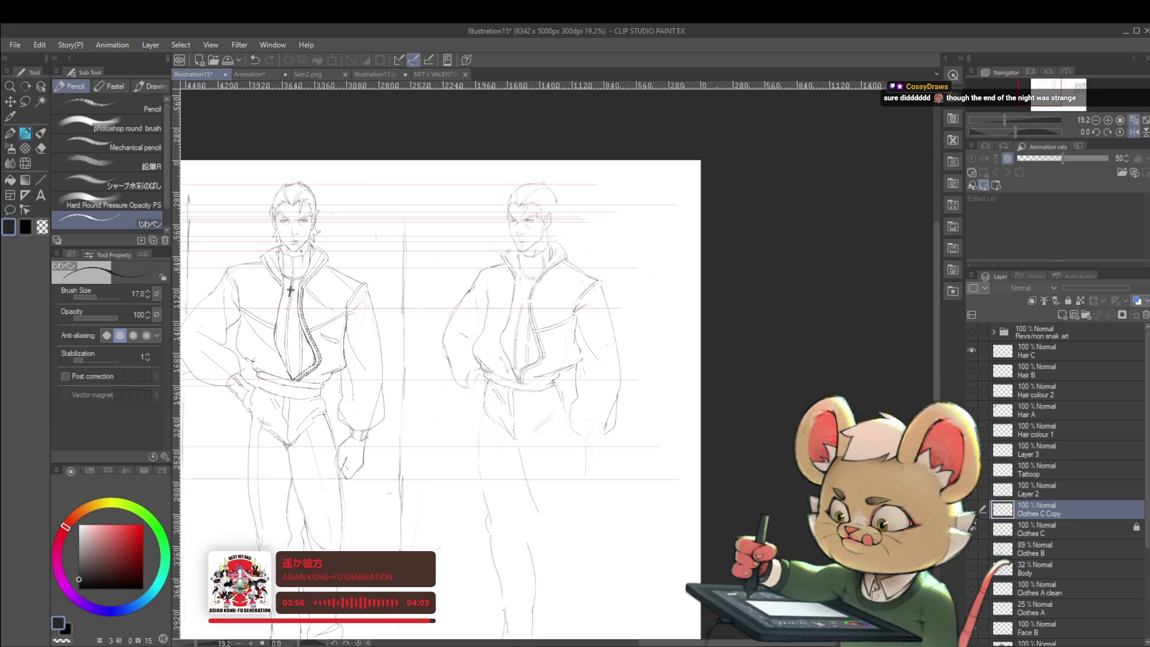
click(973, 530)
click(973, 530)
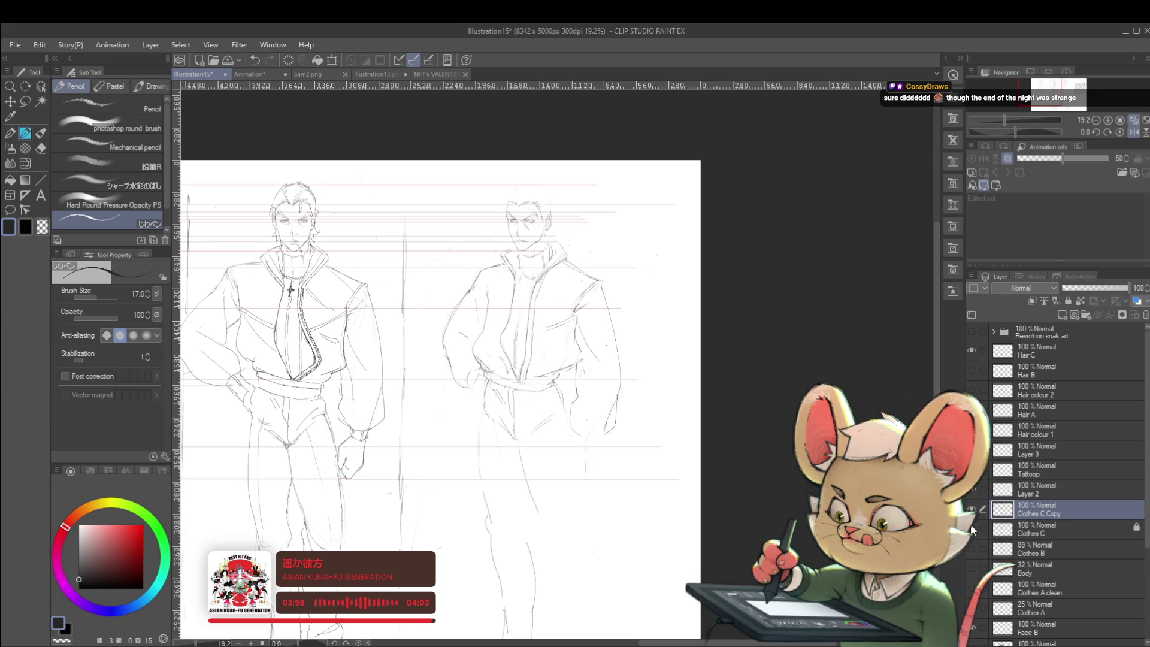
scroll(564, 195, up, 5)
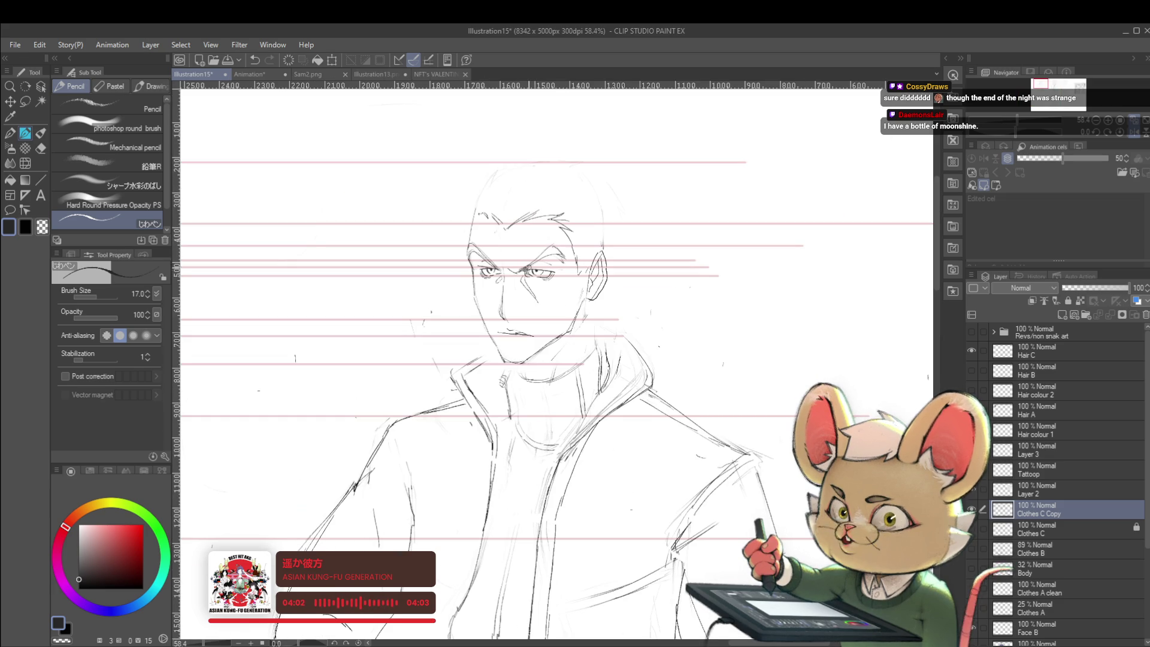
scroll(568, 277, up, 2)
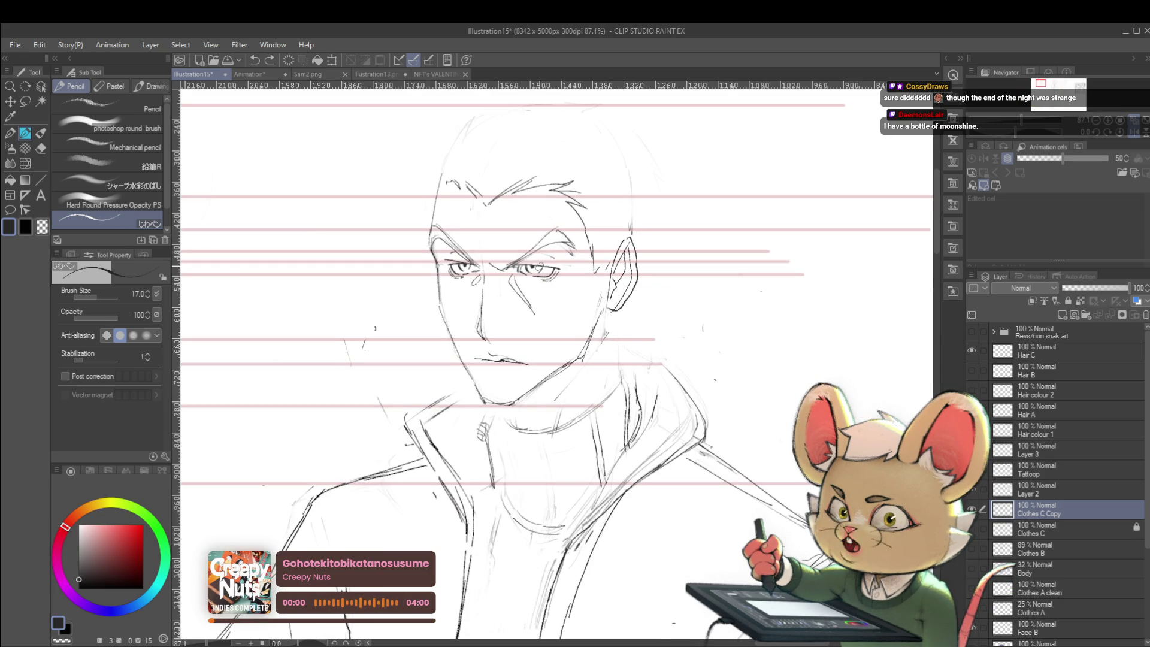
Step: Lasso one eye, nudge it slightly upward with free transform, and commit
key(m)
drag(518, 267, 567, 280)
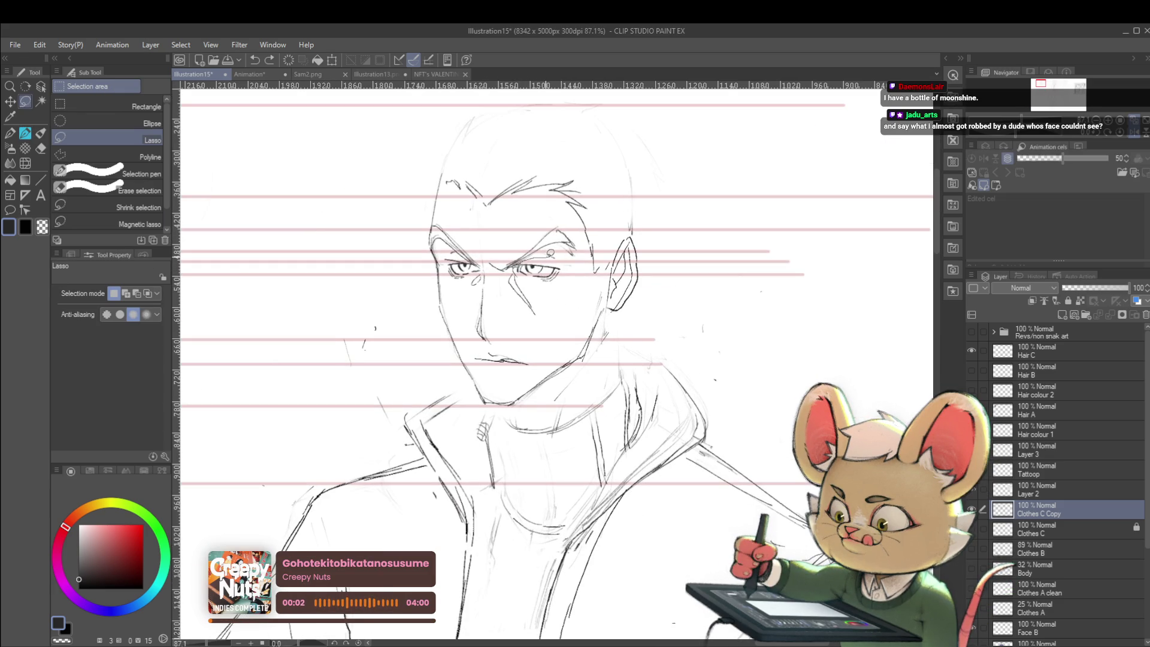
key(ctrl+t)
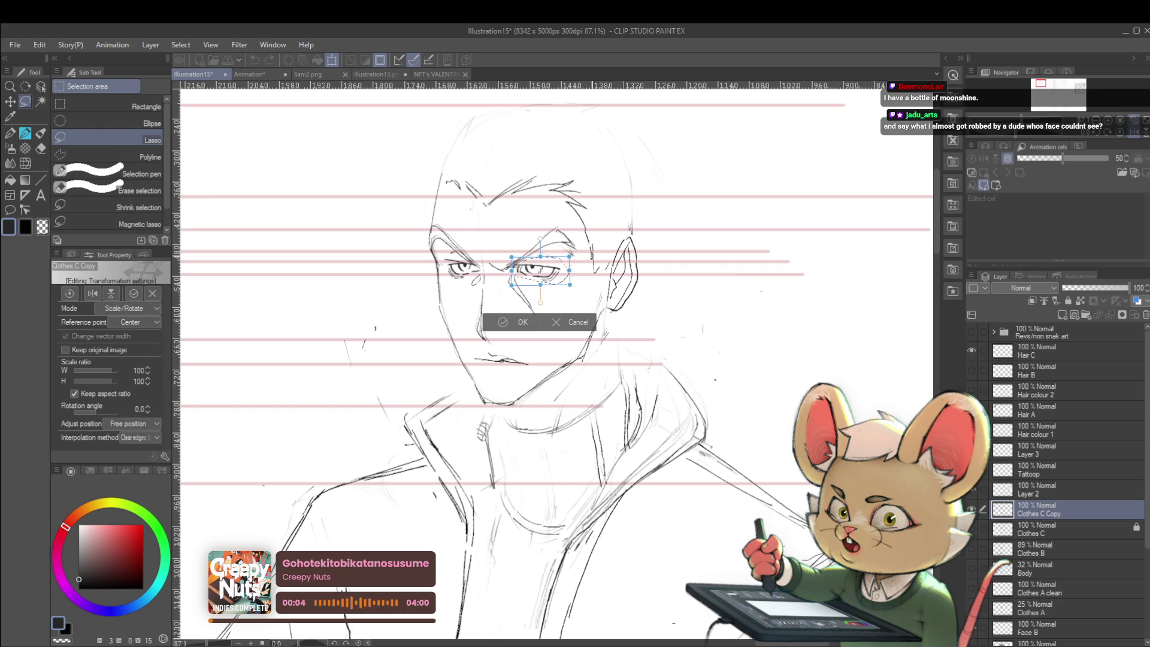
drag(540, 271, 540, 269)
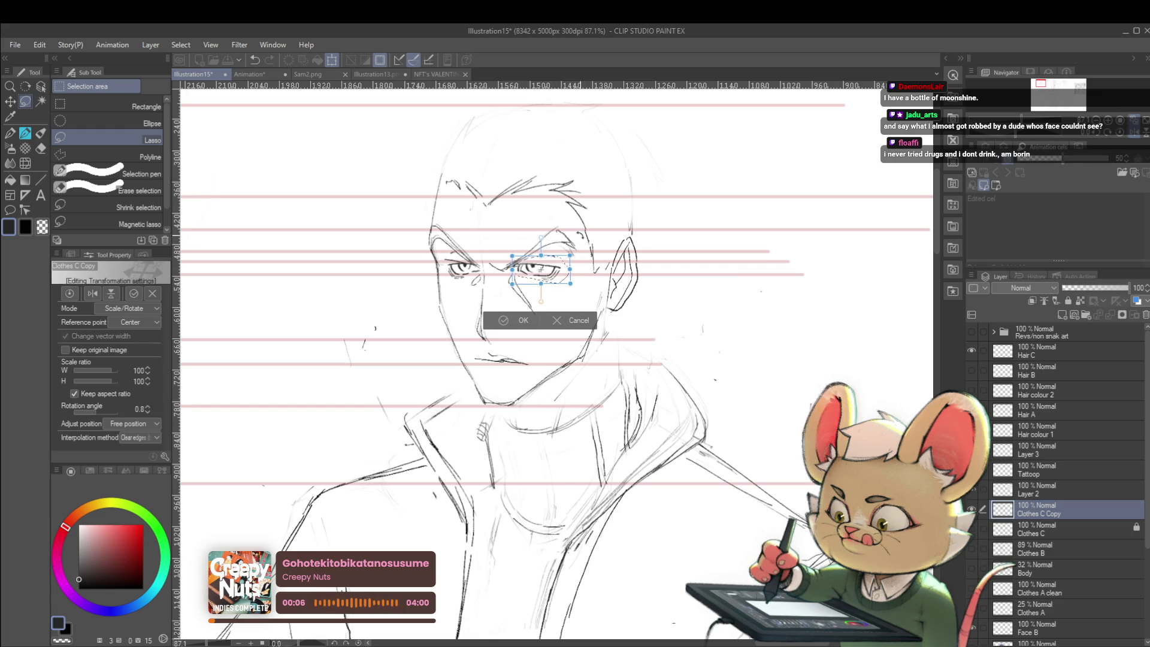
key(Return)
scroll(614, 224, down, 6)
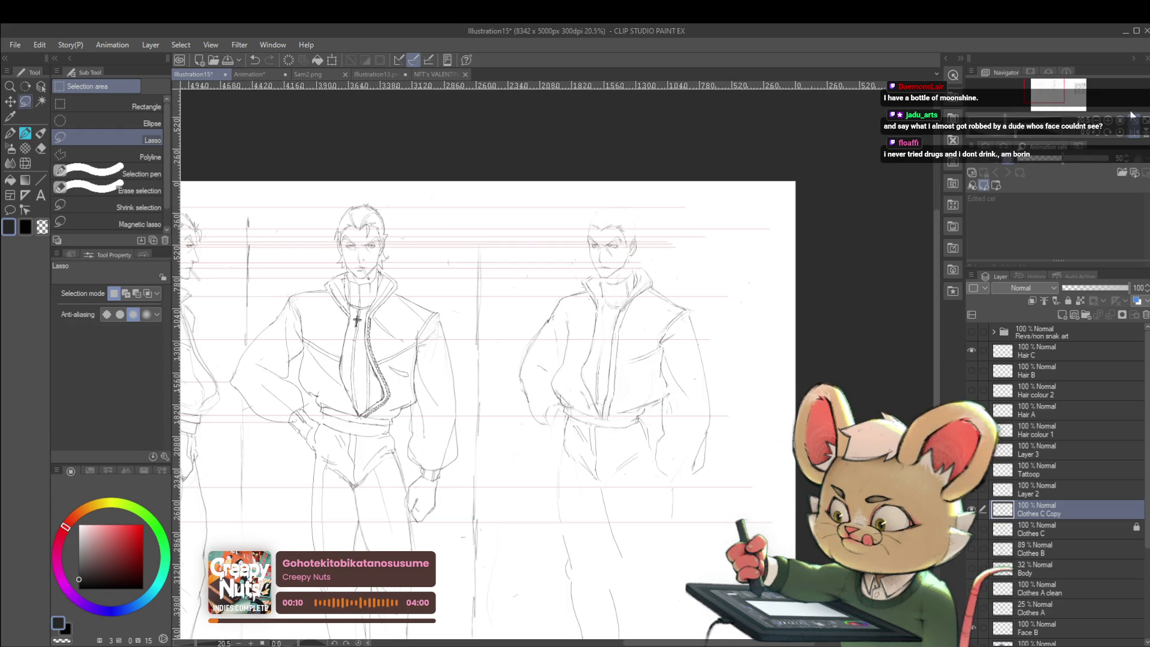
scroll(557, 405, left, 3)
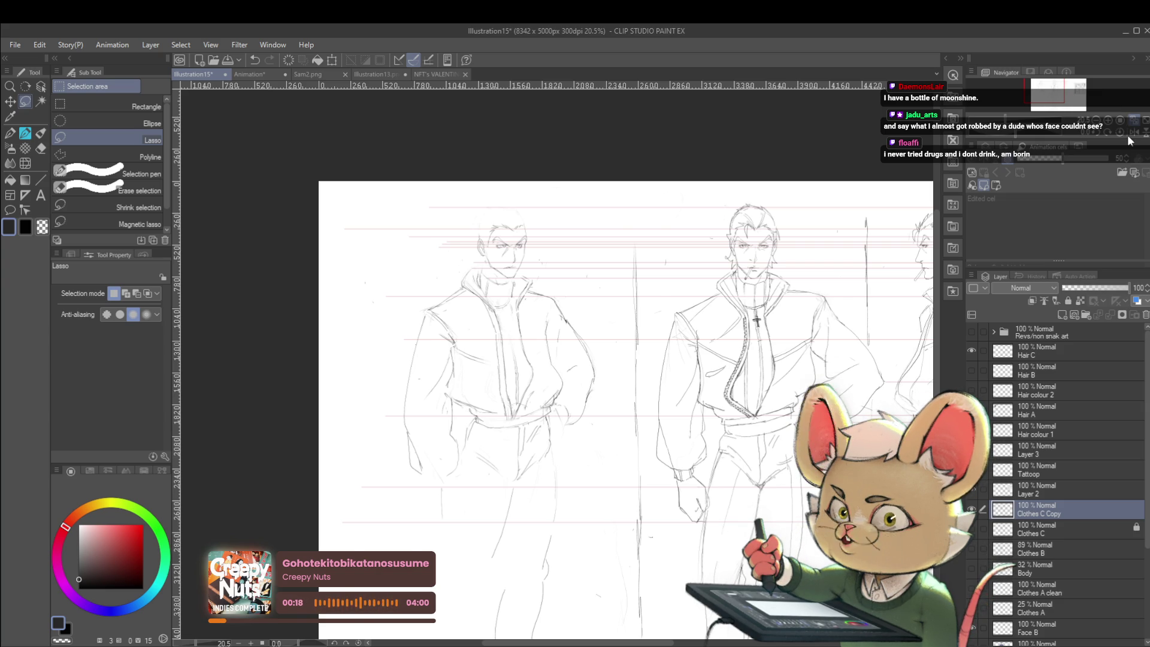
click(1134, 137)
key(p)
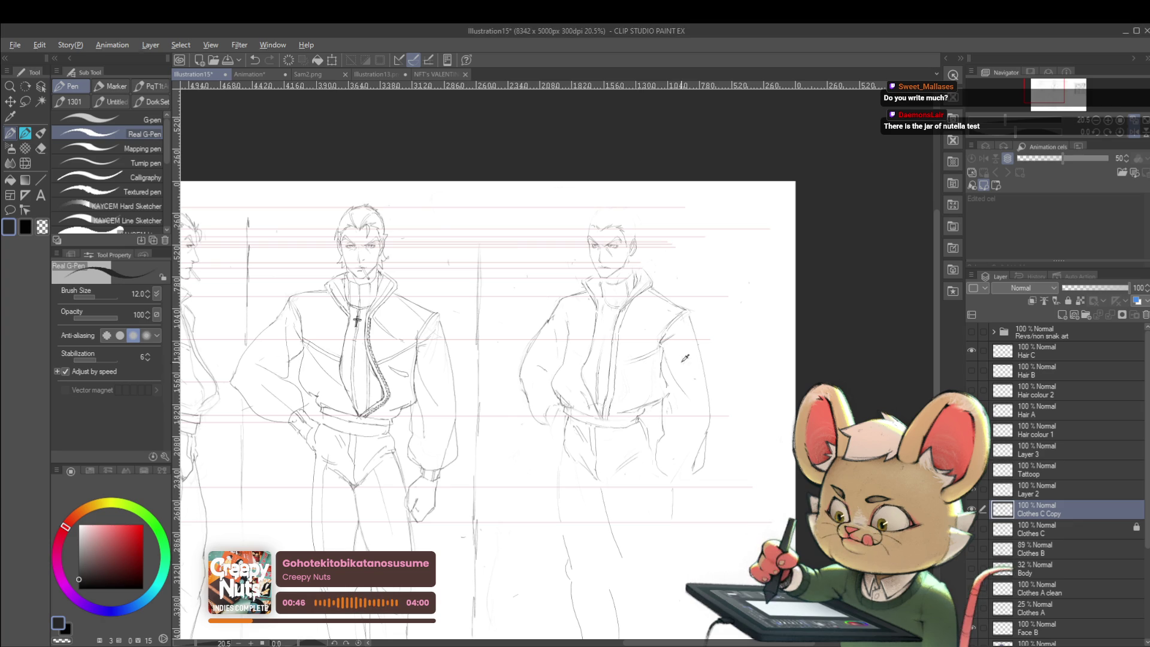
scroll(658, 373, down, 3)
scroll(774, 386, down, 2)
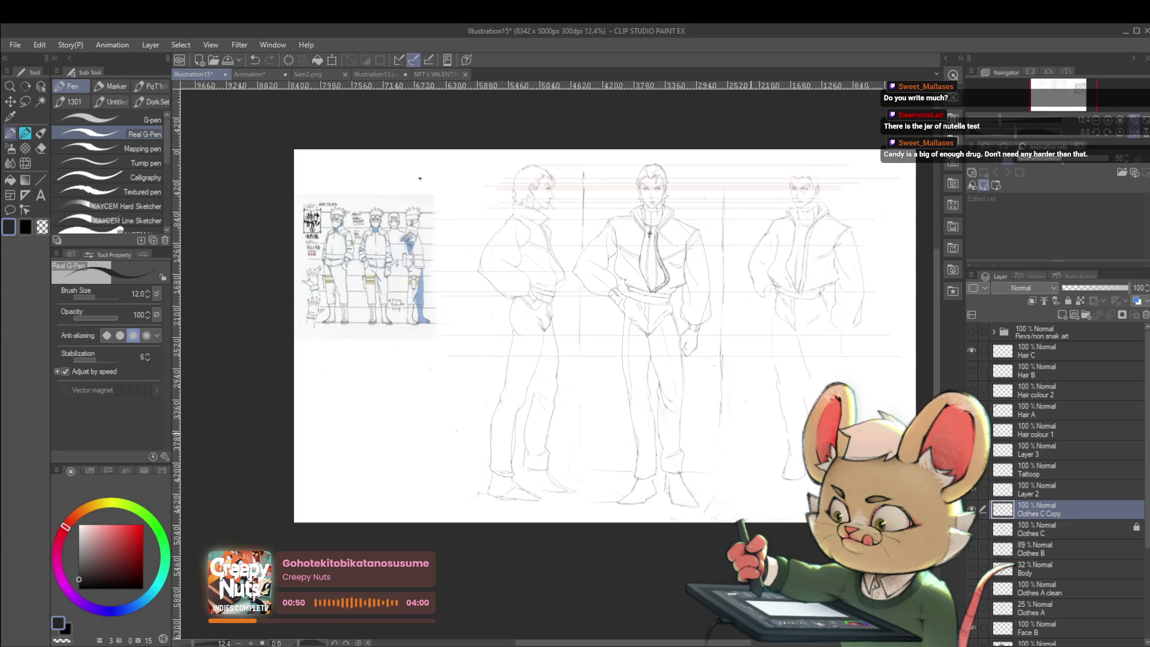
Step: Paste the two-man illustration, move it to the page's left side, and stack its layer above Layer 2
key(ctrl+v)
key(ctrl+t)
drag(873, 236, 432, 364)
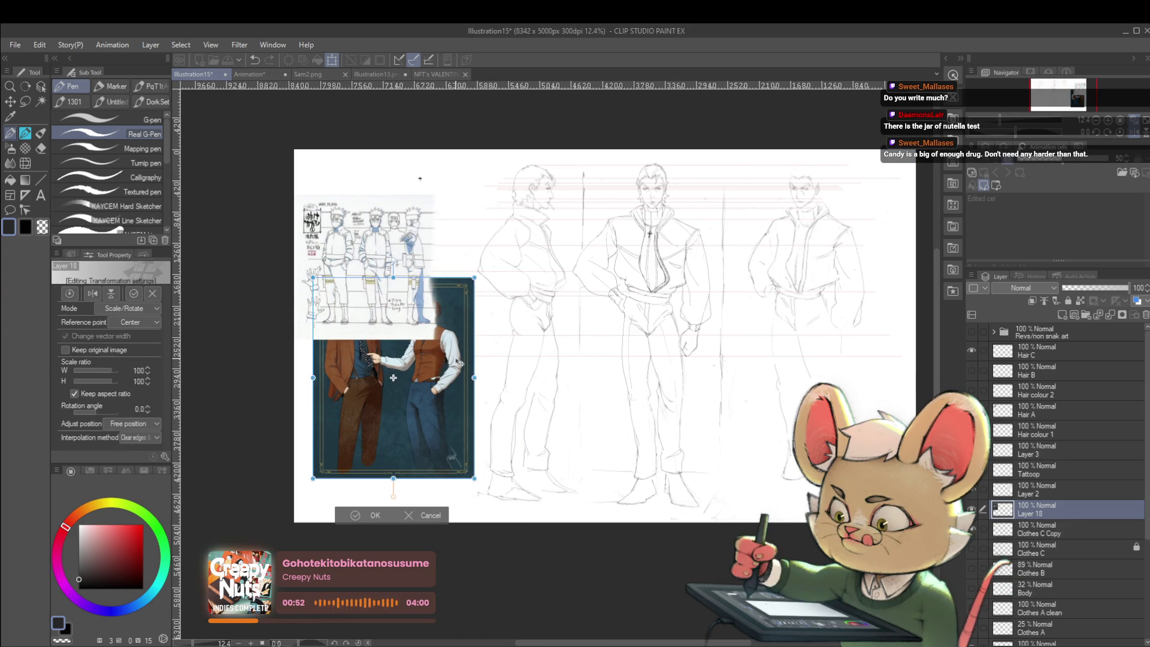
key(Return)
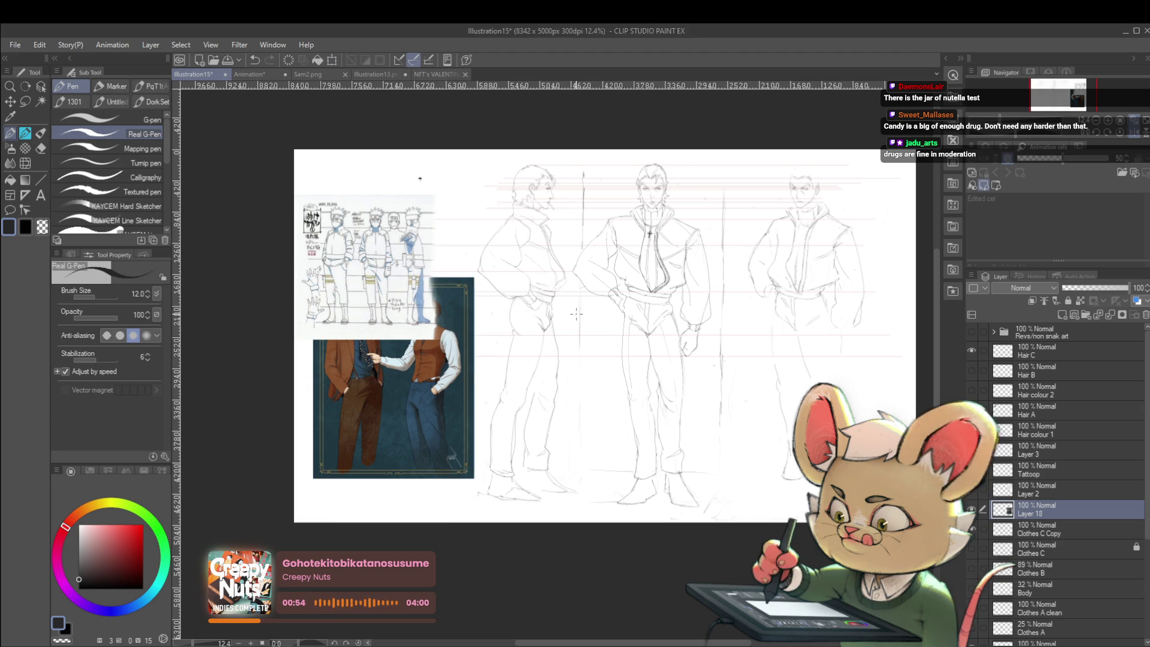
drag(1035, 509, 1025, 485)
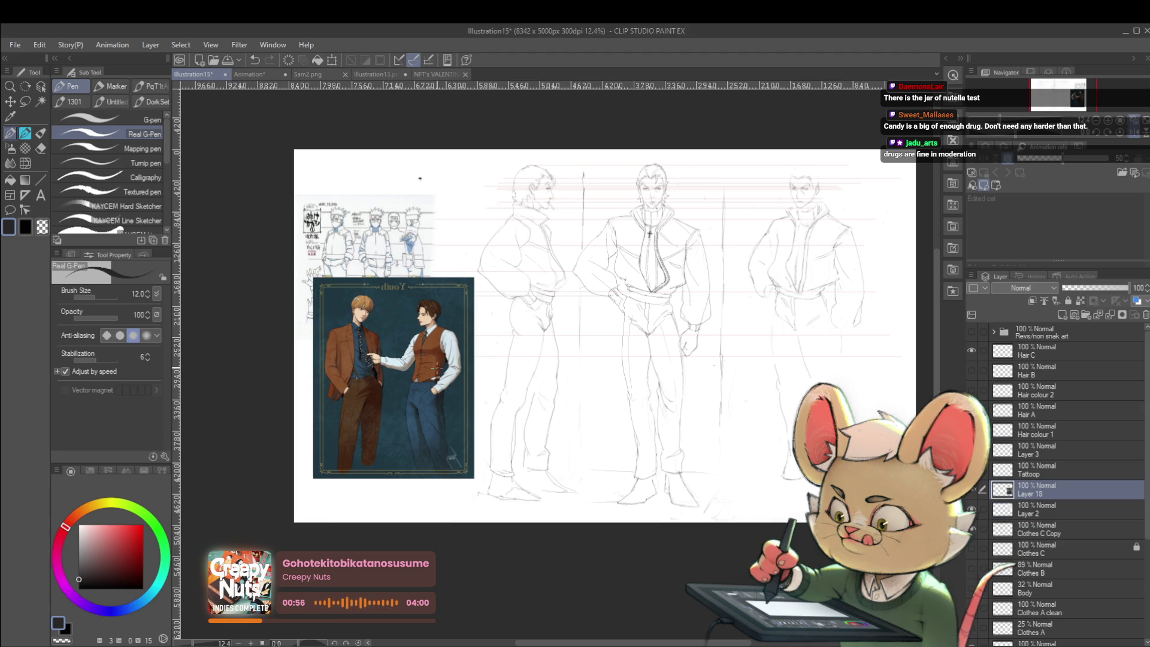
scroll(435, 369, up, 2)
Step: Move the illustration down below the reference sheet, mirror it horizontally, and commit
key(ctrl+t)
drag(453, 358, 450, 409)
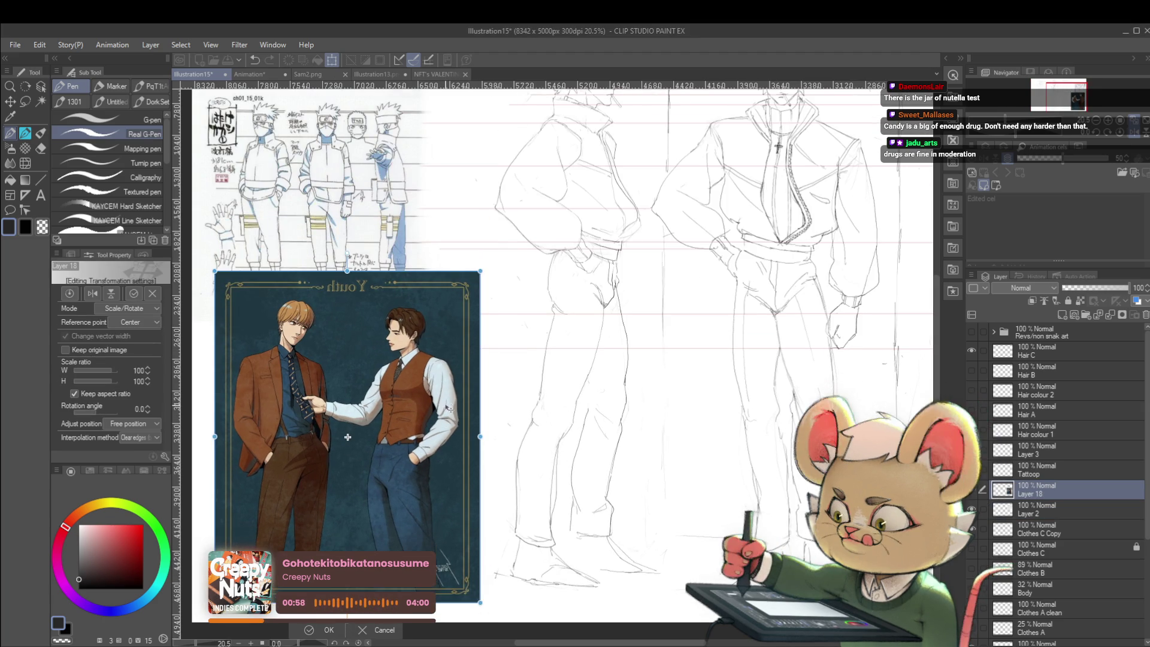
click(93, 293)
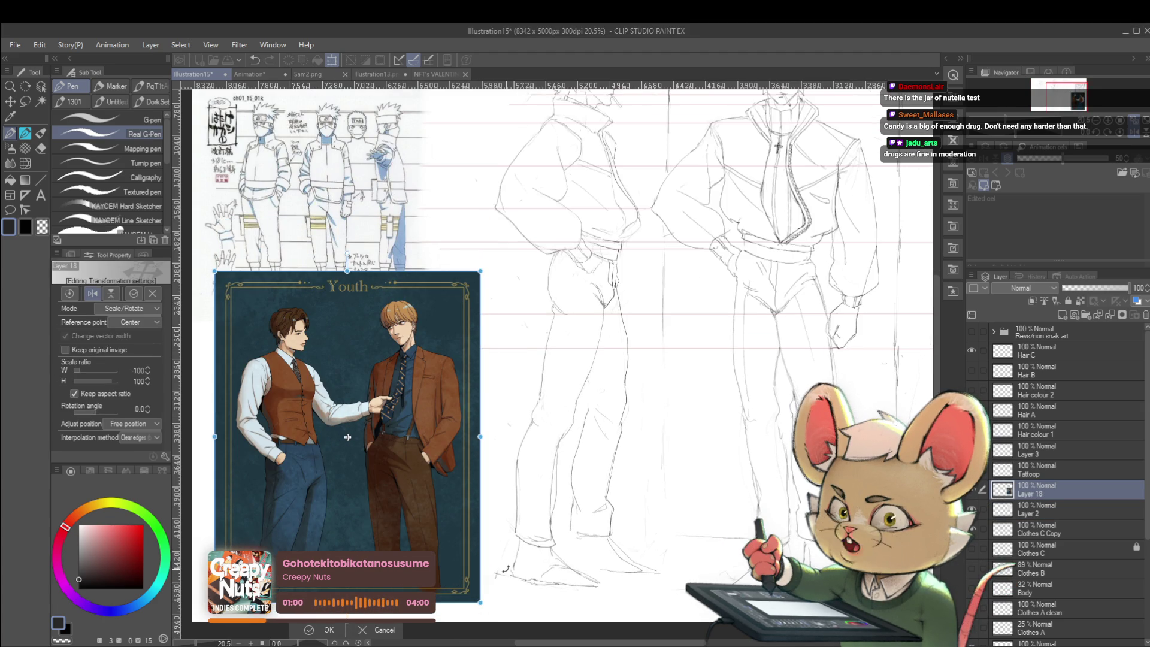
key(Return)
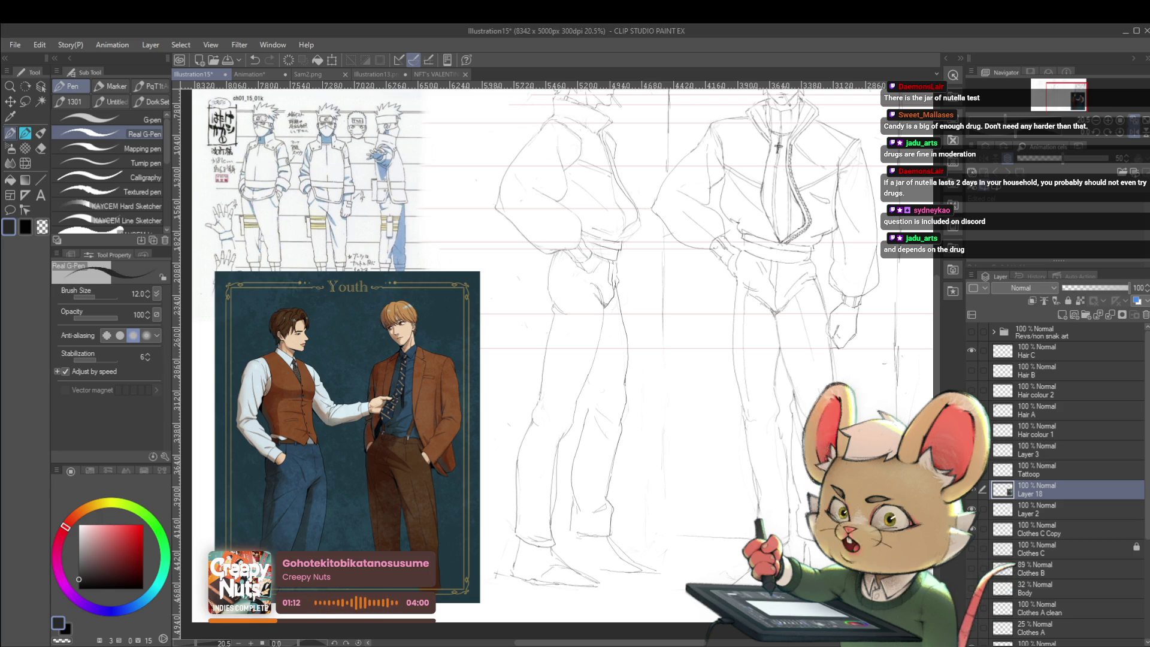
scroll(310, 488, up, 2)
scroll(310, 488, up, 2)
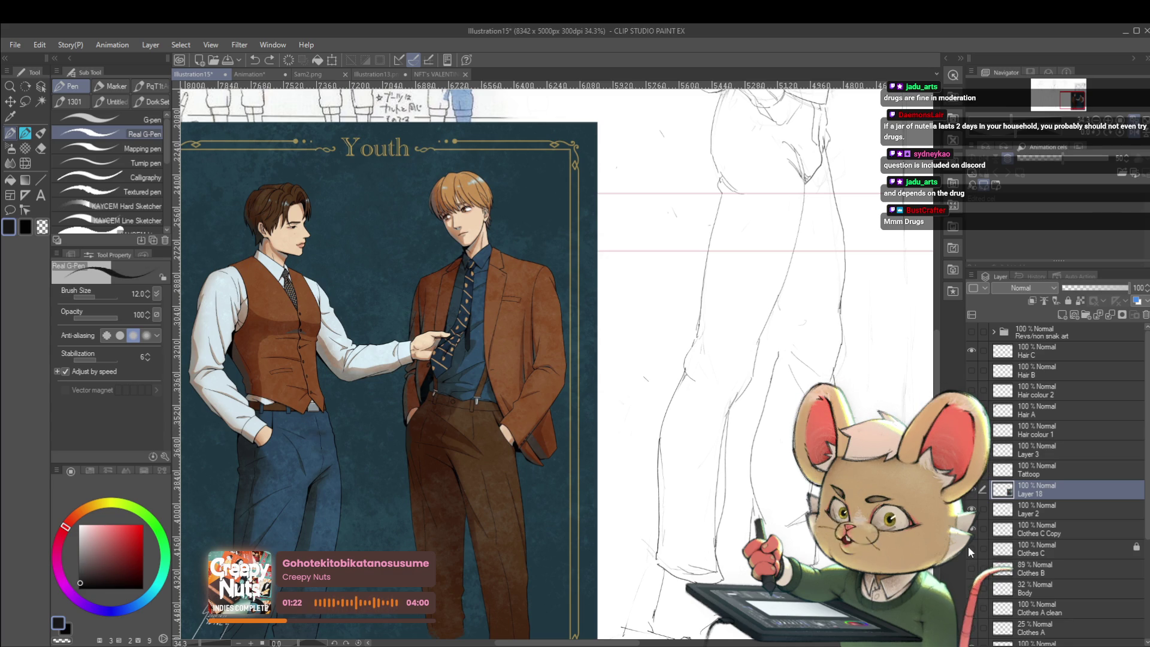
key(ctrl+shift+n)
click(1042, 508)
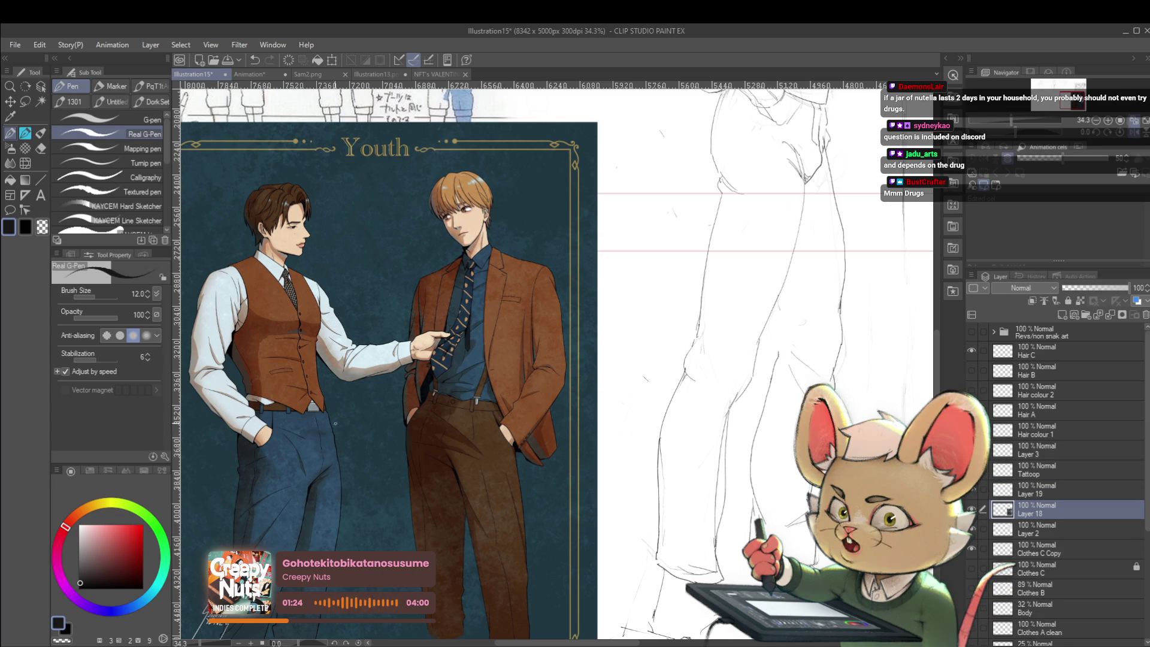
scroll(335, 423, up, 3)
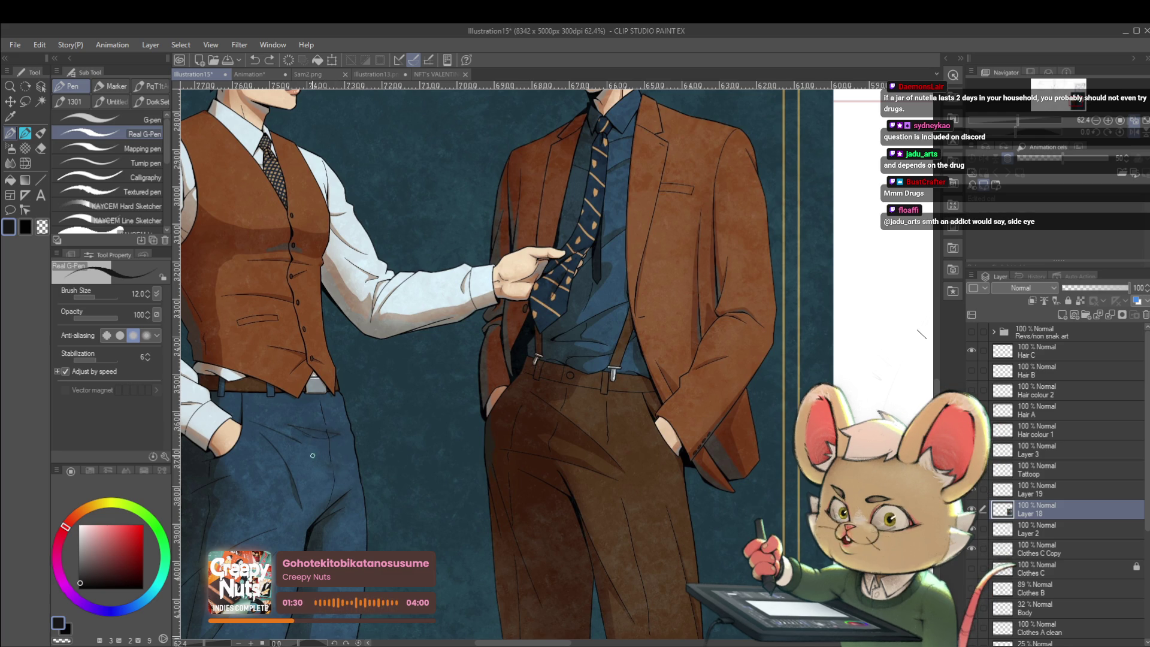
scroll(341, 464, down, 5)
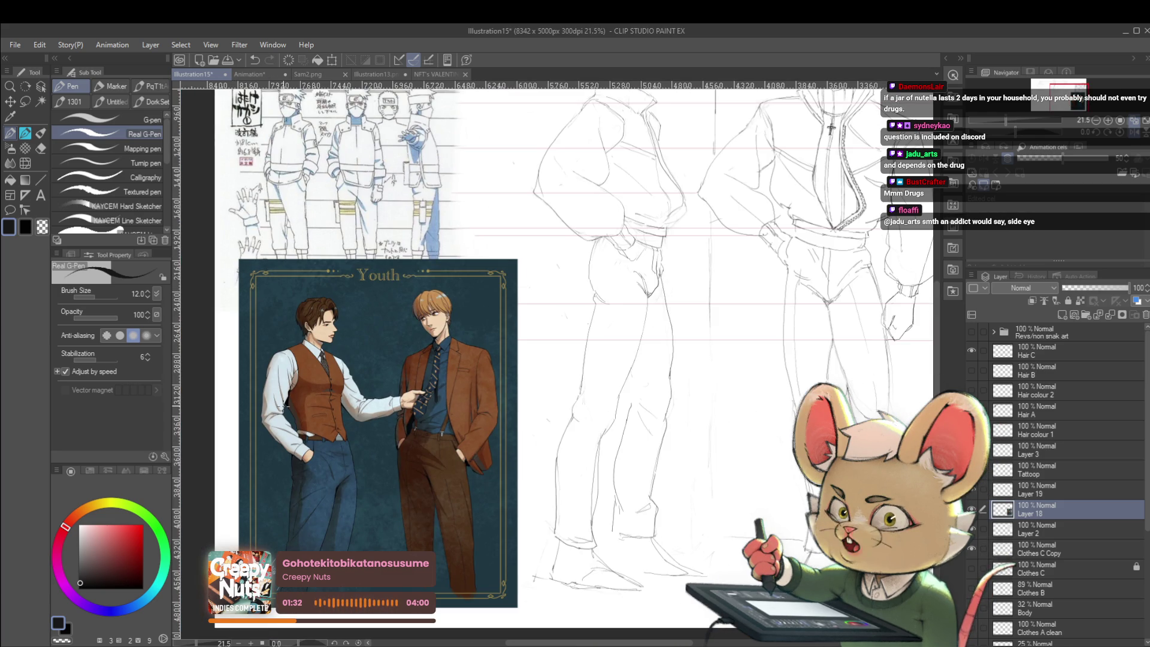
drag(539, 360, 587, 289)
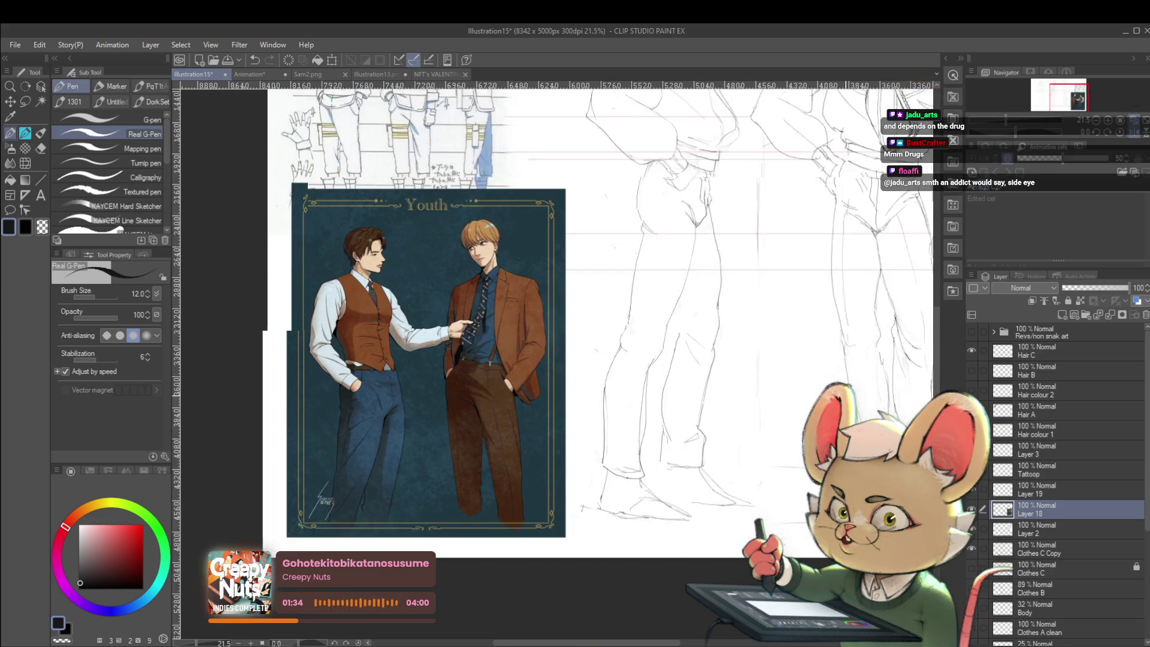
drag(857, 429, 876, 402)
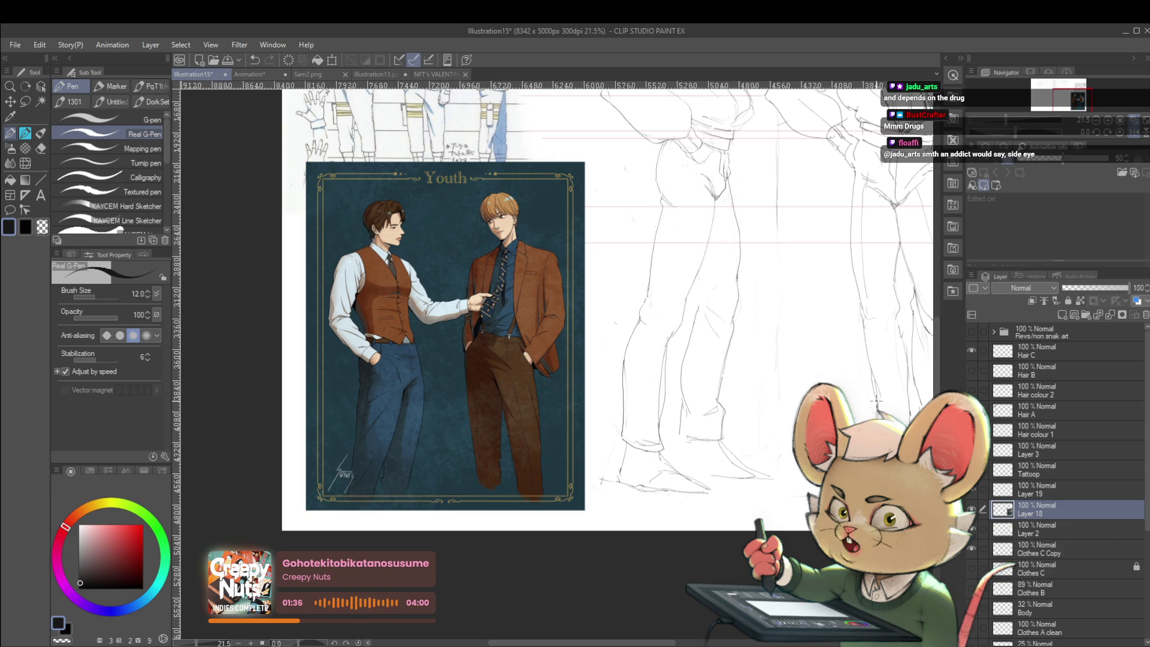
key(h)
drag(876, 402, 676, 173)
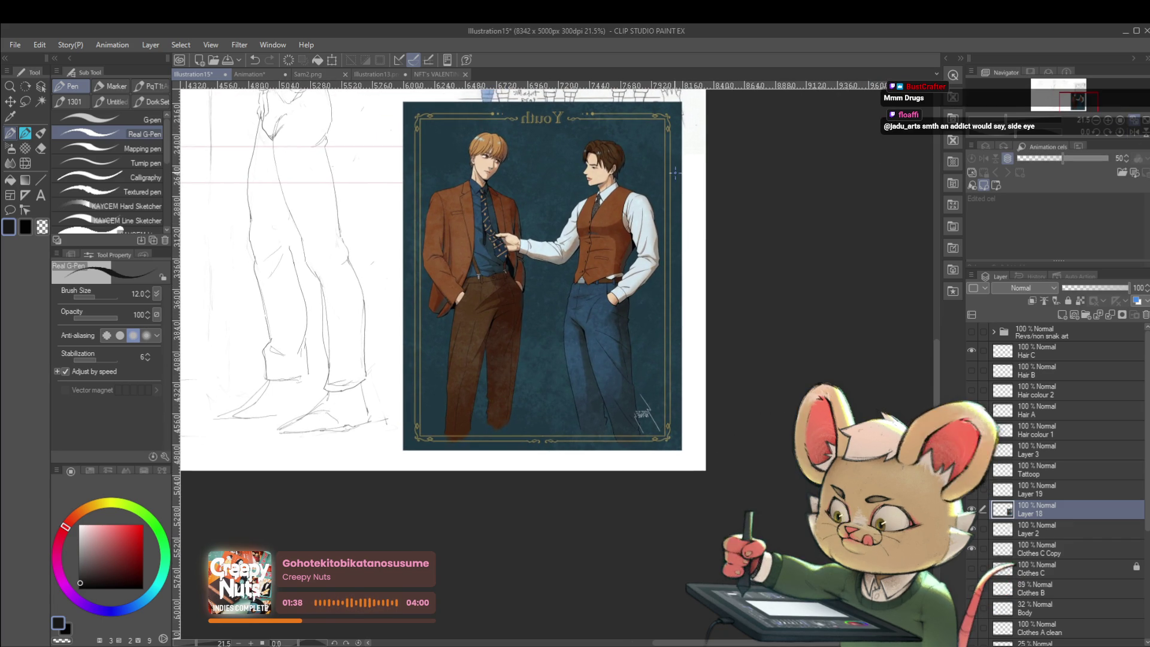
scroll(601, 317, up, 2)
scroll(600, 316, up, 1)
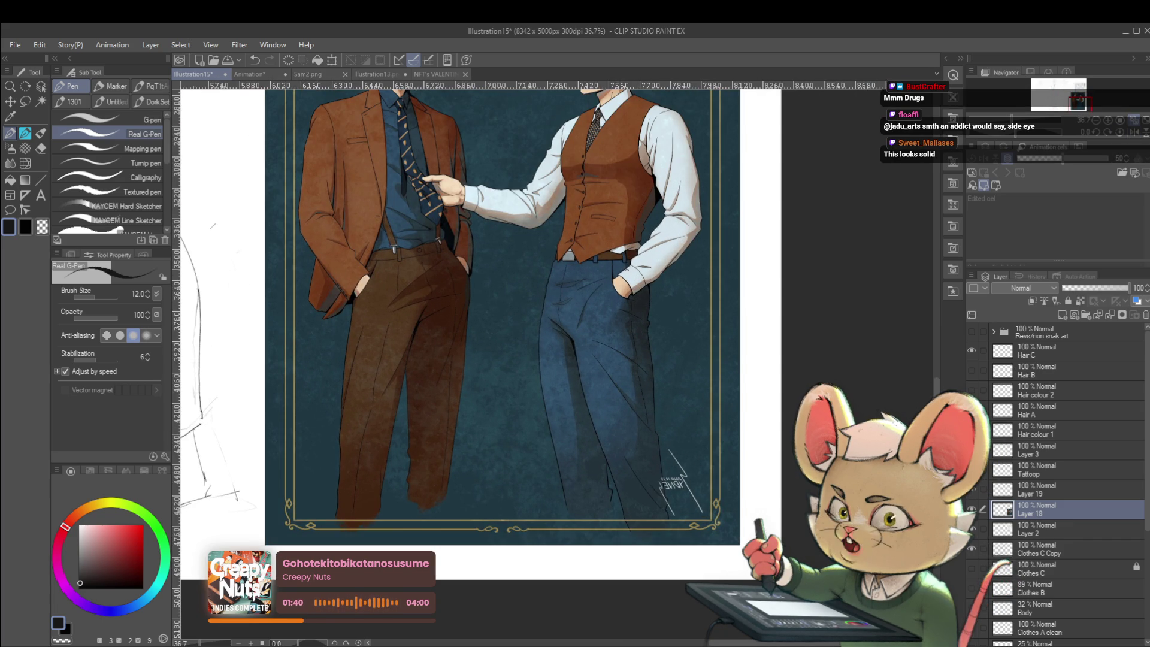
click(1137, 132)
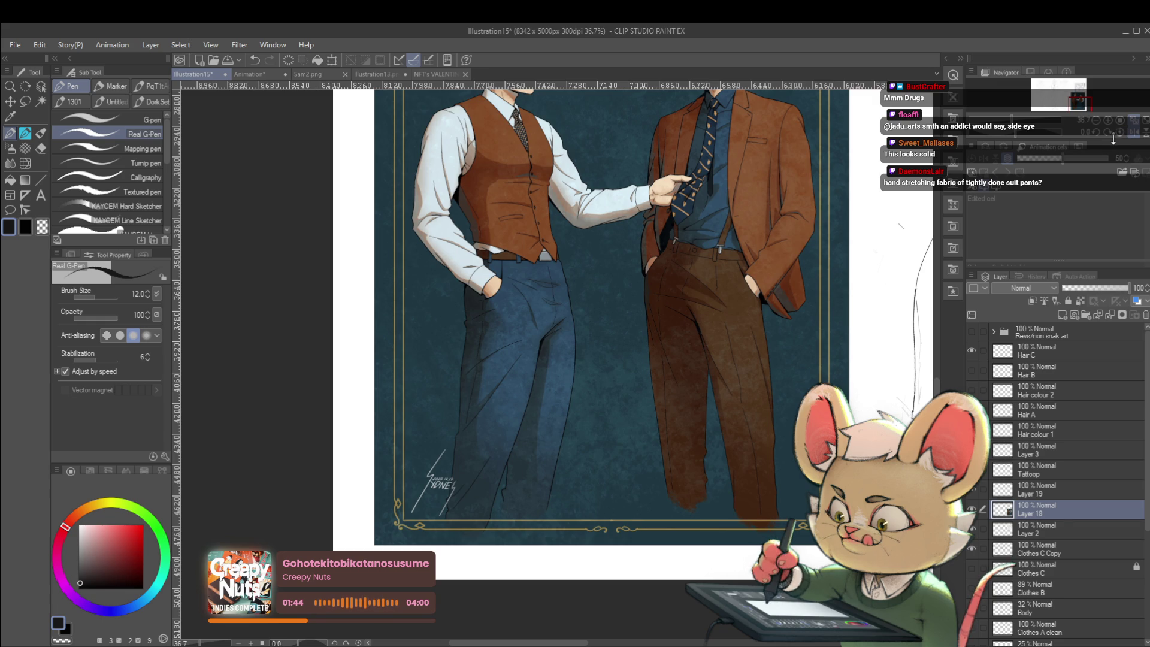
scroll(774, 324, down, 2)
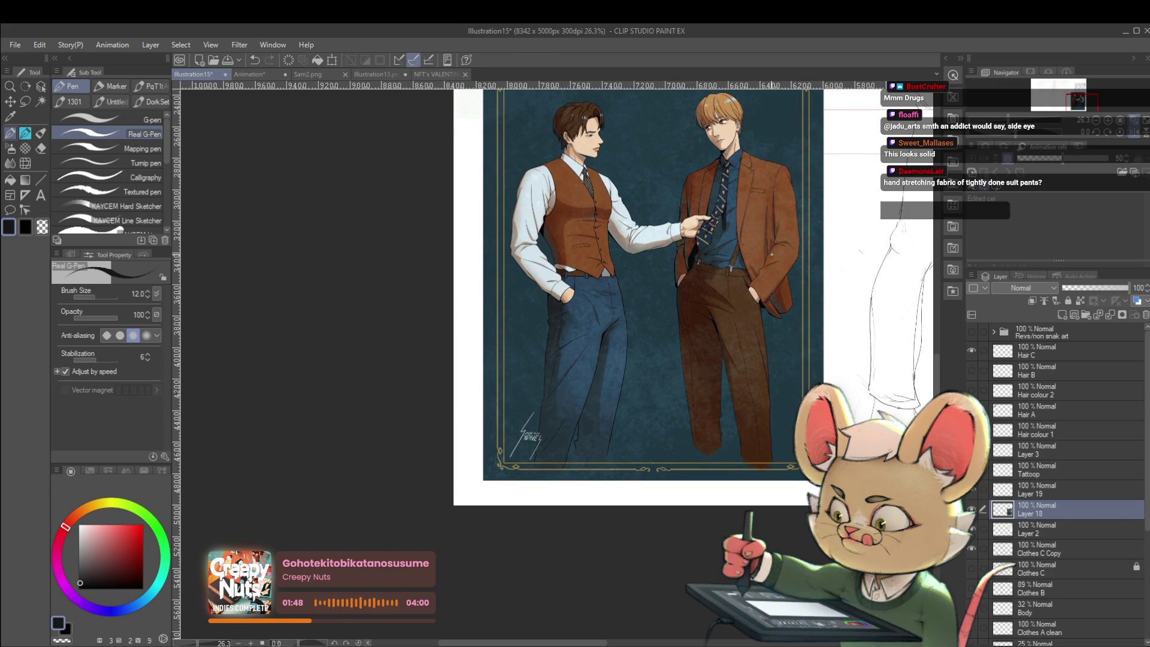
scroll(600, 294, up, 4)
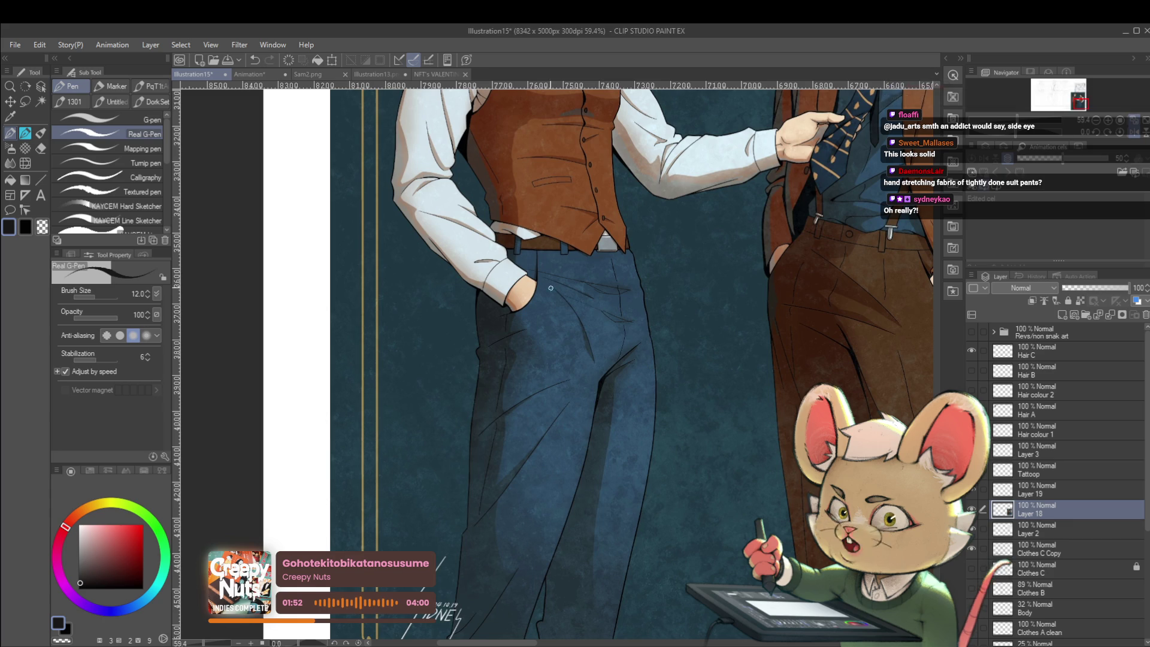
scroll(562, 231, down, 2)
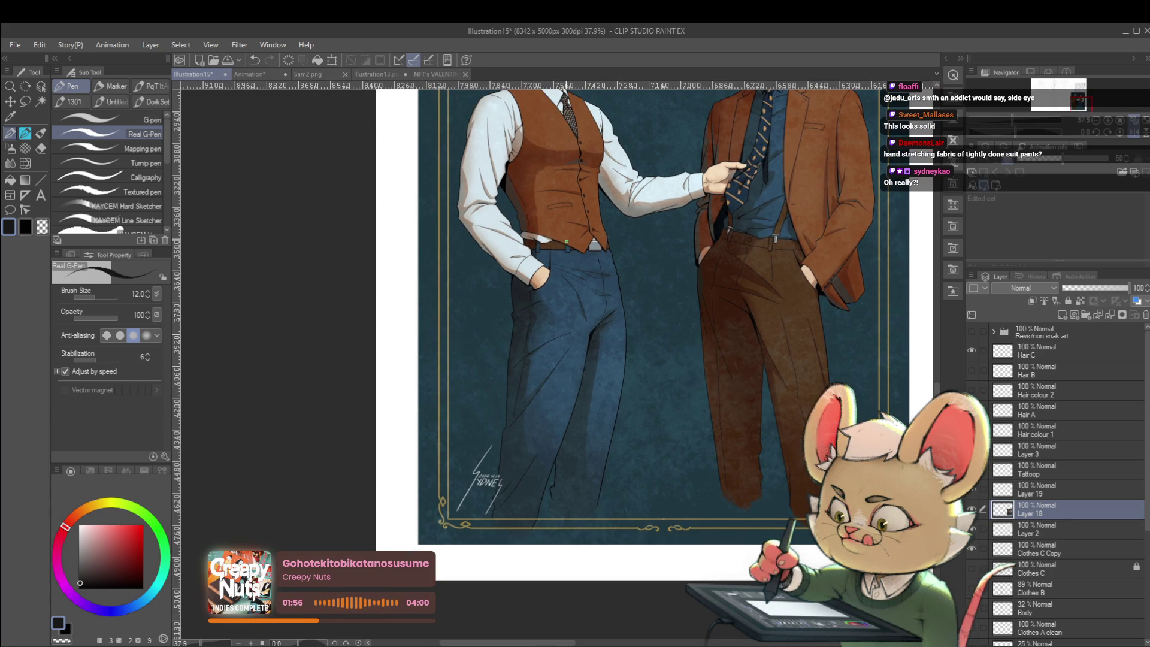
scroll(570, 249, up, 5)
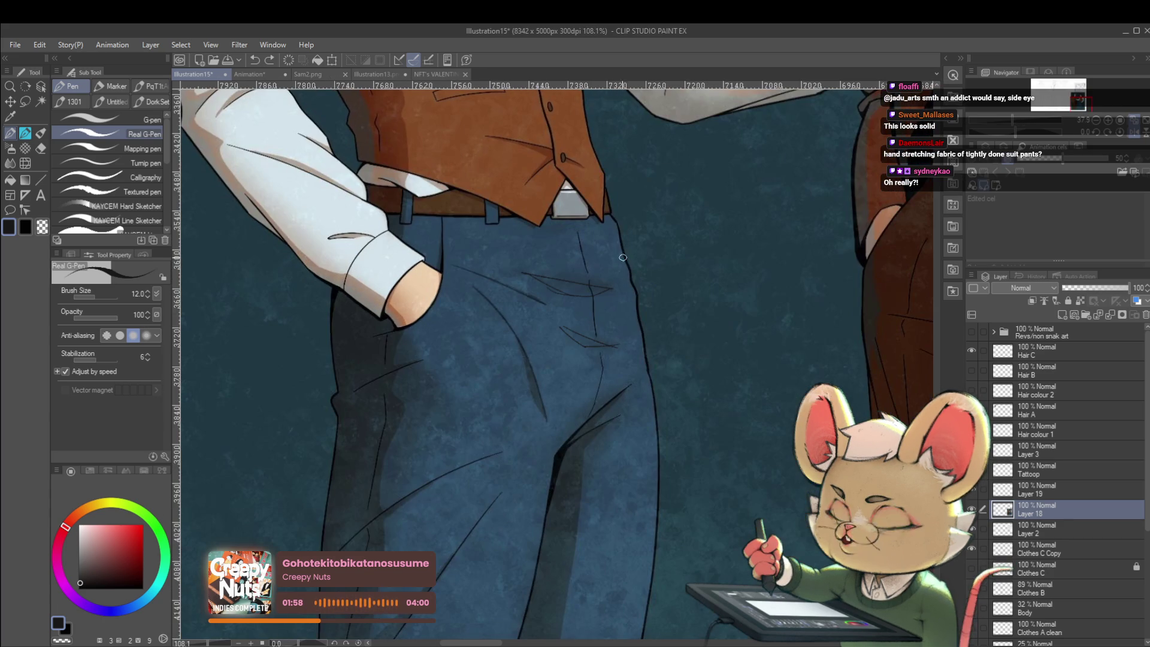
scroll(565, 229, down, 3)
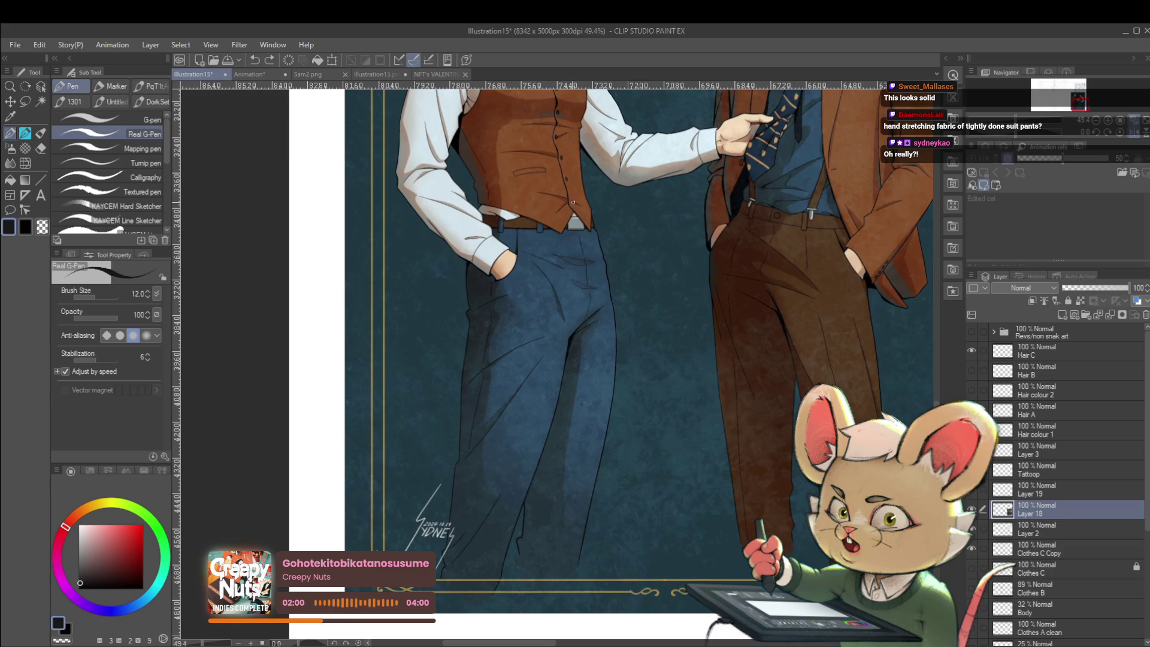
scroll(569, 241, down, 3)
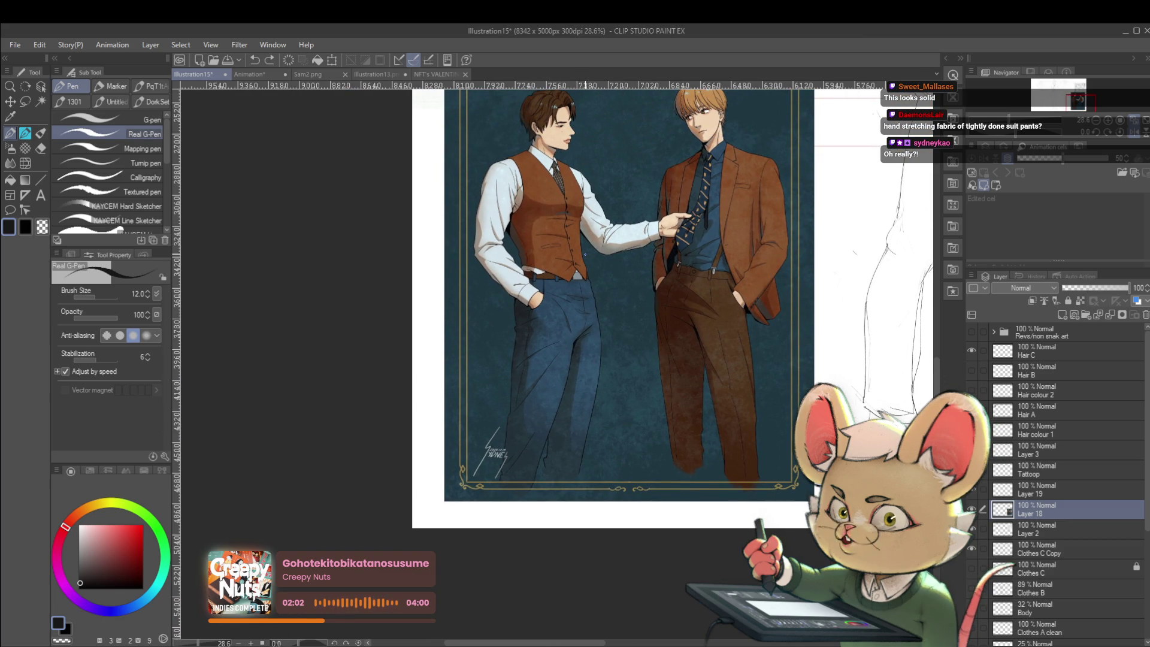
click(1107, 139)
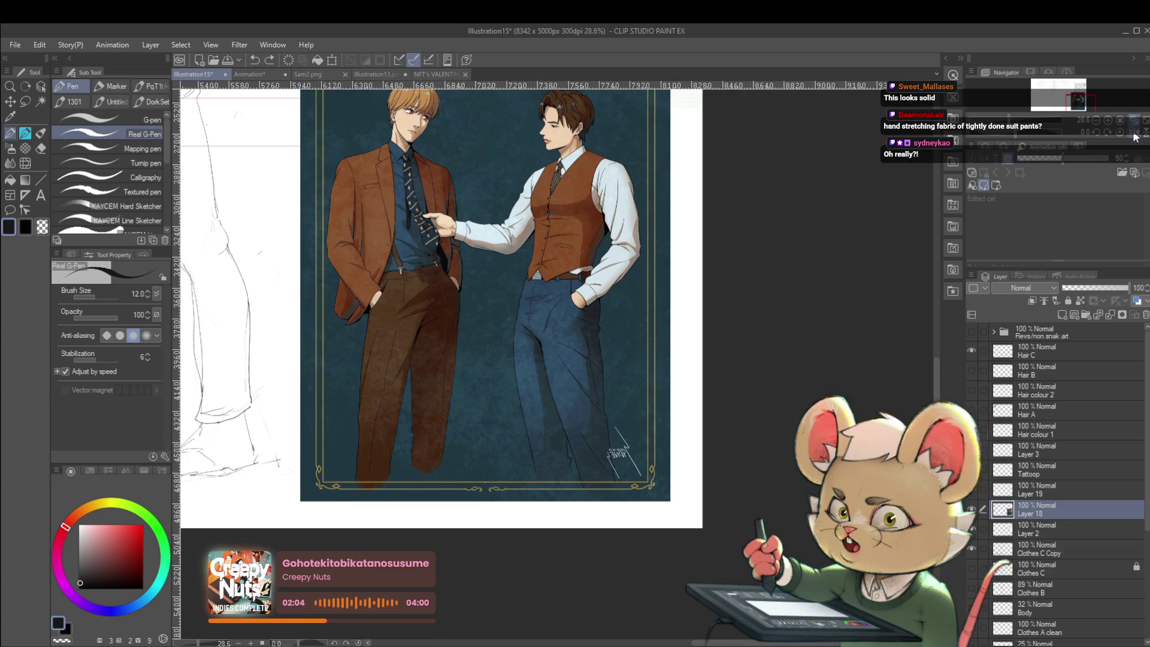
scroll(570, 260, up, 3)
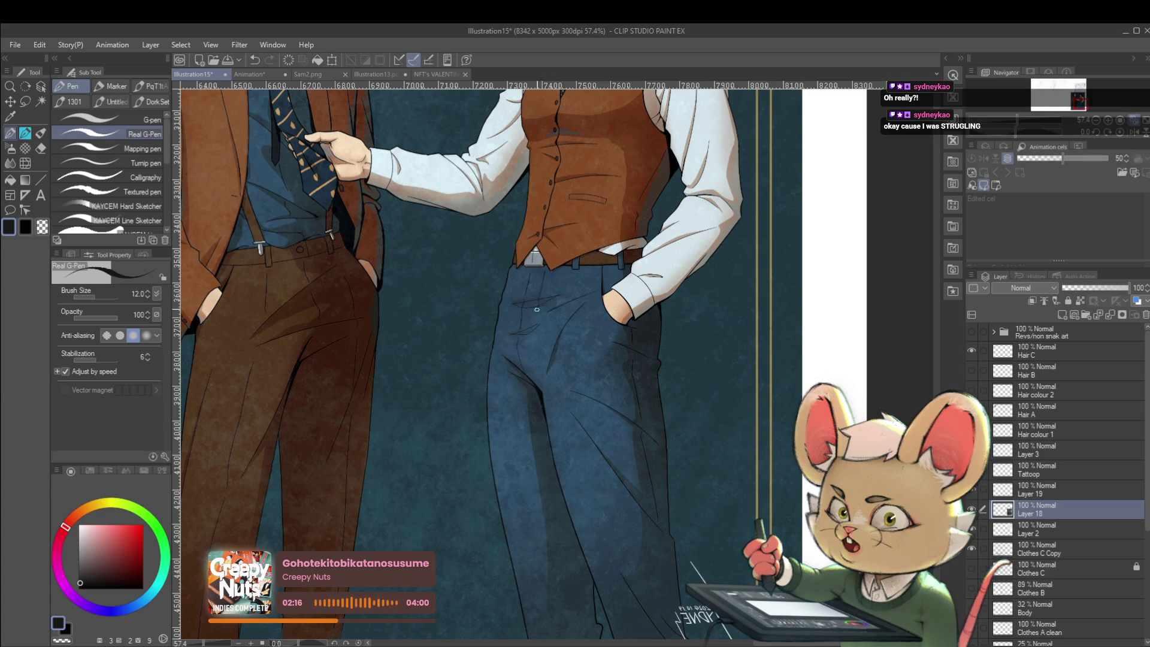
scroll(521, 330, down, 5)
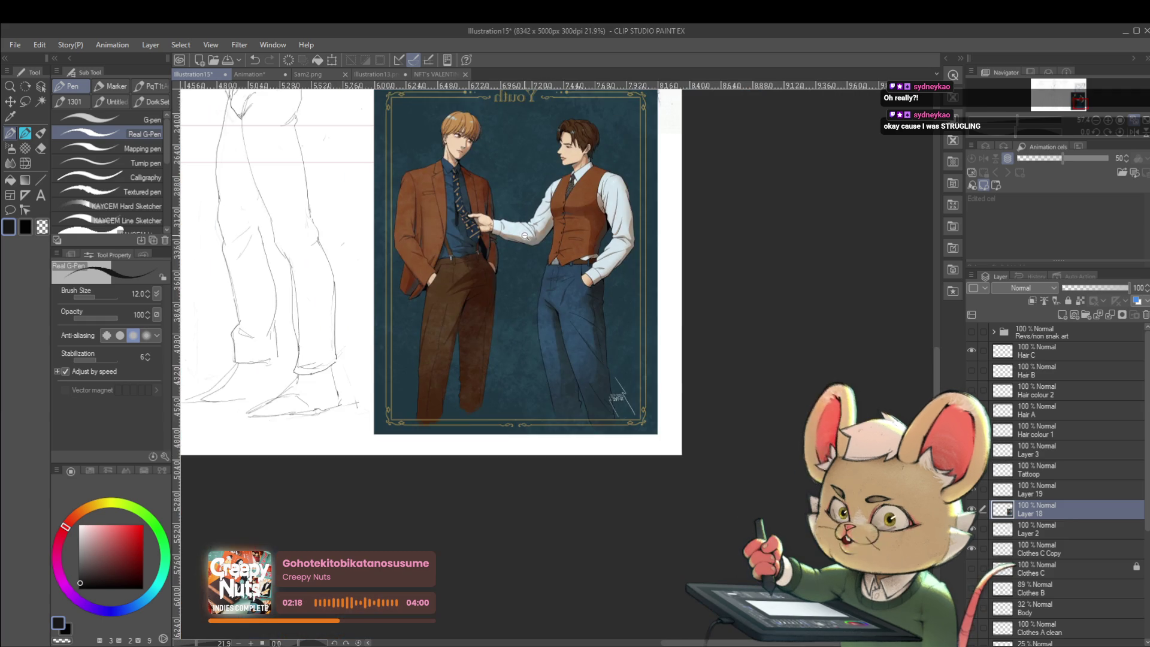
scroll(603, 217, left, 2)
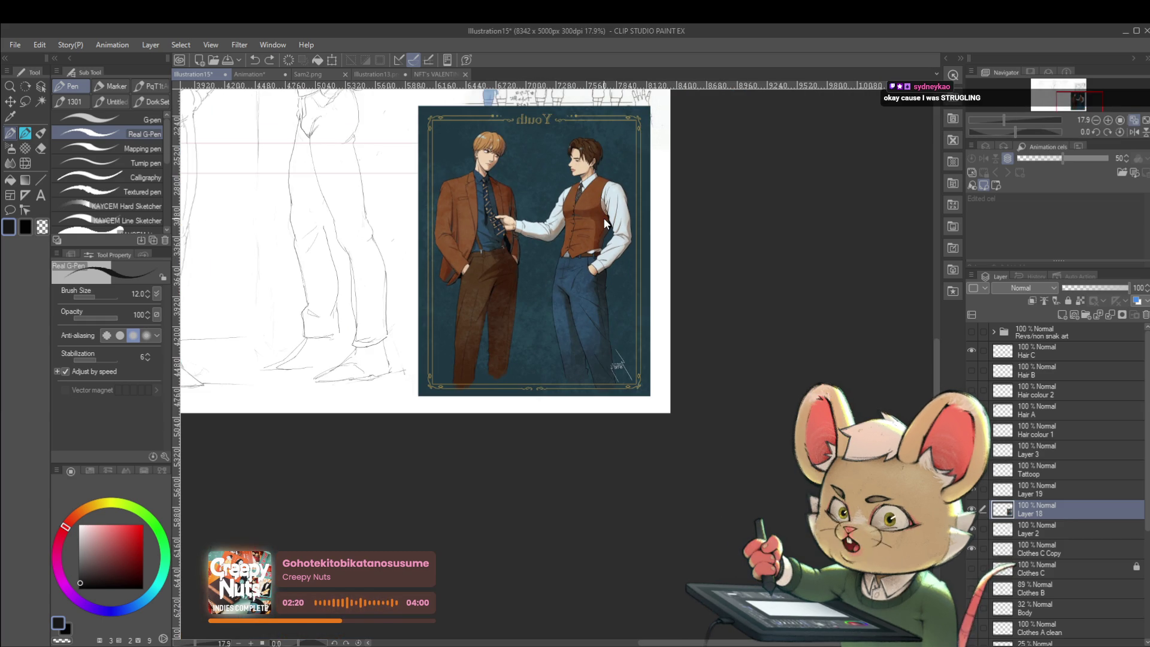
scroll(604, 217, up, 3)
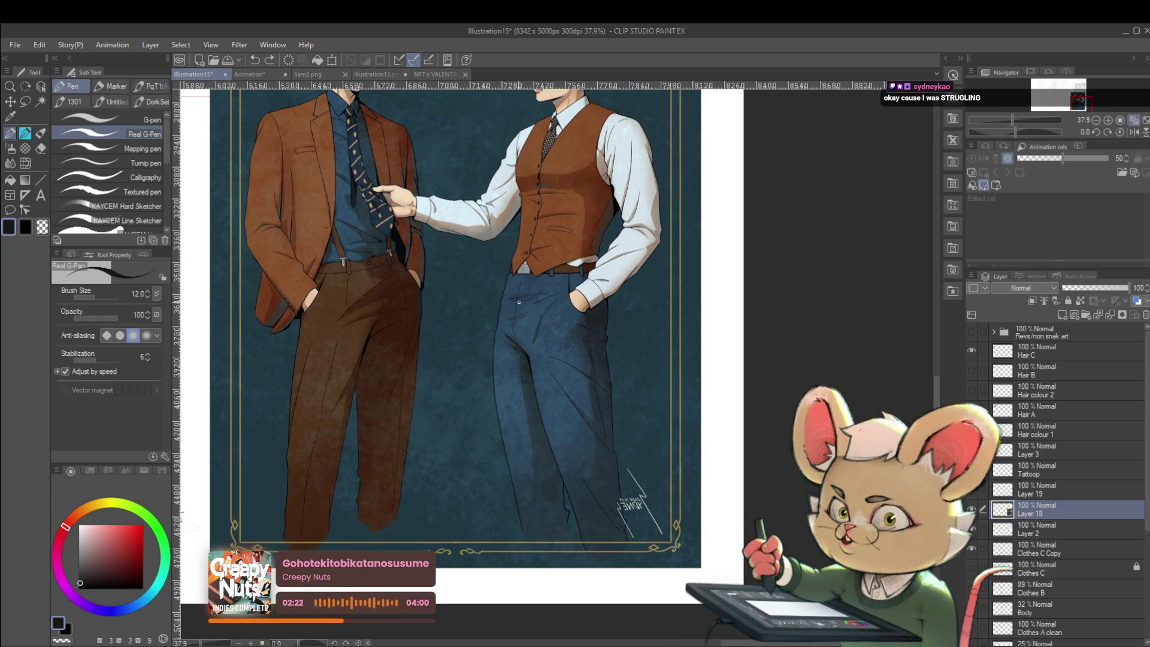
scroll(519, 304, up, 2)
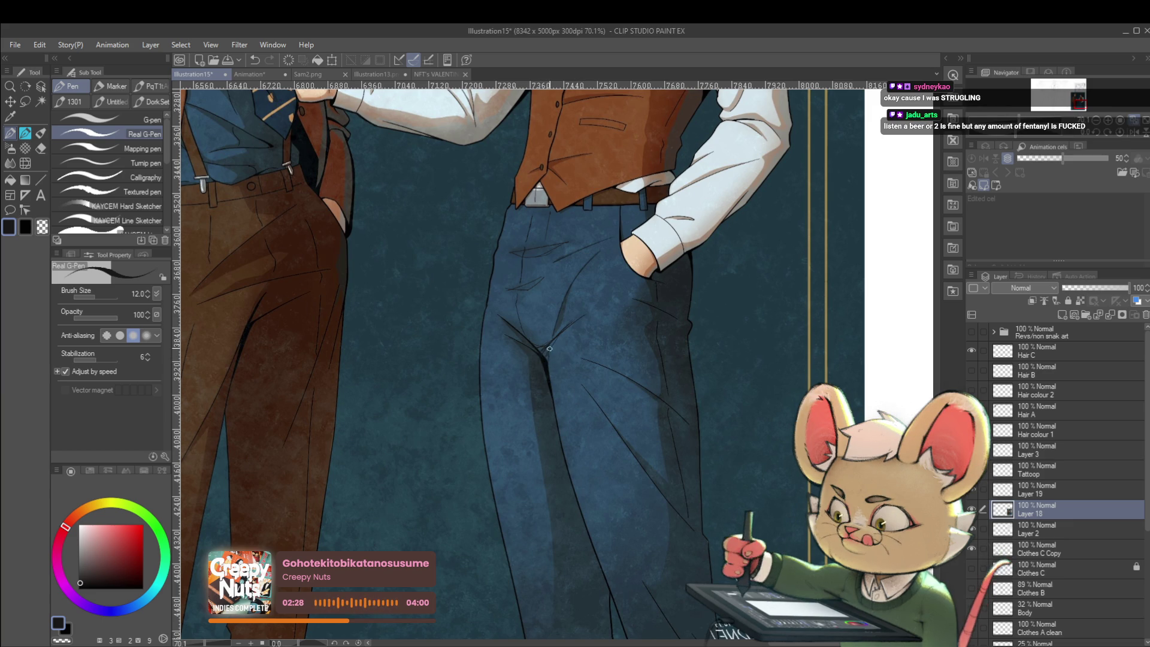
scroll(609, 376, down, 3)
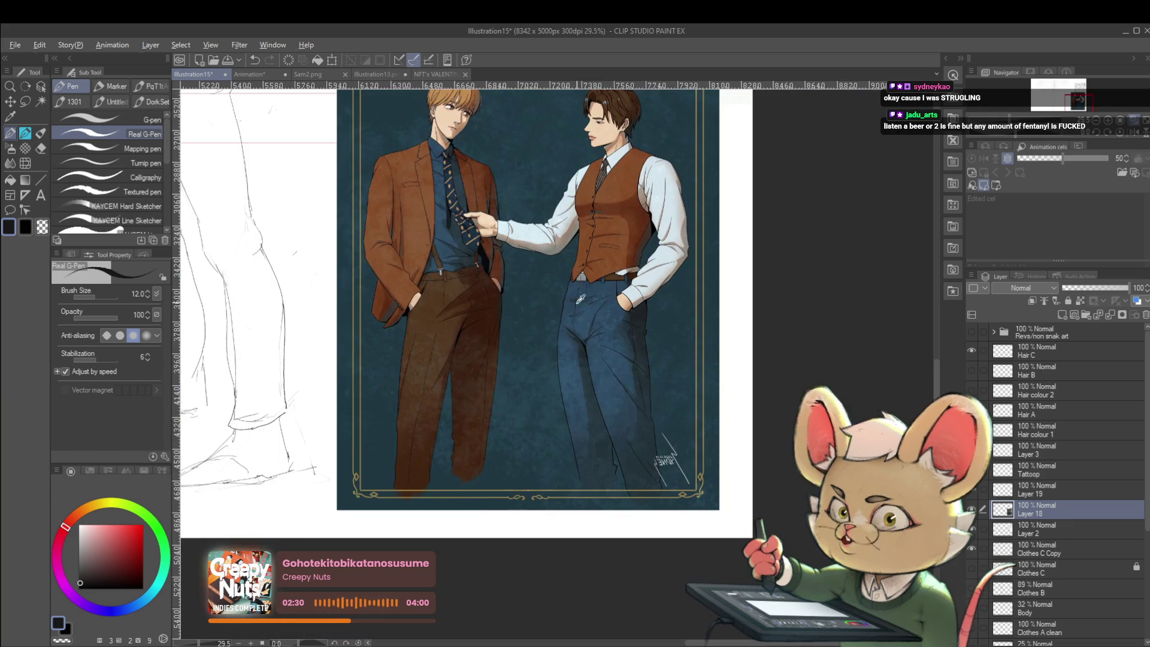
scroll(792, 288, down, 1)
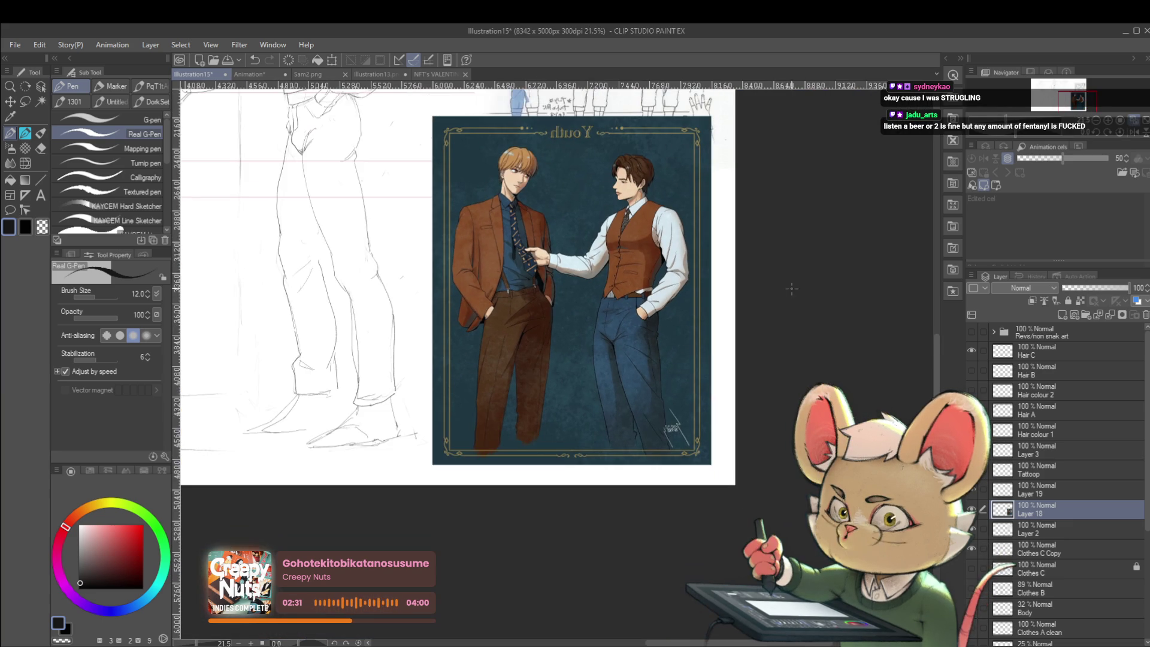
Step: Unflip the canvas view to normal orientation and undo the last action
click(1138, 134)
scroll(487, 313, up, 4)
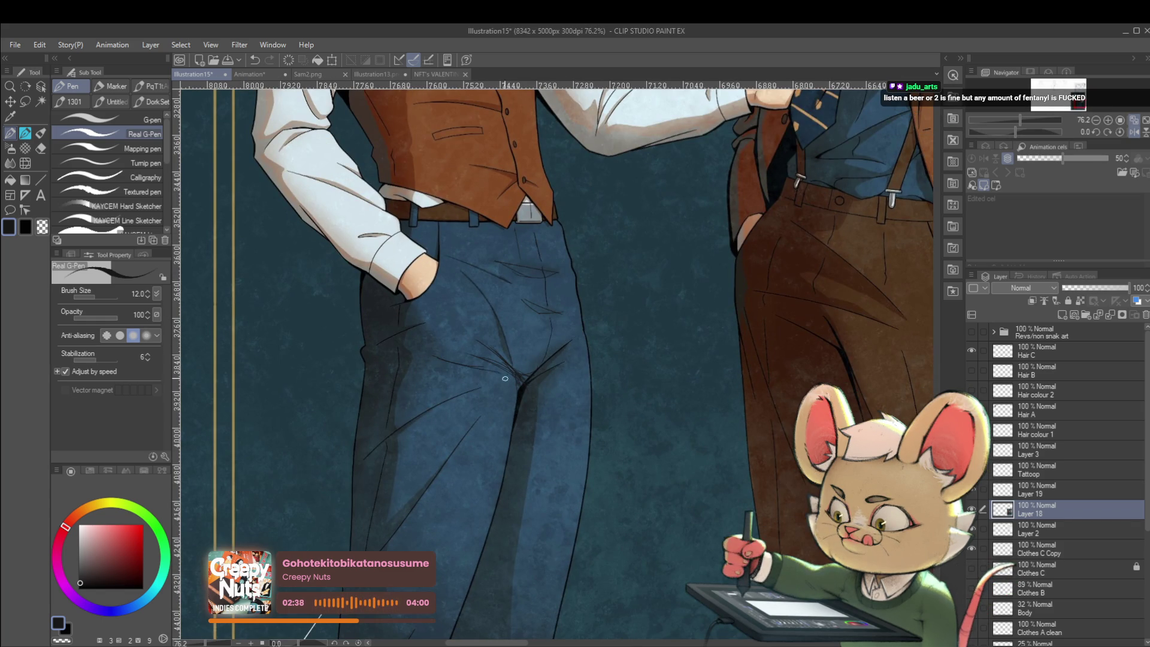
scroll(508, 369, down, 4)
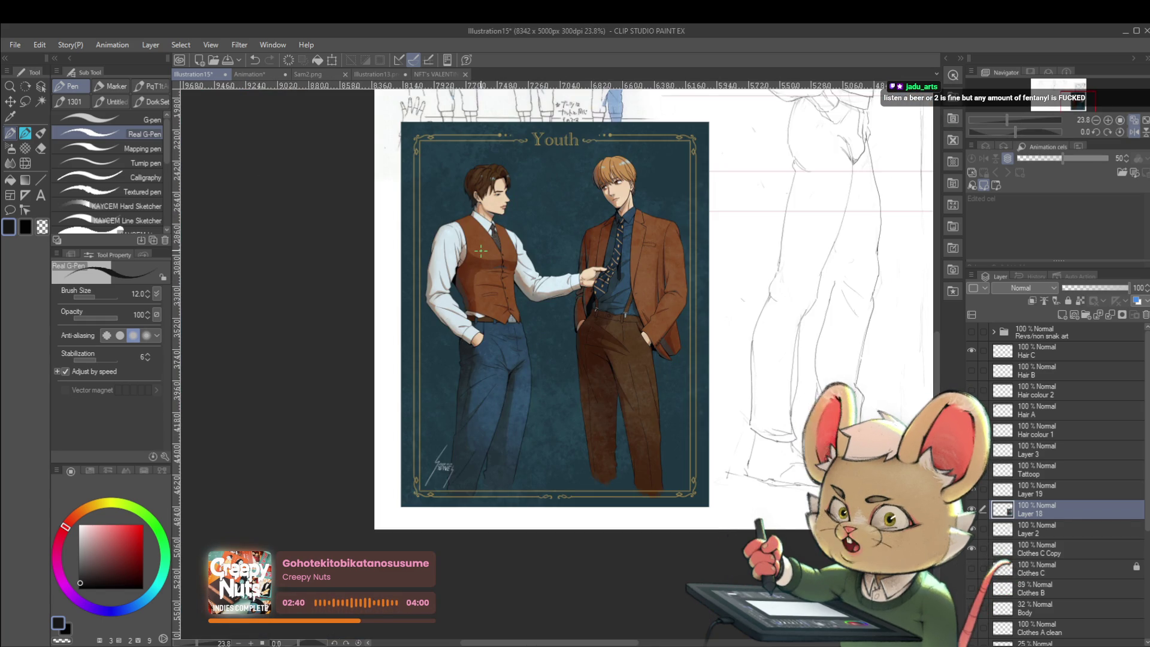
scroll(608, 284, down, 1)
scroll(603, 296, up, 1)
scroll(566, 332, up, 2)
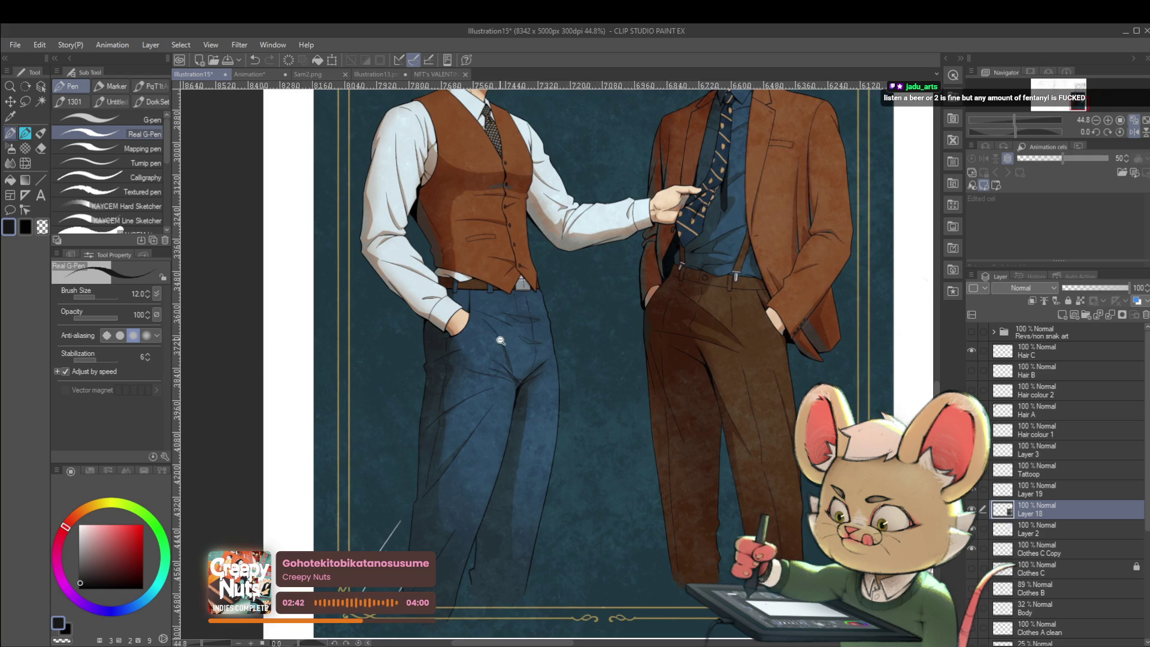
scroll(530, 362, up, 1)
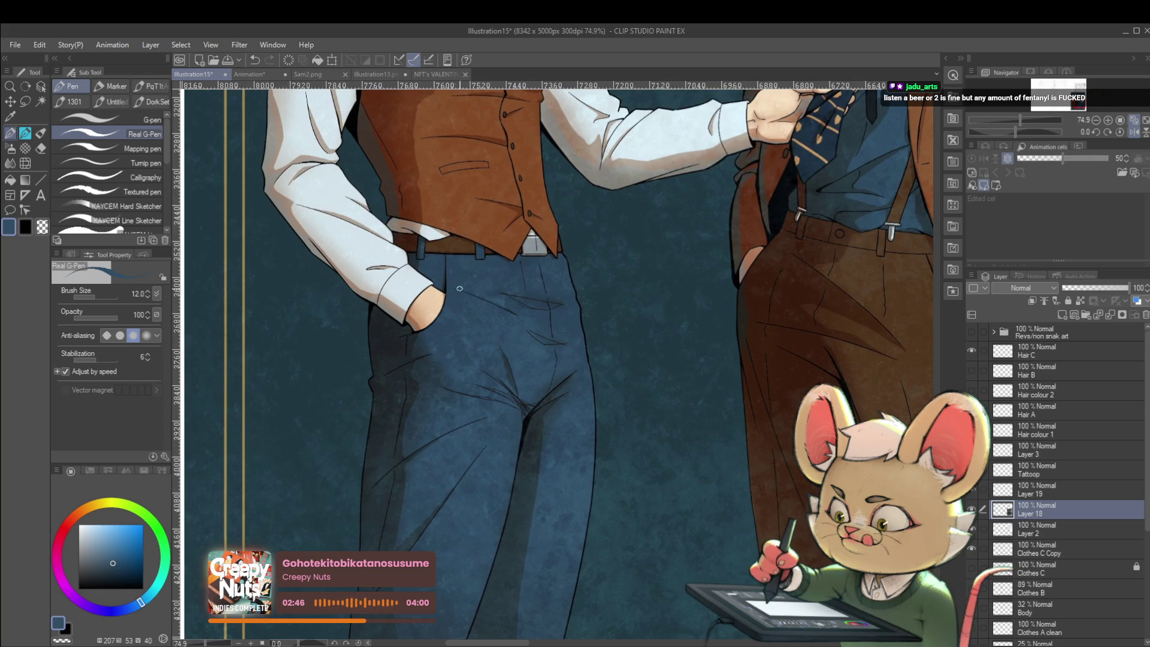
scroll(460, 288, down, 4)
scroll(530, 355, up, 2)
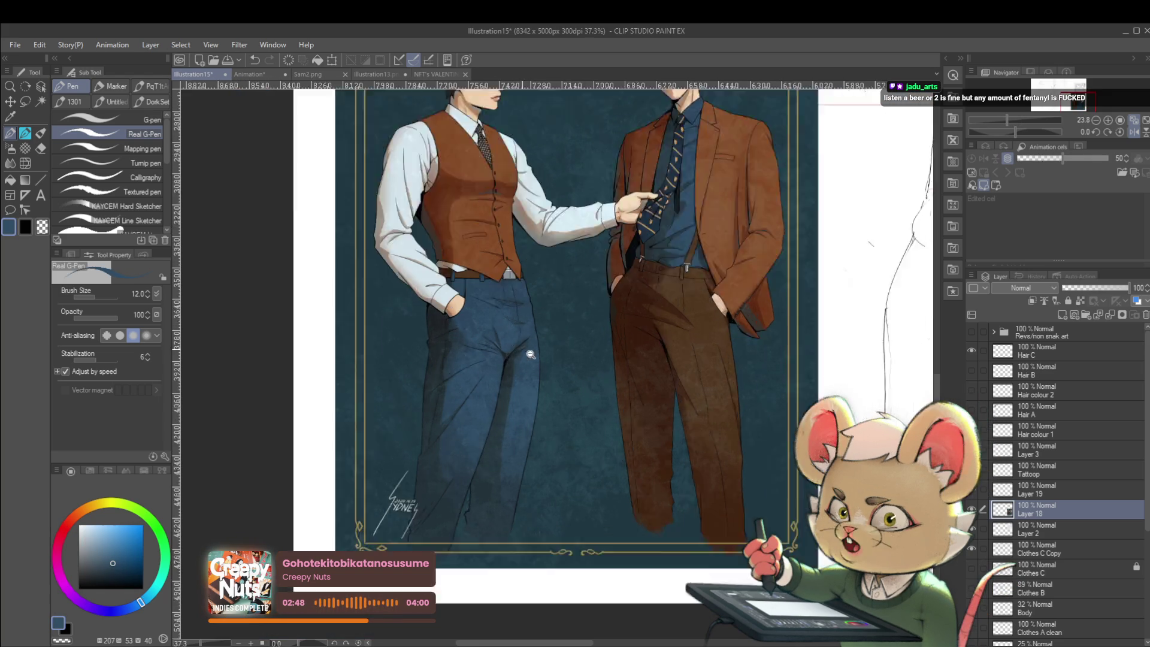
scroll(530, 354, up, 2)
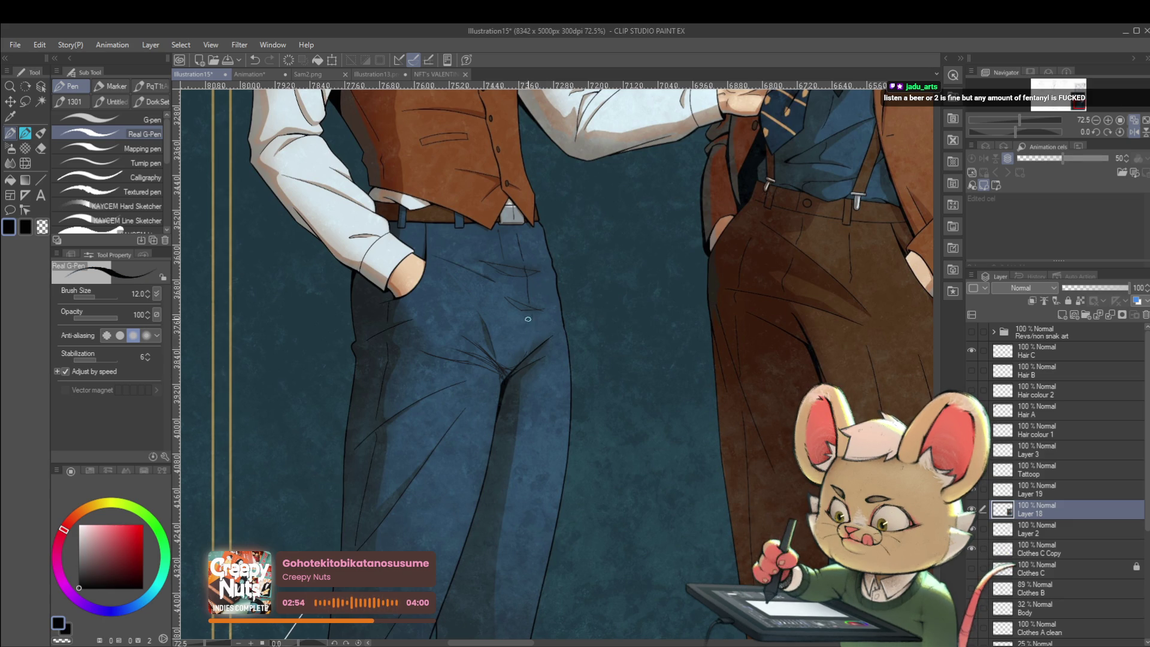
key(ctrl+z)
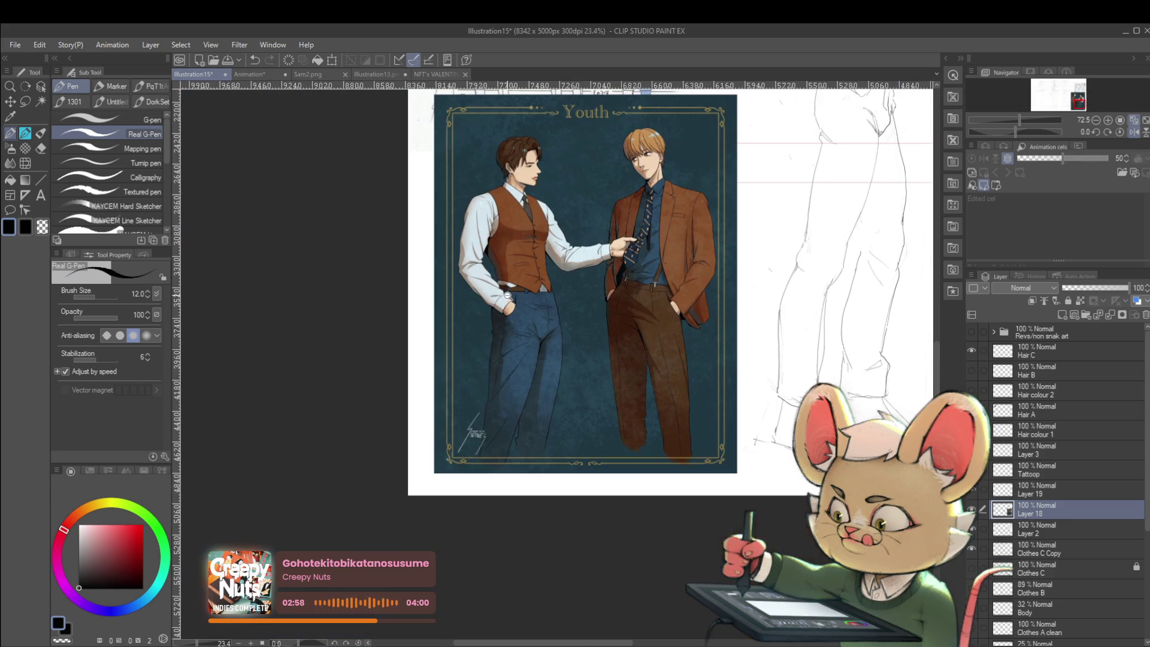
scroll(522, 360, down, 3)
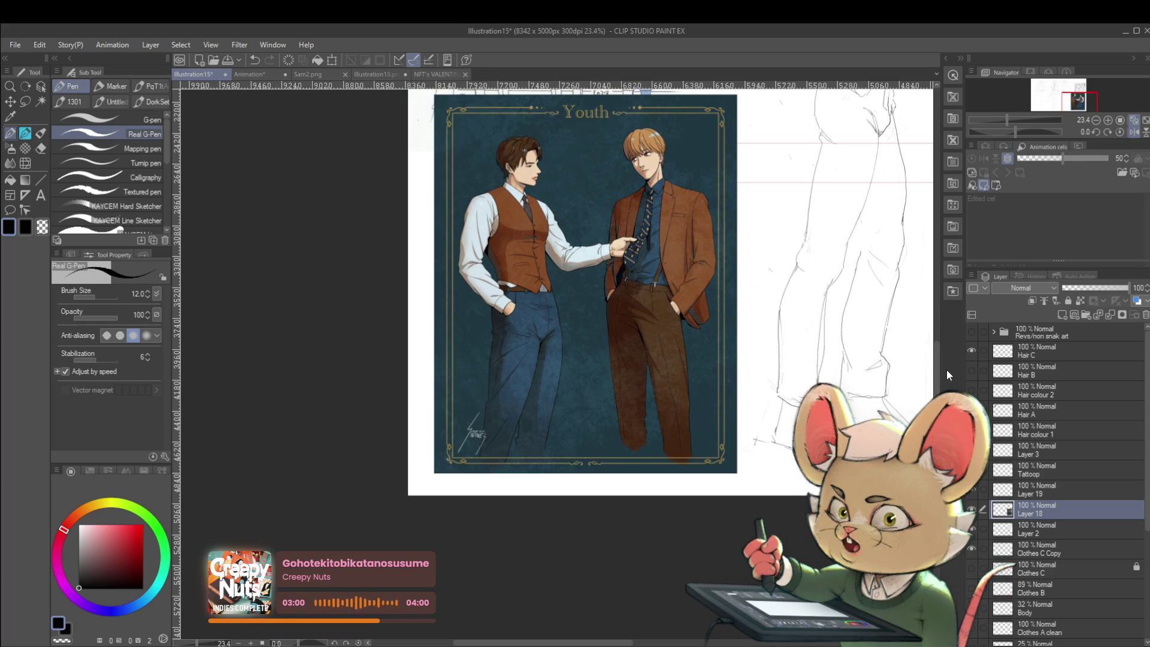
click(1131, 133)
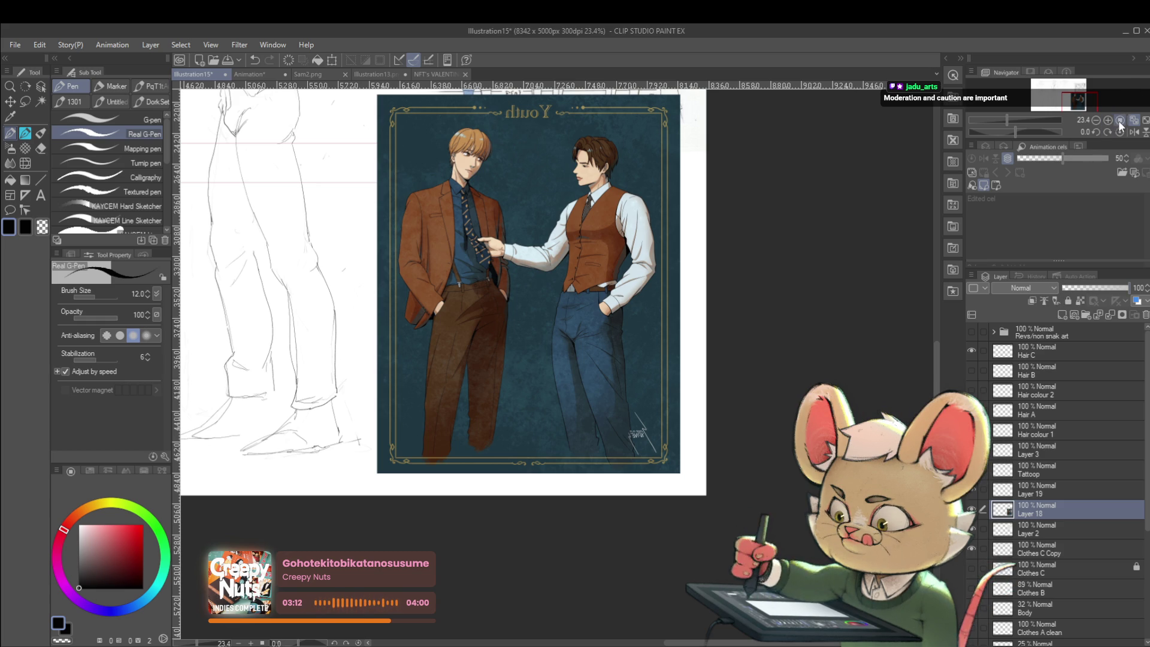
scroll(593, 319, up, 5)
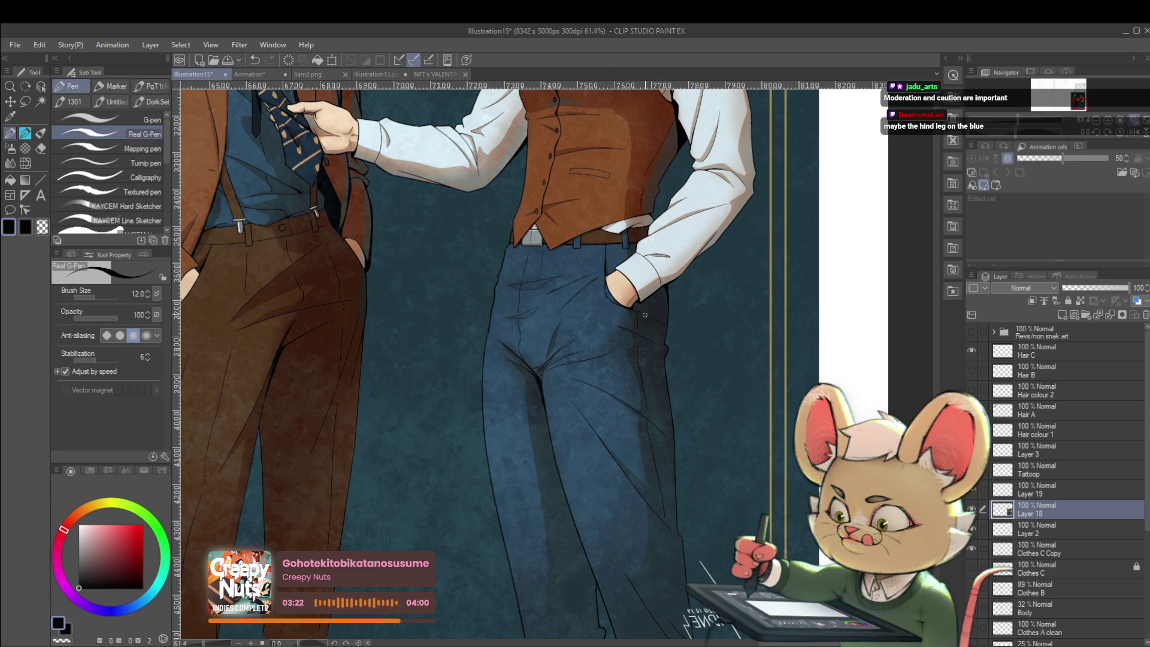
scroll(666, 321, down, 5)
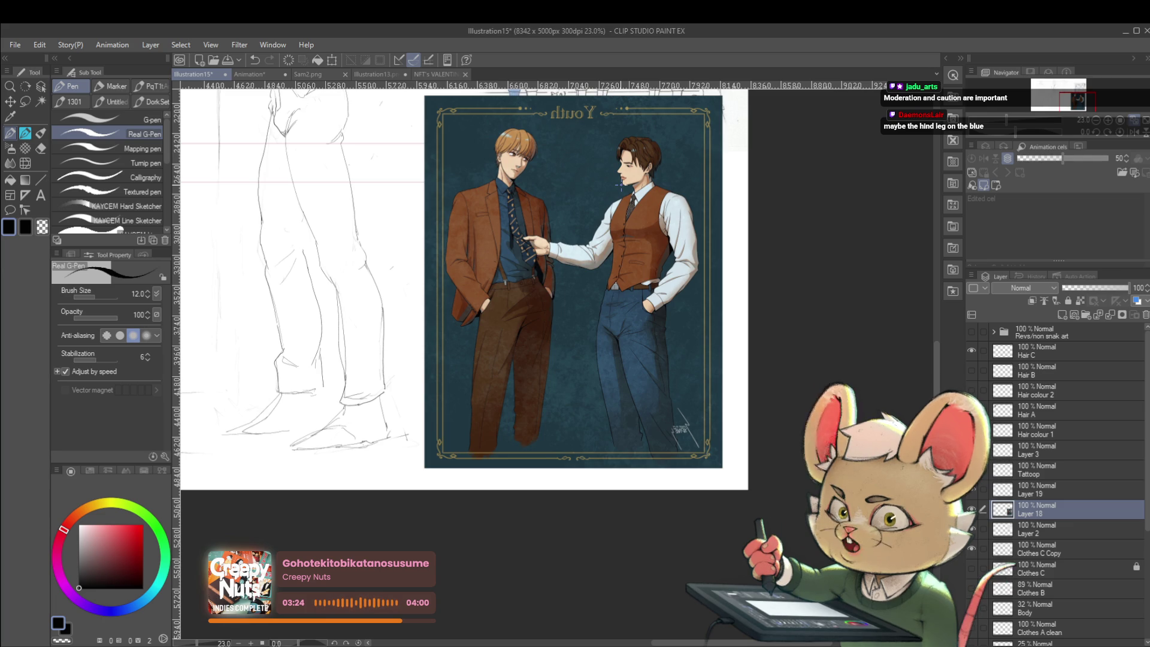
click(1136, 134)
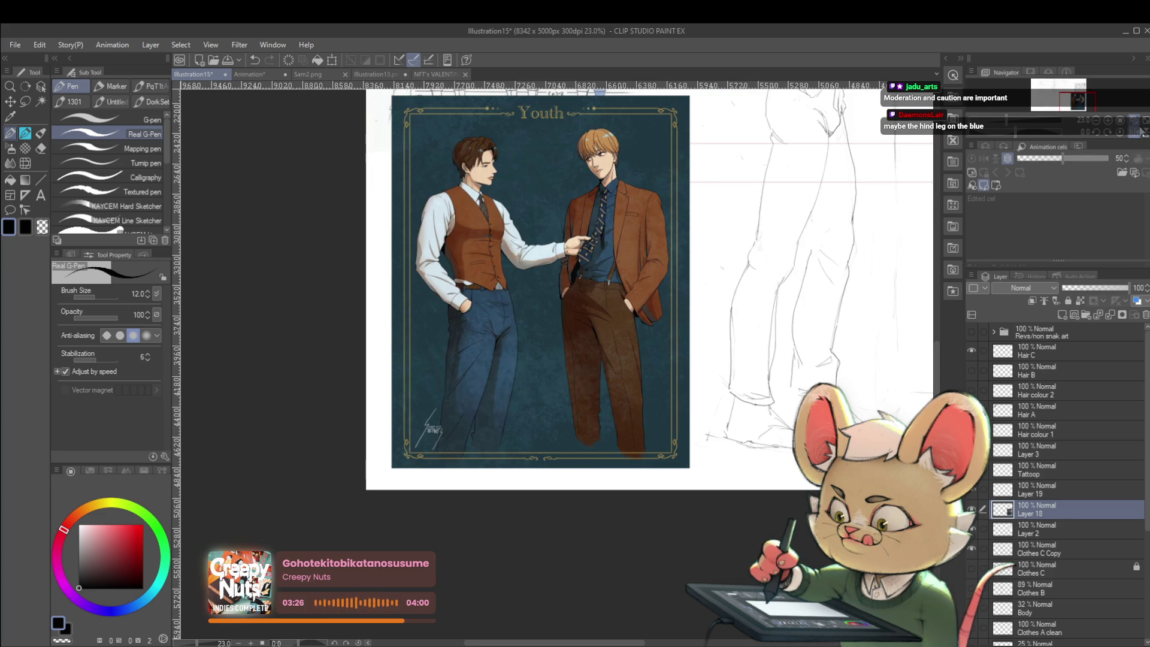